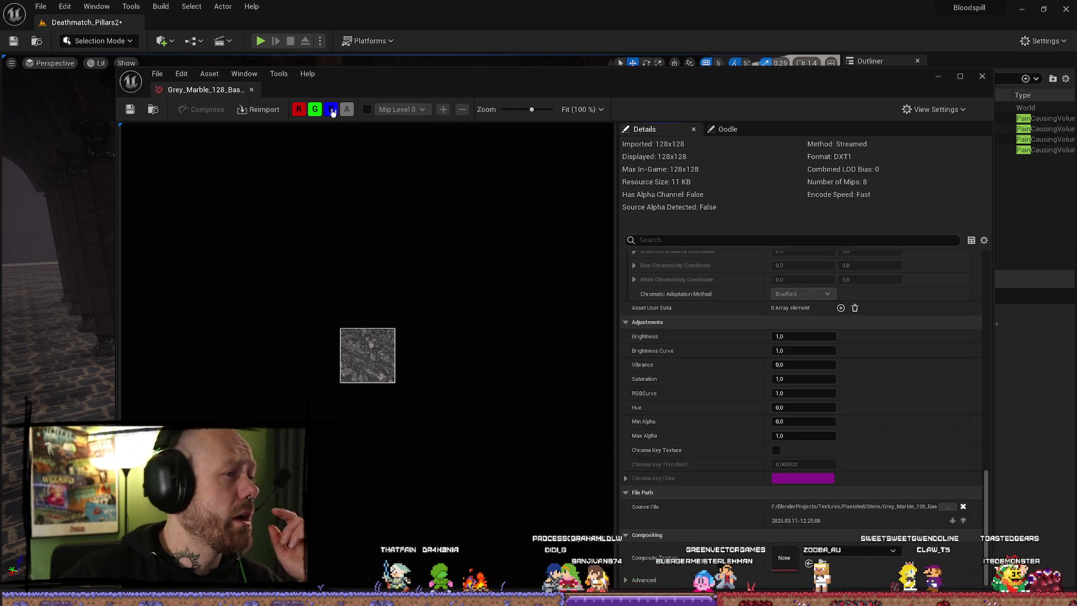
- Close the grey marble texture editor and bring up the Quick Add Volumes list in the level view
click(252, 90)
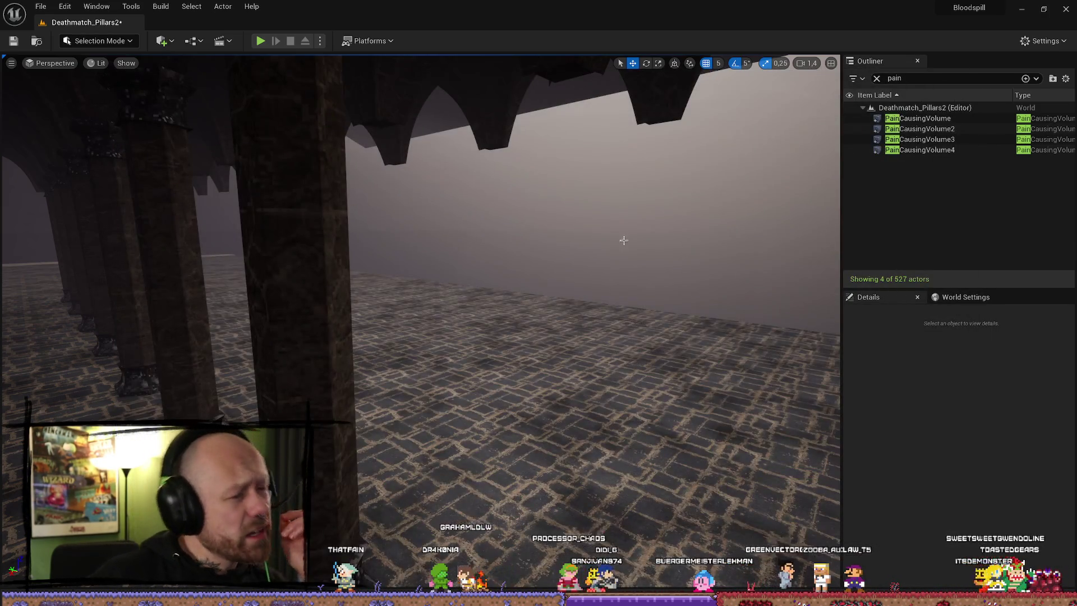
click(164, 41)
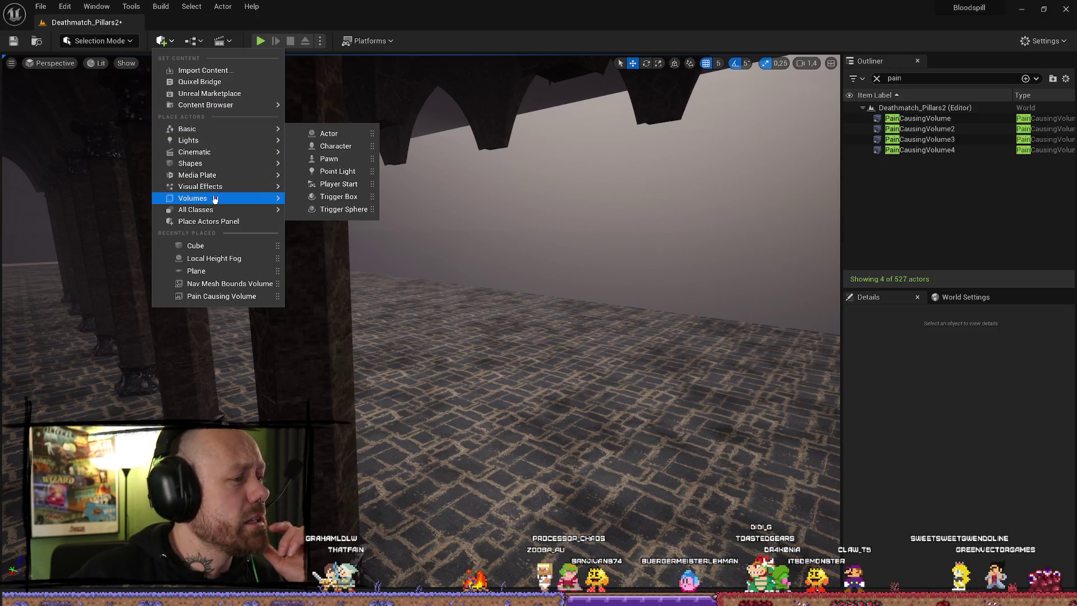
mouse_move(212, 199)
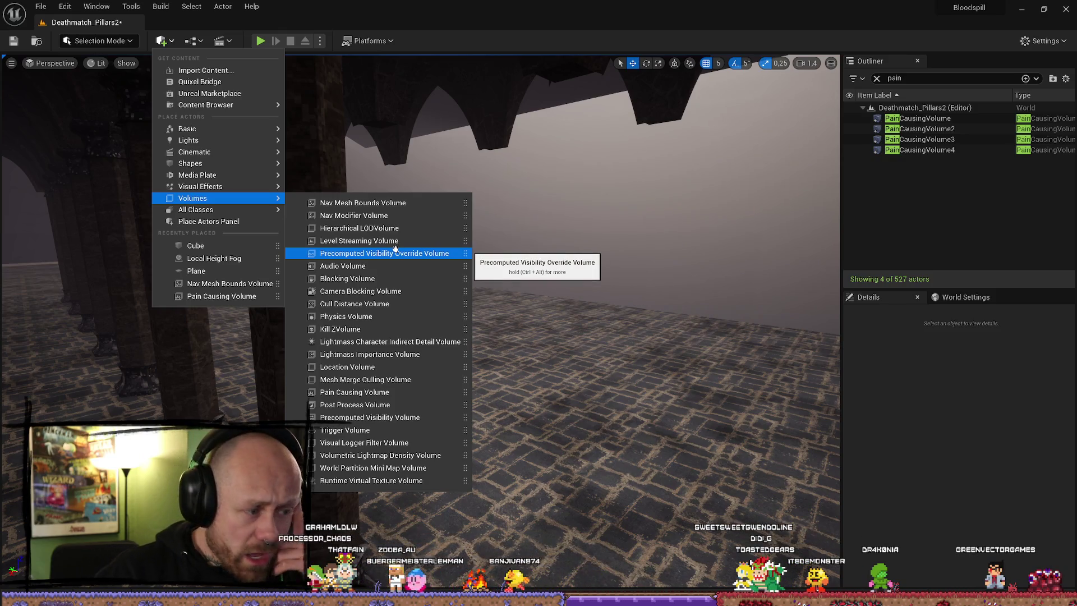
drag(385, 405, 485, 407)
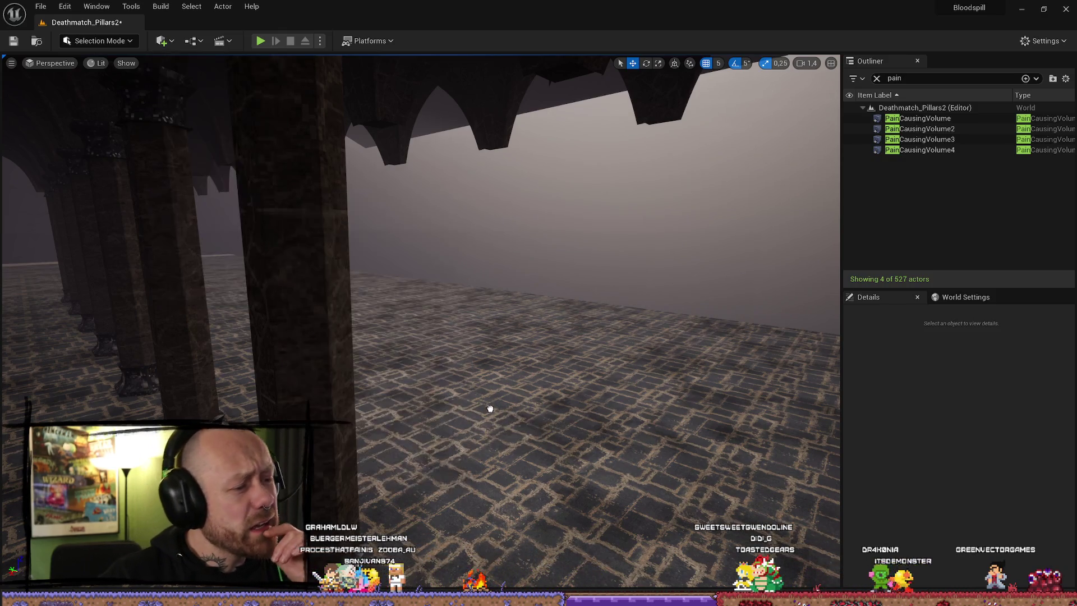
- Place a Post Process Volume in the pillared hall and scale it up
drag(532, 470, 552, 461)
drag(518, 416, 519, 416)
key(r)
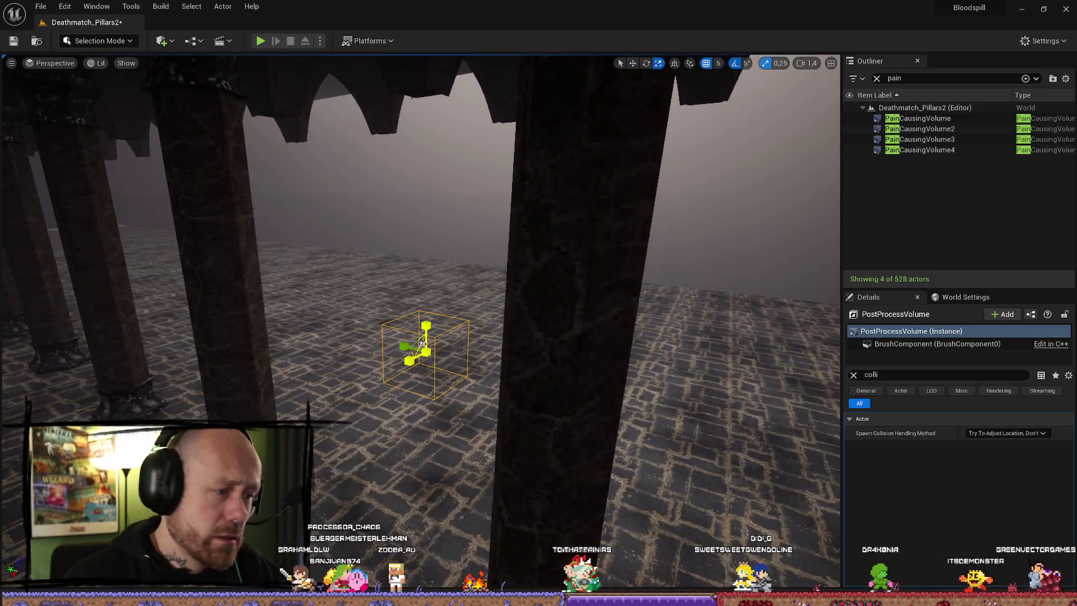
mouse_move(423, 349)
mouse_down()
mouse_move(426, 314)
mouse_move(424, 342)
mouse_move(405, 334)
mouse_move(420, 270)
mouse_up()
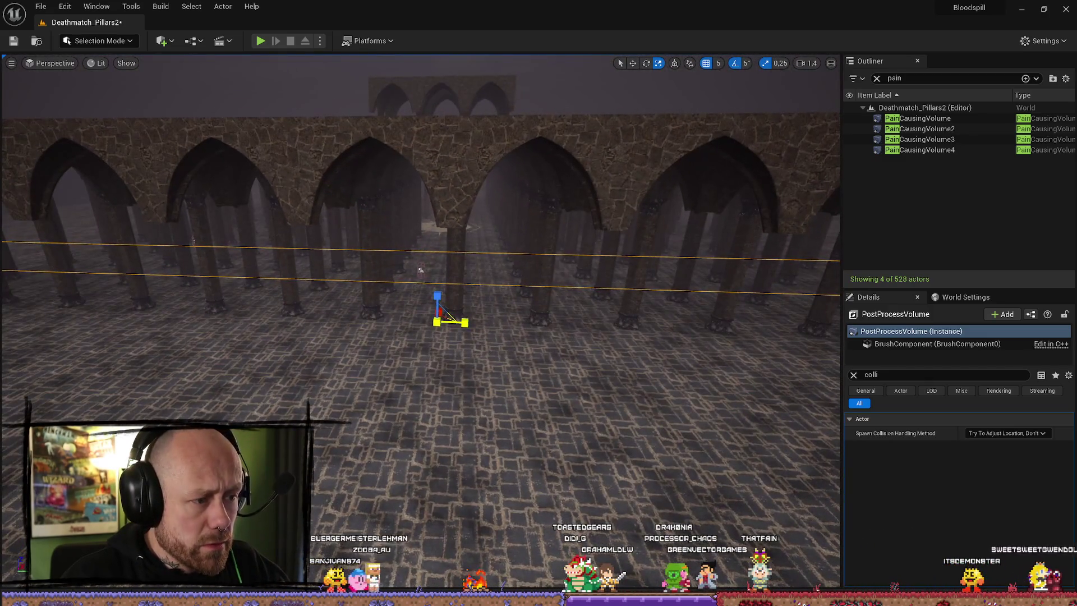
- Stretch the volume wide across the colonnade and slide it sideways along the hall
key(w)
drag(486, 324, 451, 282)
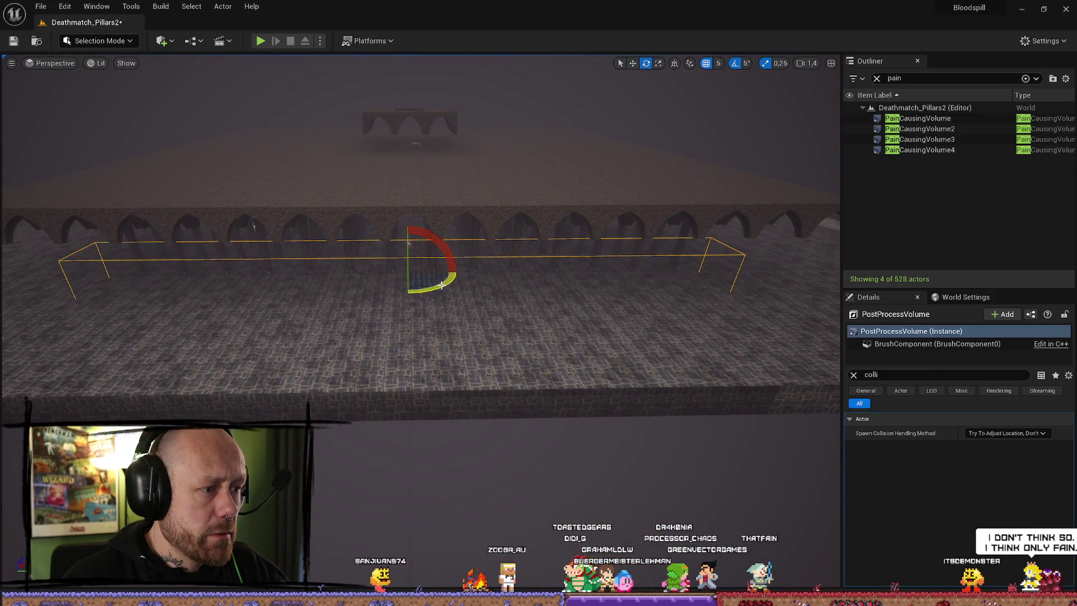
drag(437, 272, 444, 272)
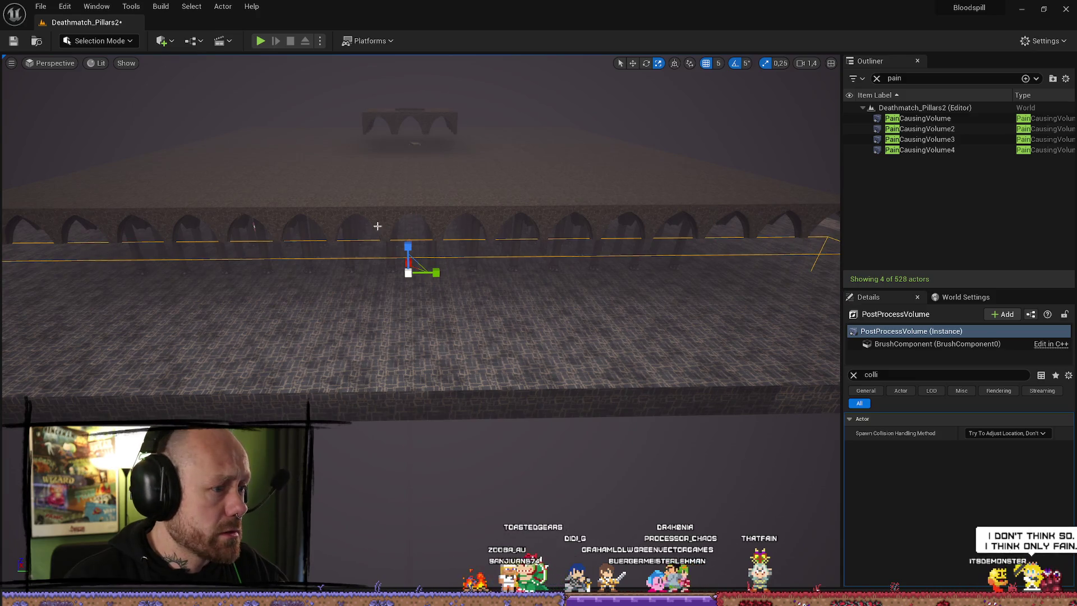
mouse_move(377, 226)
mouse_down()
mouse_move(343, 304)
mouse_move(344, 132)
mouse_move(399, 250)
mouse_up()
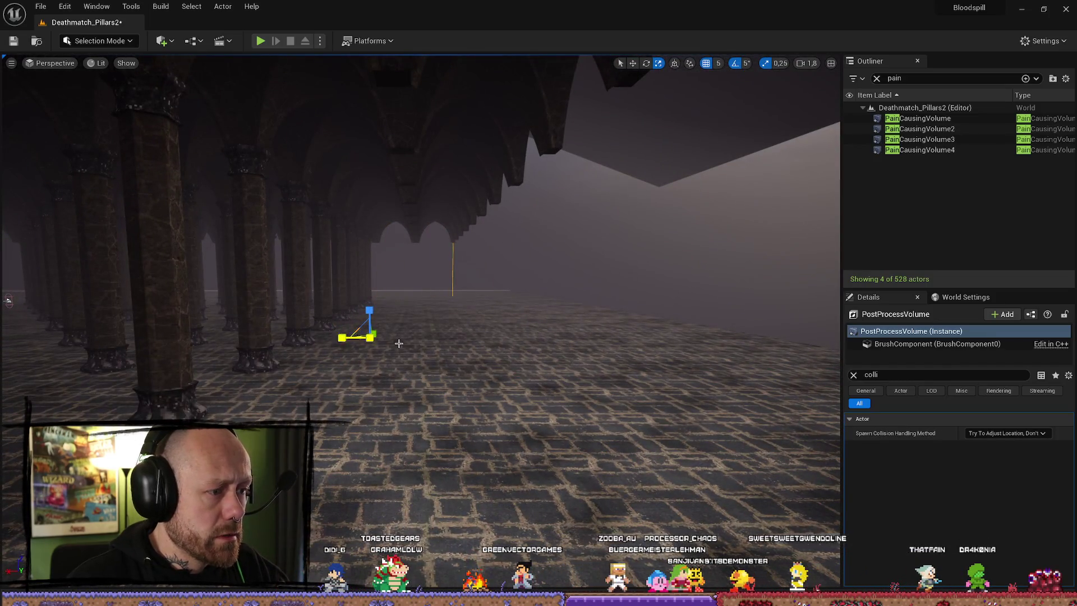
drag(345, 338, 431, 345)
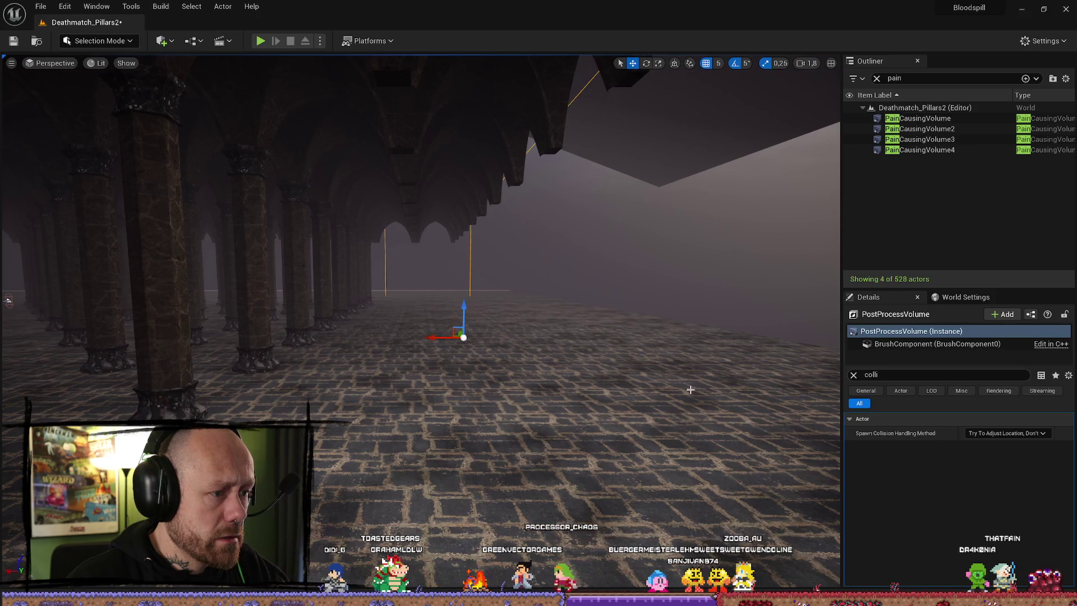
- Filter Details to 'mater' and add a Post Process Materials element as an Asset reference
click(854, 375)
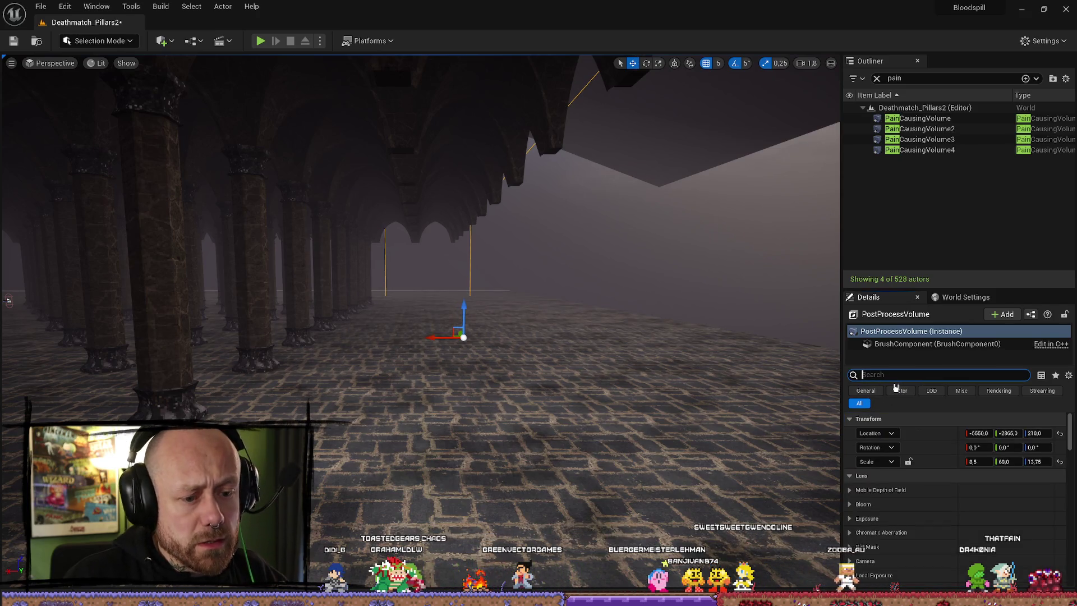
text(me)
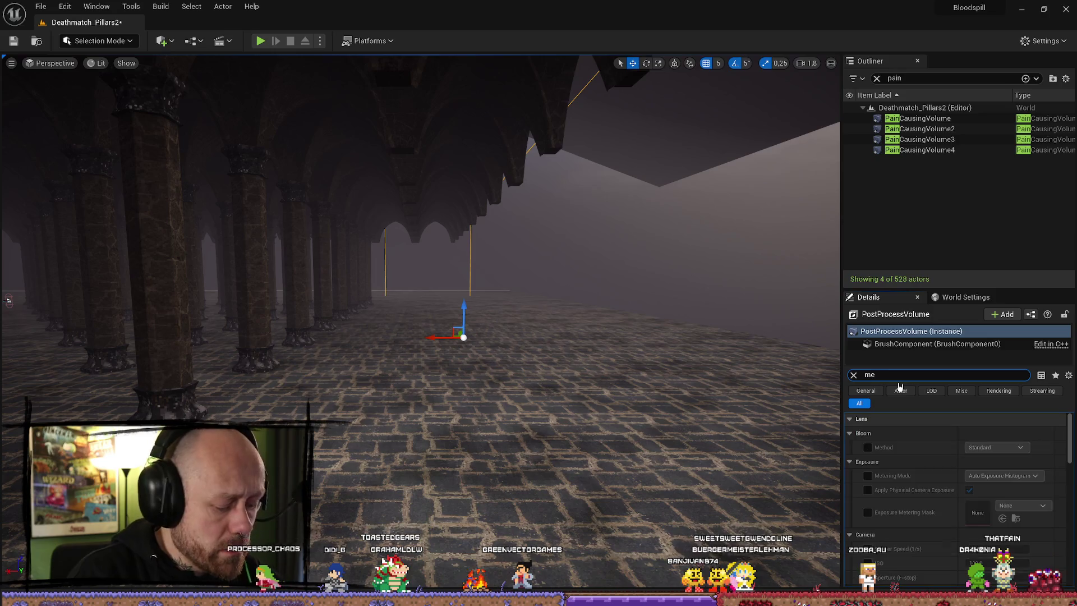
key(BackSpace)
text(er)
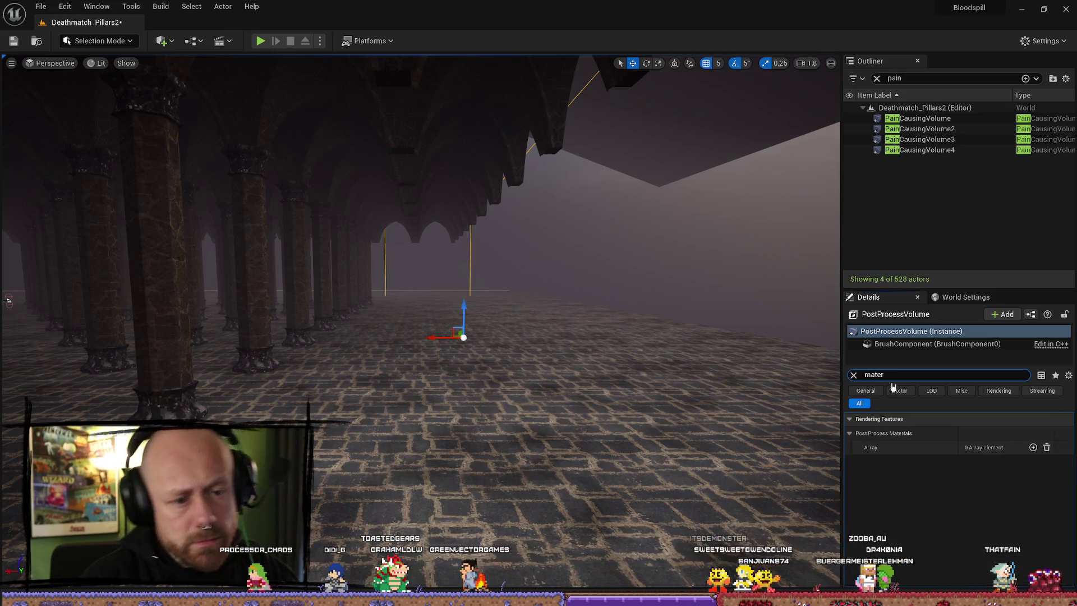
click(1009, 466)
text(fo)
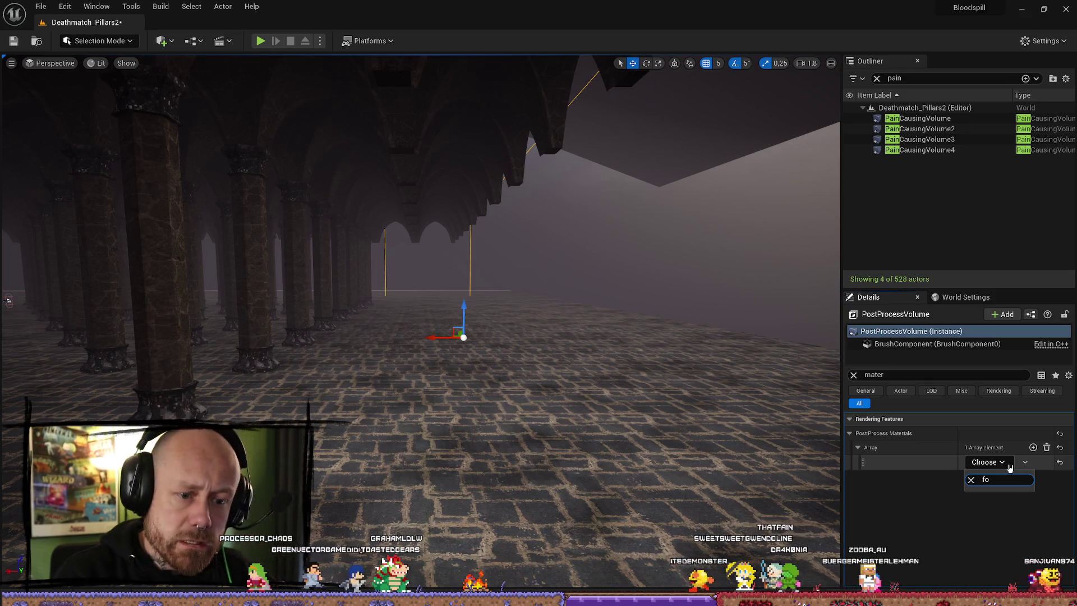
key(BackSpace)
key(BackSpace)
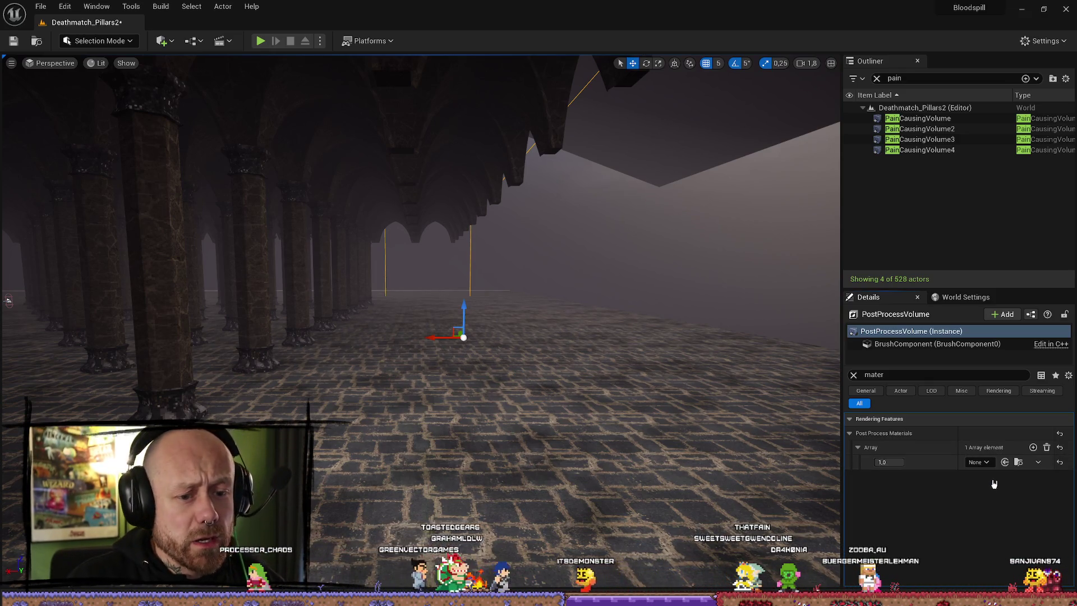
- Assign FogShader_Inst to the slot, check the fog in the hall, and browse to the asset
click(984, 463)
text(fog)
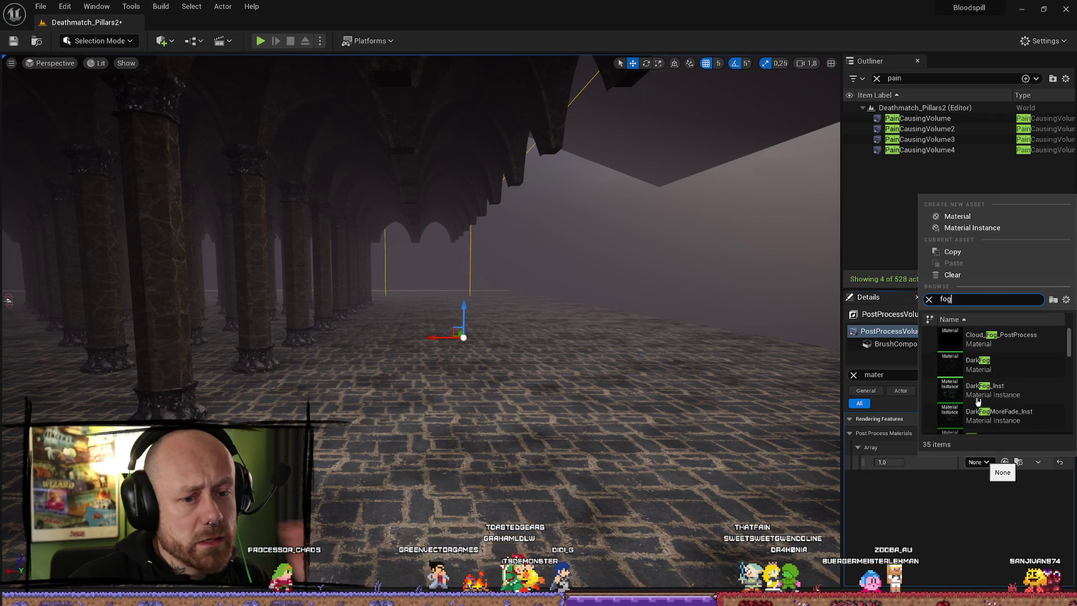
scroll(1026, 411, down, 4)
scroll(1028, 414, up, 2)
click(1013, 413)
drag(467, 240, 467, 239)
key(ctrl+space)
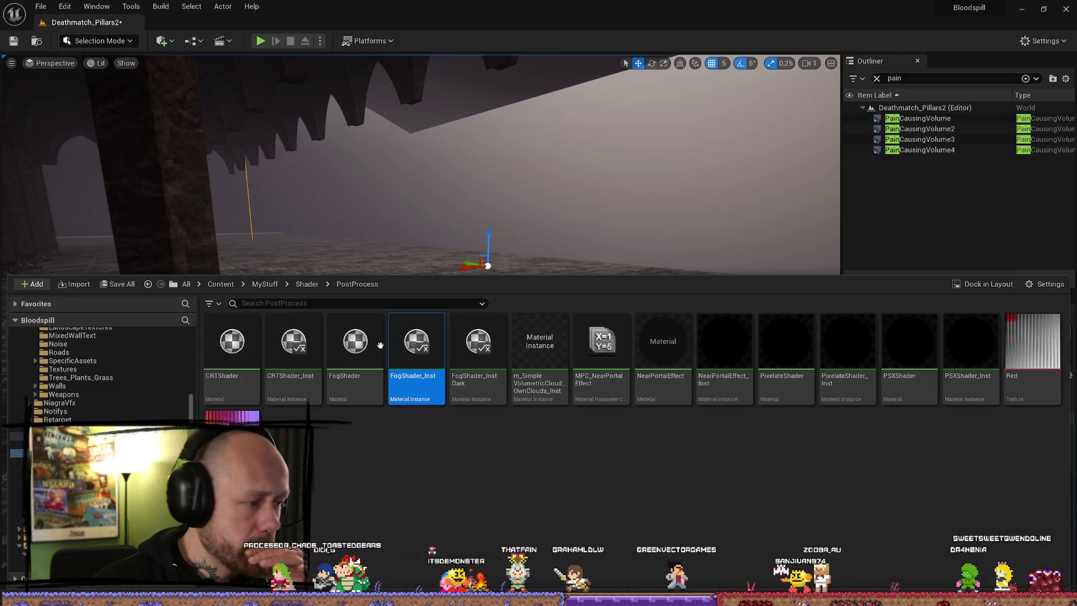
- Open FogShader_Inst in the material editor and select the base FogShader in the Content Drawer
key(Return)
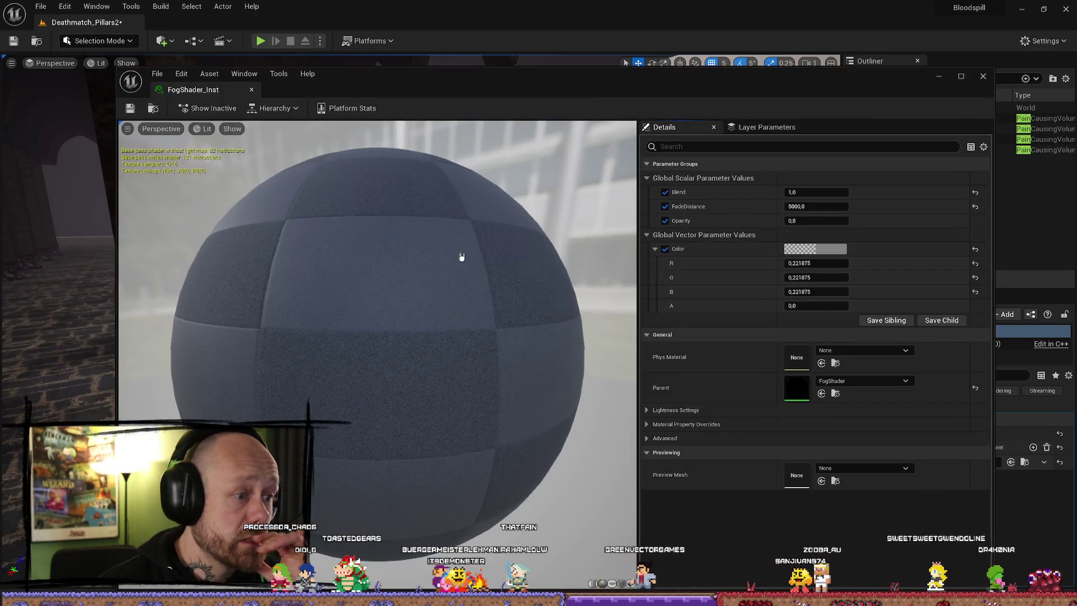
key(super+shift+Right)
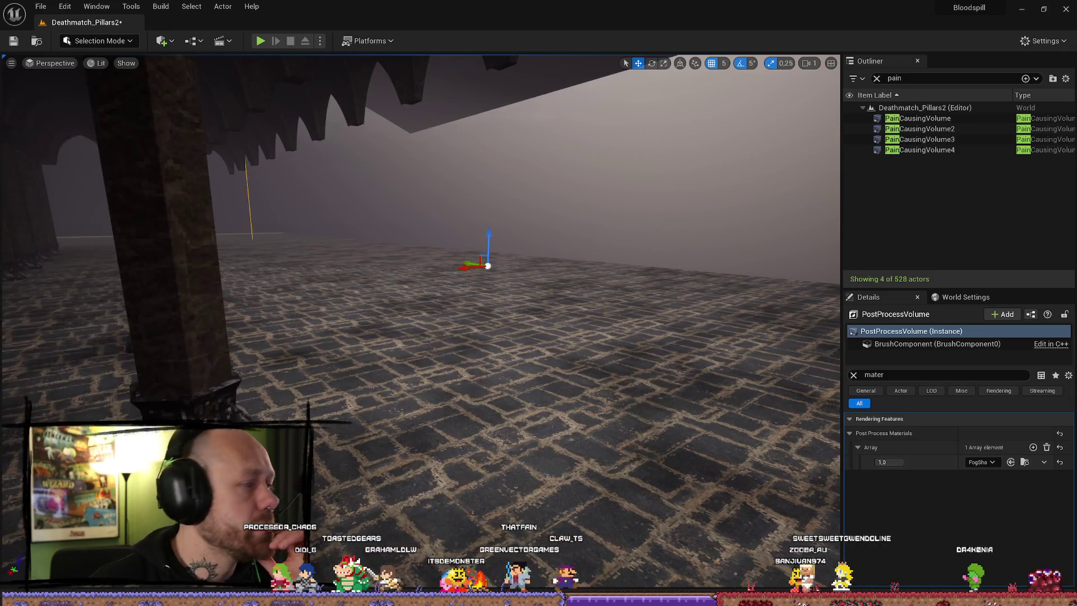
key(ctrl+space)
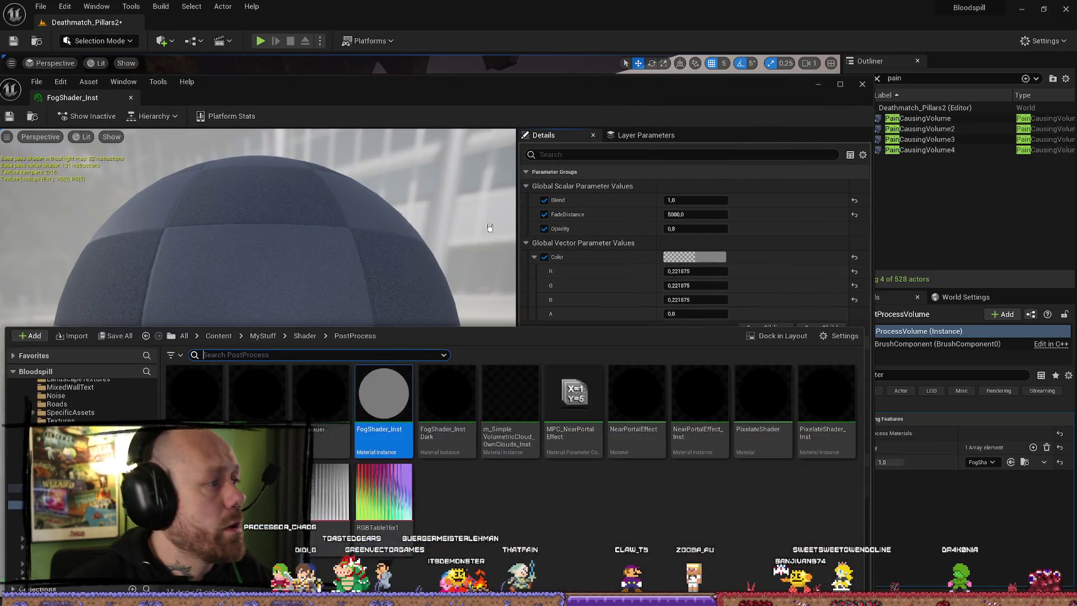
click(385, 382)
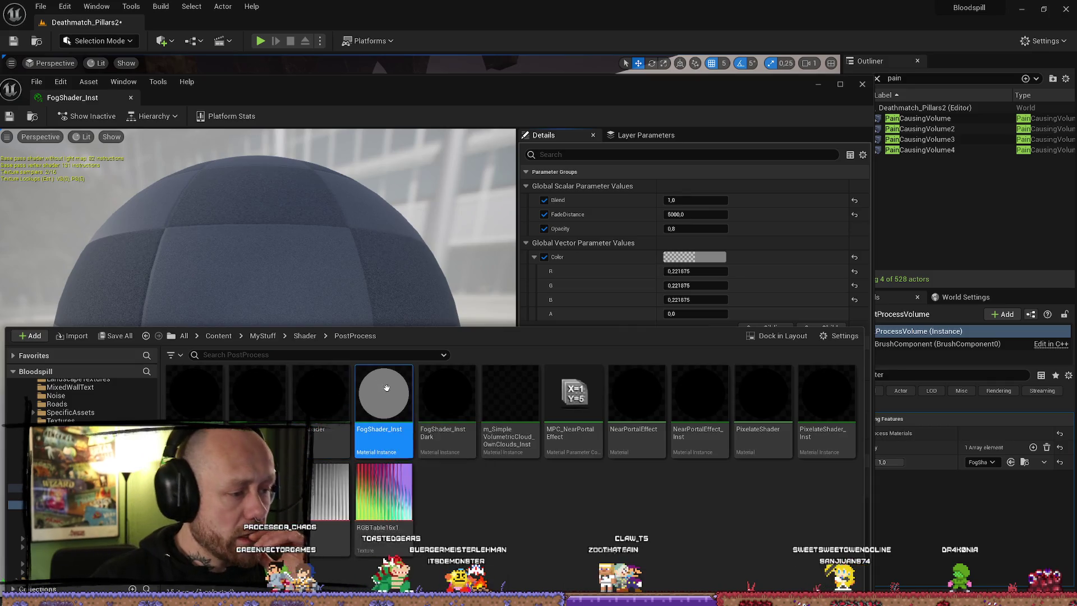
- Create material instance FogShader_Inst1 from FogShader and put it in the volume's Post Process Materials slot
right_click(318, 392)
right_click(317, 392)
right_click(317, 392)
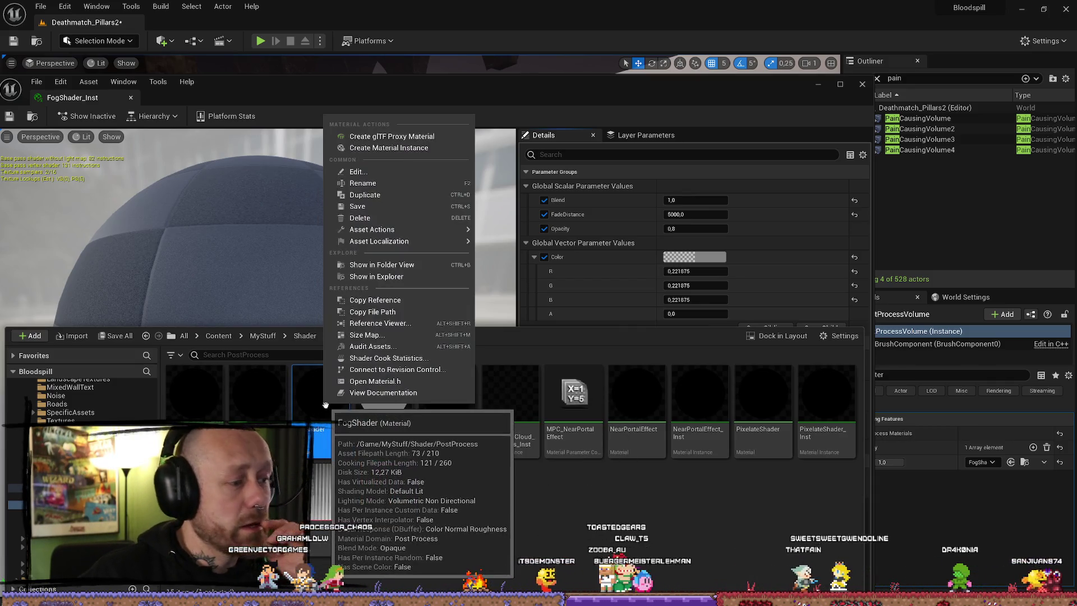
click(381, 148)
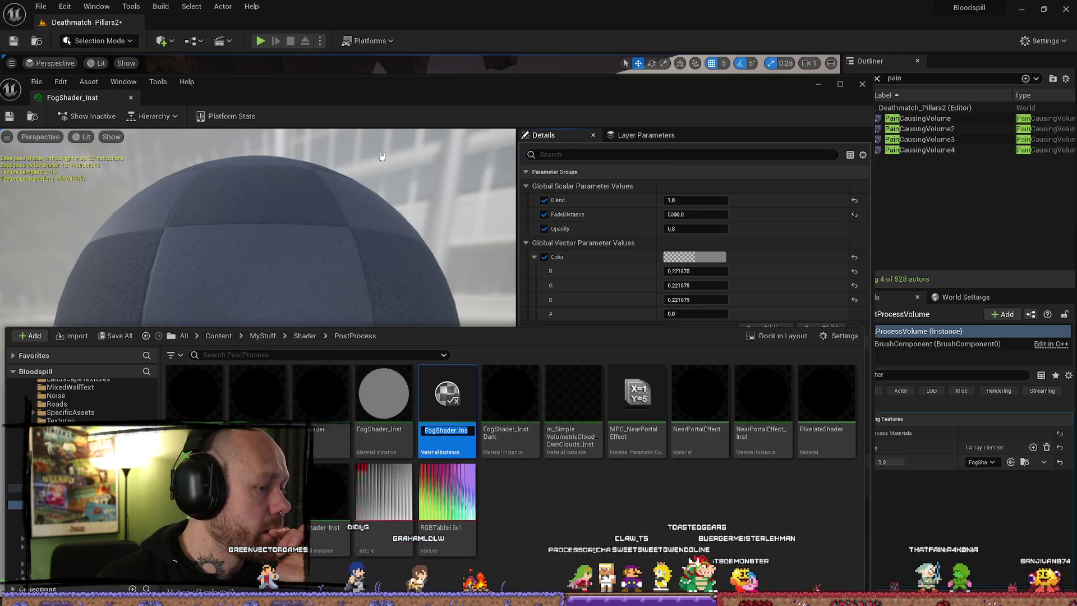
key(Return)
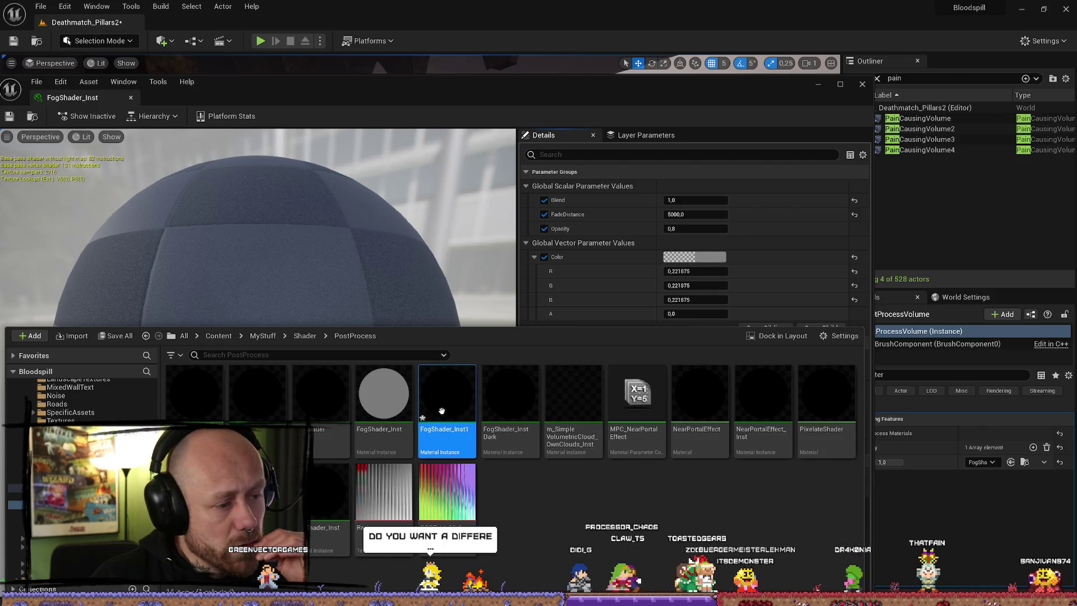
drag(447, 398, 998, 485)
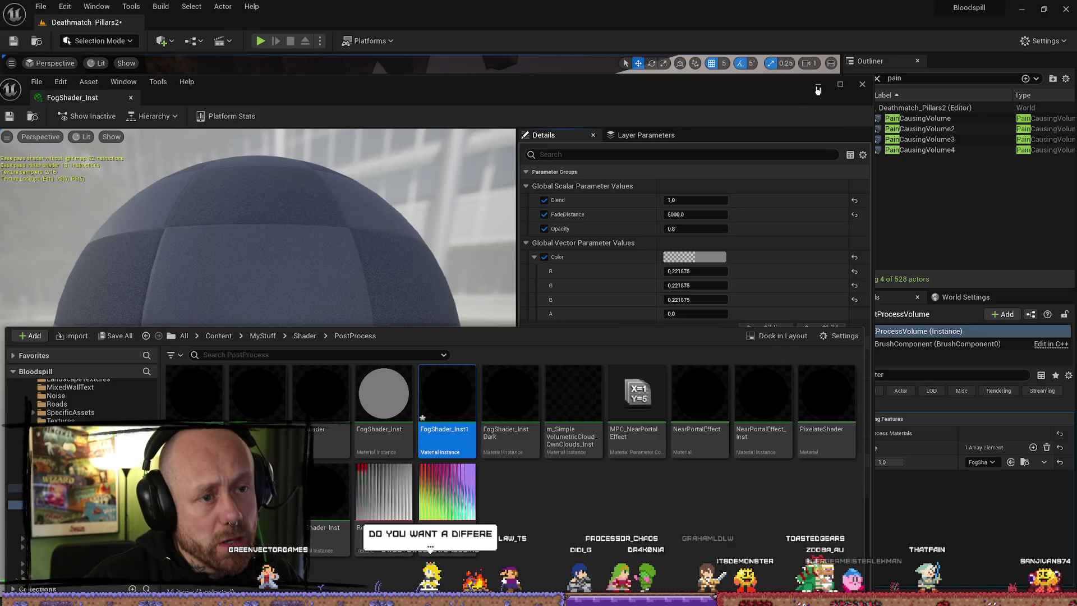
click(817, 88)
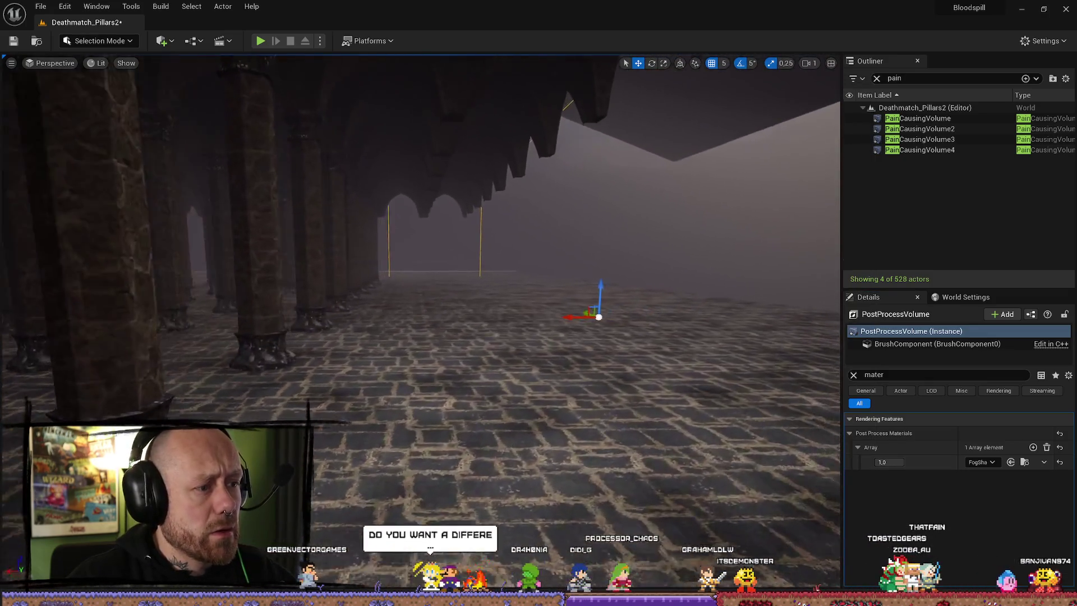
mouse_move(24, 280)
mouse_down()
mouse_move(49, 248)
mouse_move(25, 281)
mouse_move(19, 263)
mouse_move(25, 281)
mouse_up()
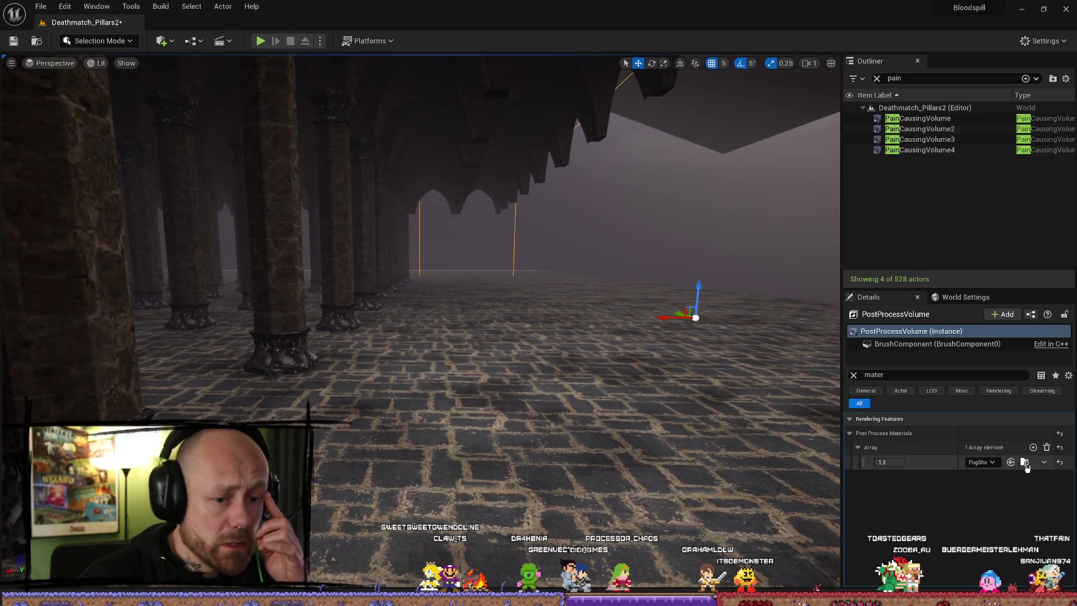
- In FogShader_Inst1, override the fog Color, try orange, then undo the colour change
click(1026, 467)
double_click(474, 352)
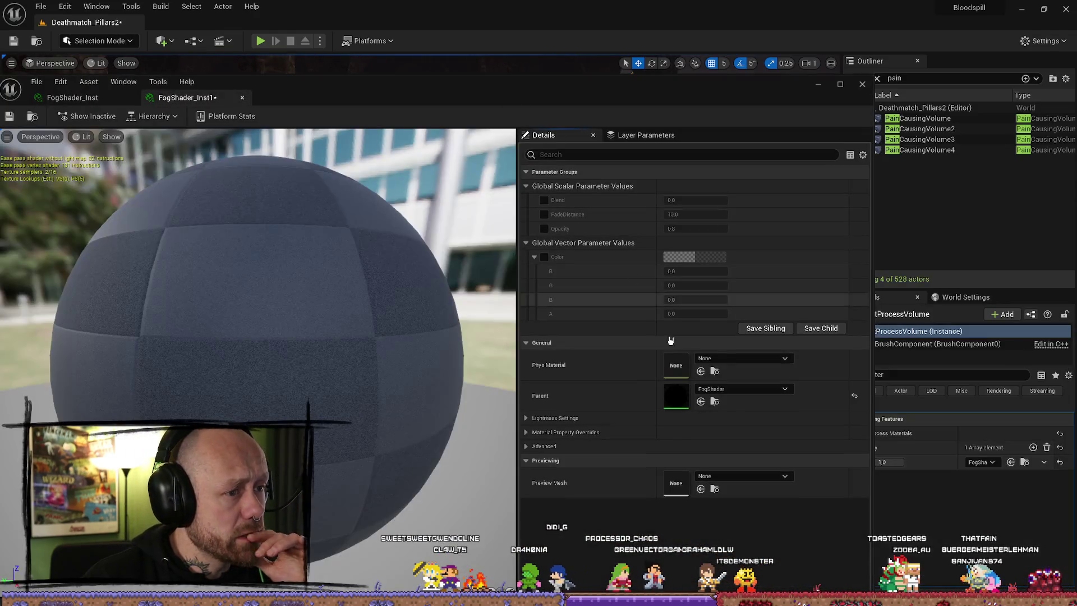
click(544, 257)
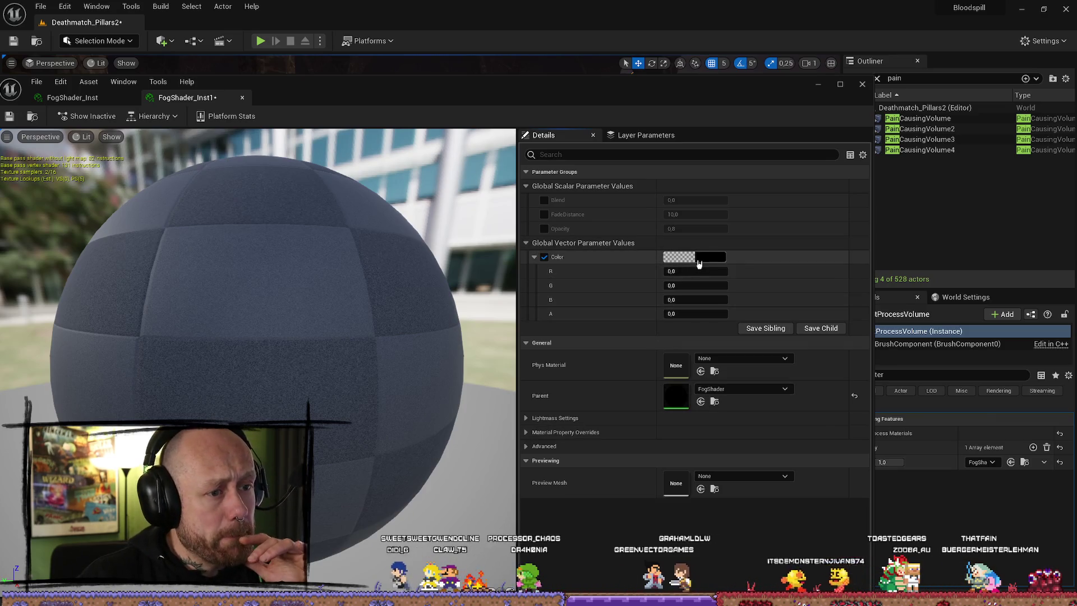
click(699, 259)
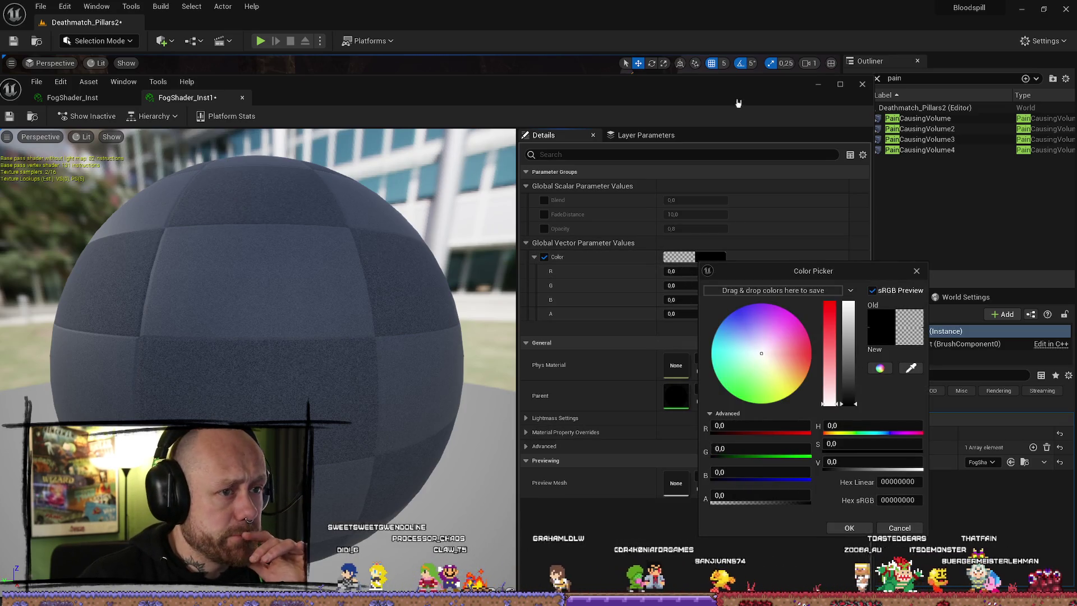
drag(739, 102, 0, 87)
drag(771, 360, 803, 375)
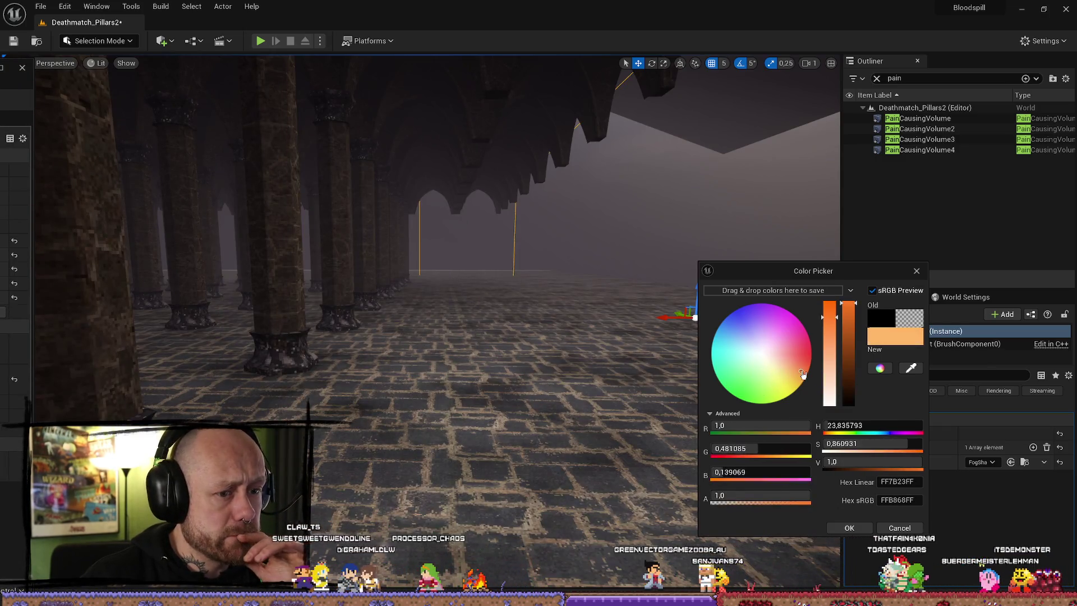
click(850, 529)
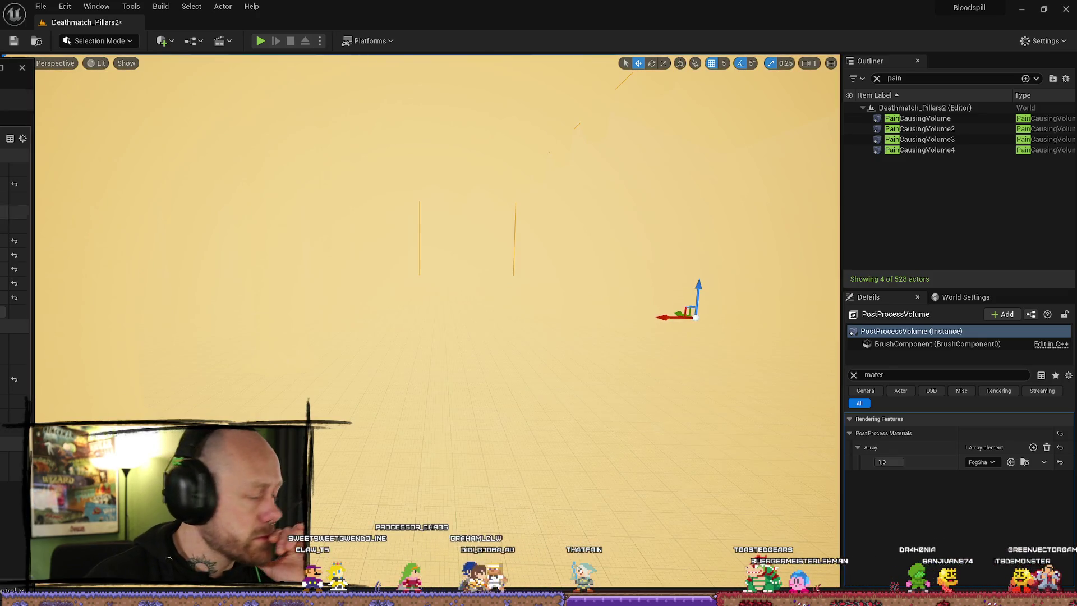
key(ctrl+z)
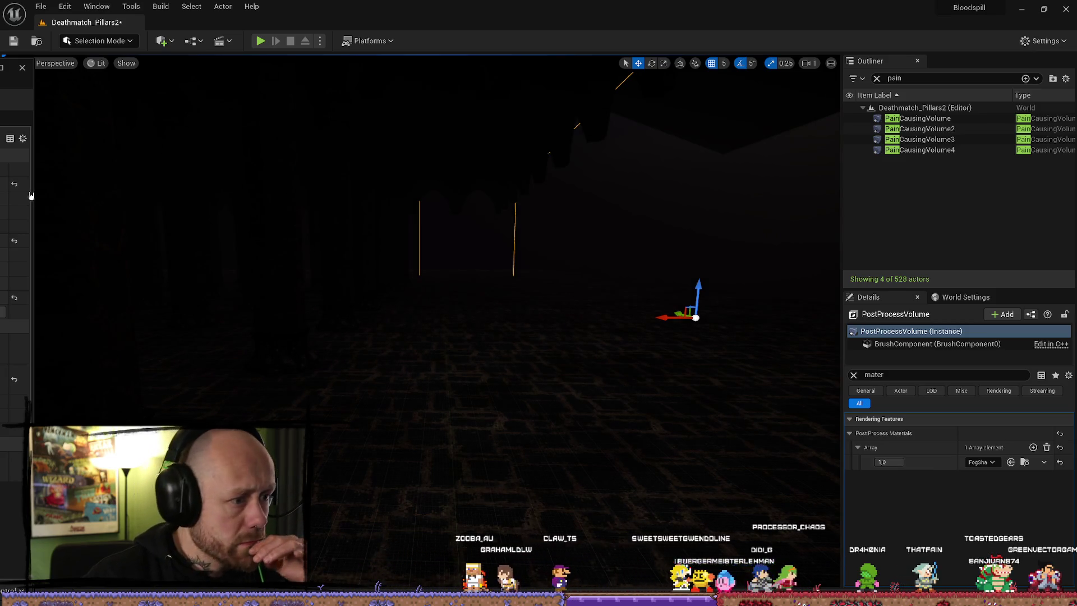
- Fly among the pillars, select the floor to judge the fog, and start a play-test
drag(71, 286, 143, 291)
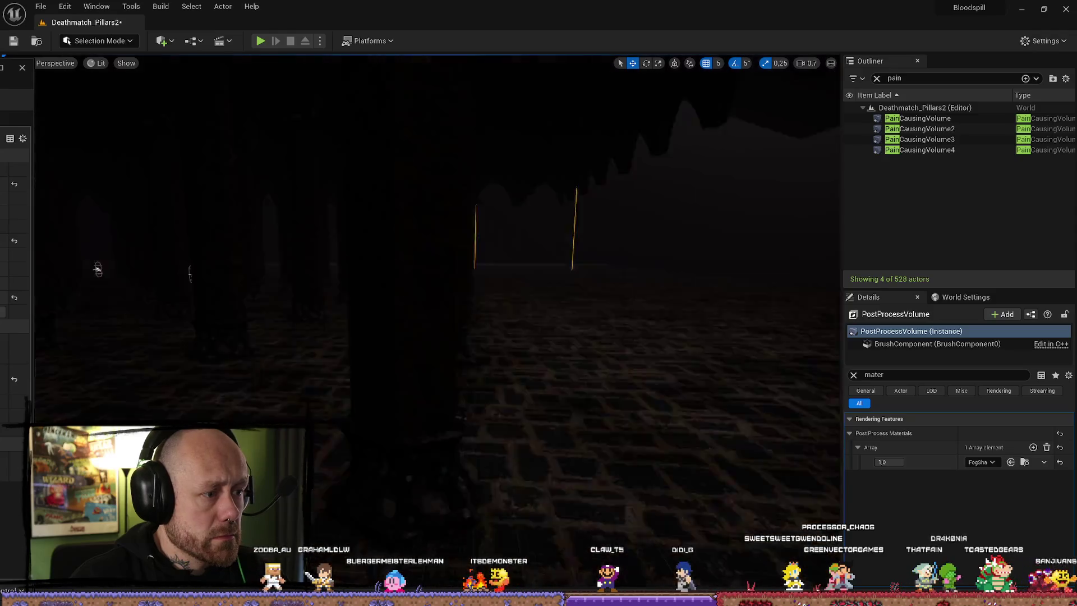
drag(531, 333, 532, 333)
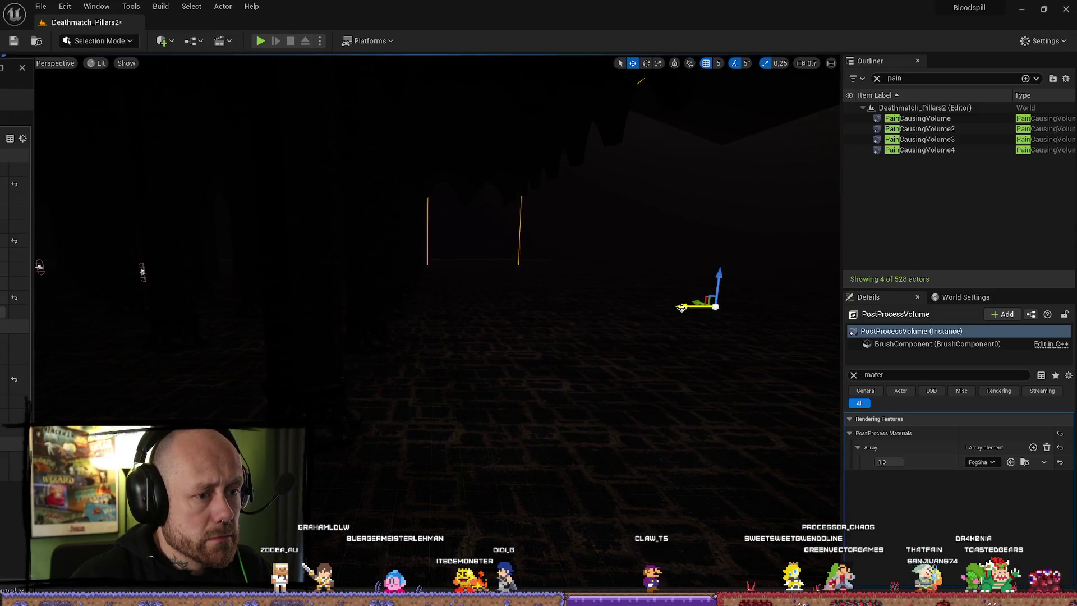
click(673, 337)
drag(414, 316, 414, 316)
click(260, 43)
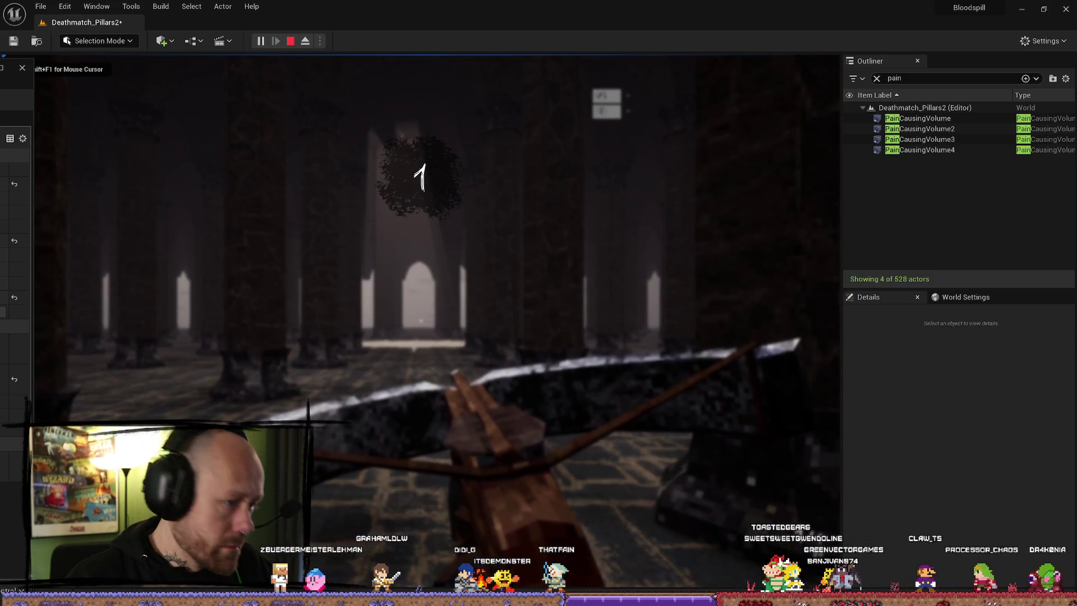
- Stop the play-test with Esc and fly the view above the floor
key(Escape)
scroll(451, 355, up, 3)
key(w)
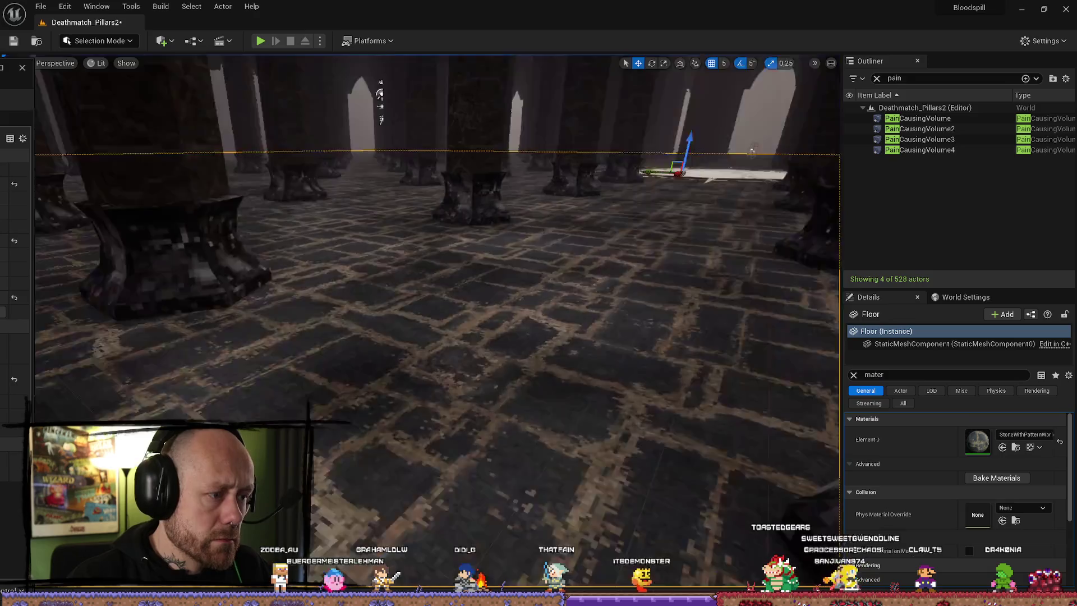
key(w)
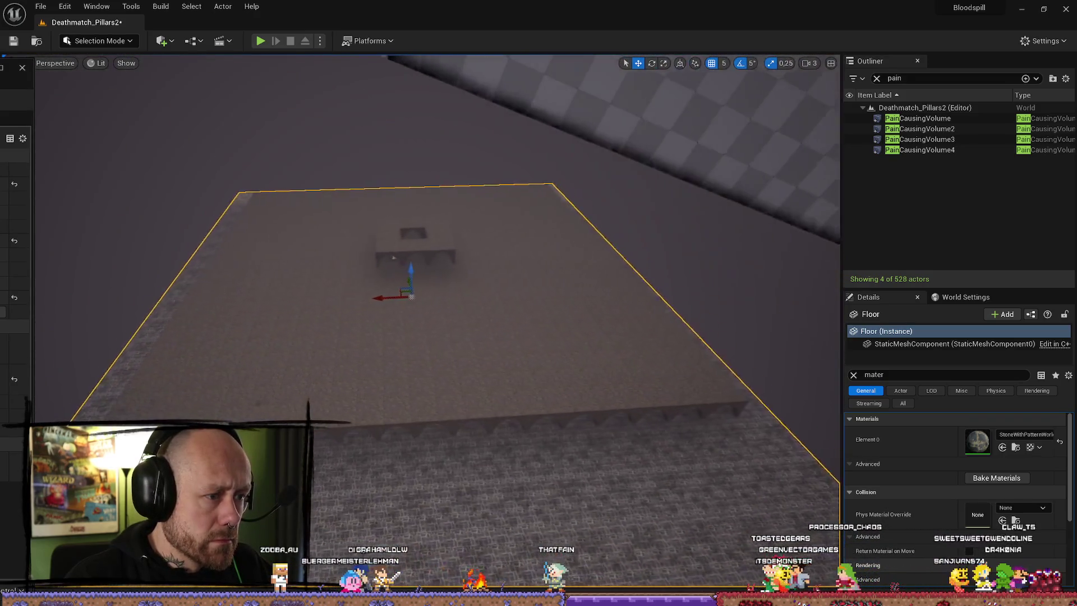
- Filter the Outliner to 'volume', then select and frame the PostProcessVolume
click(926, 79)
double_click(925, 80)
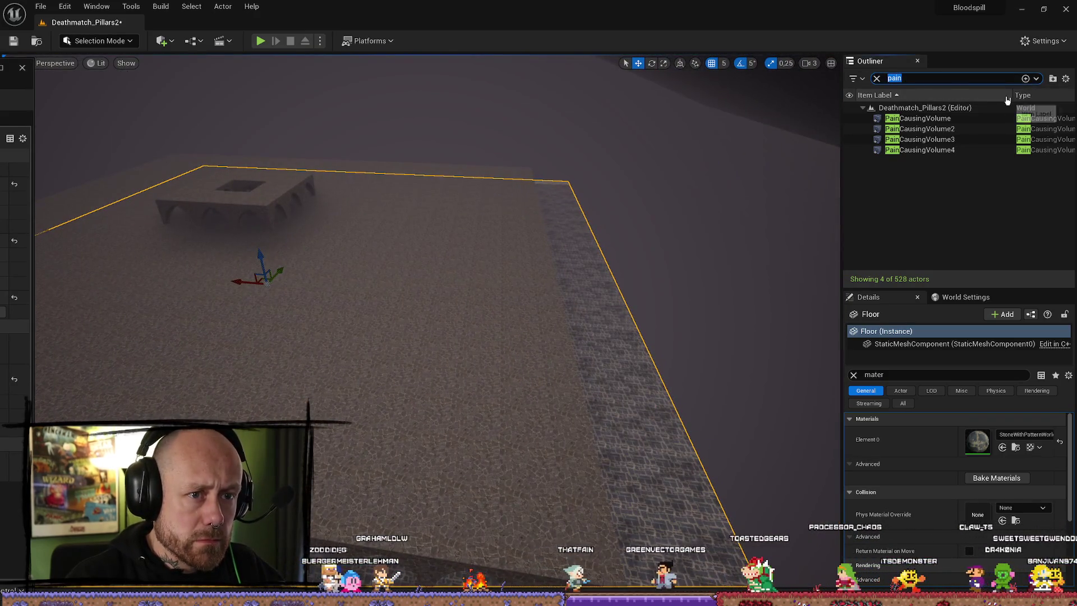
text(volume)
click(920, 128)
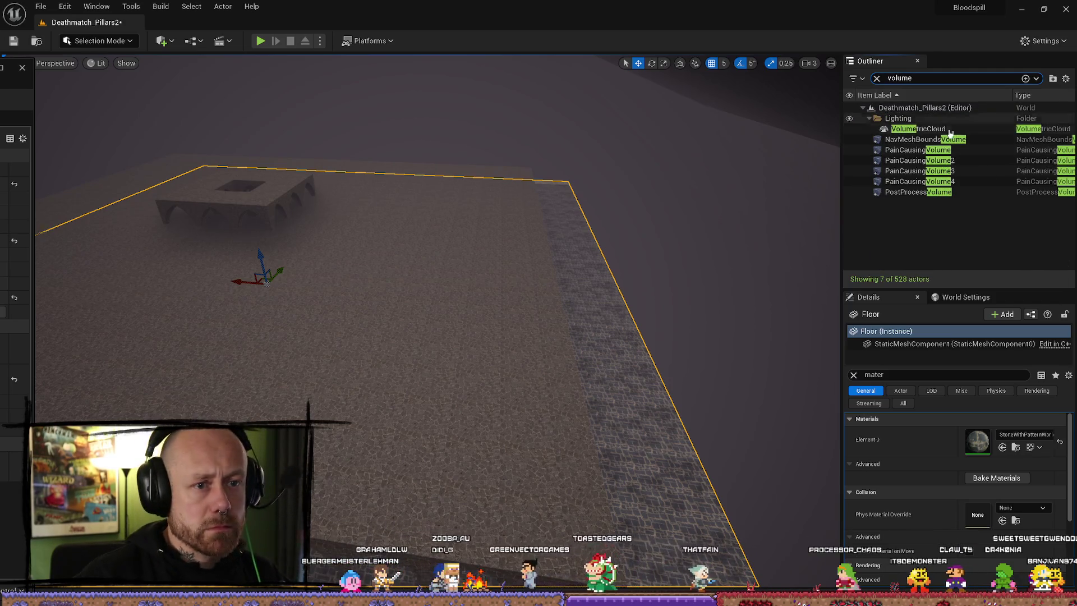
click(939, 140)
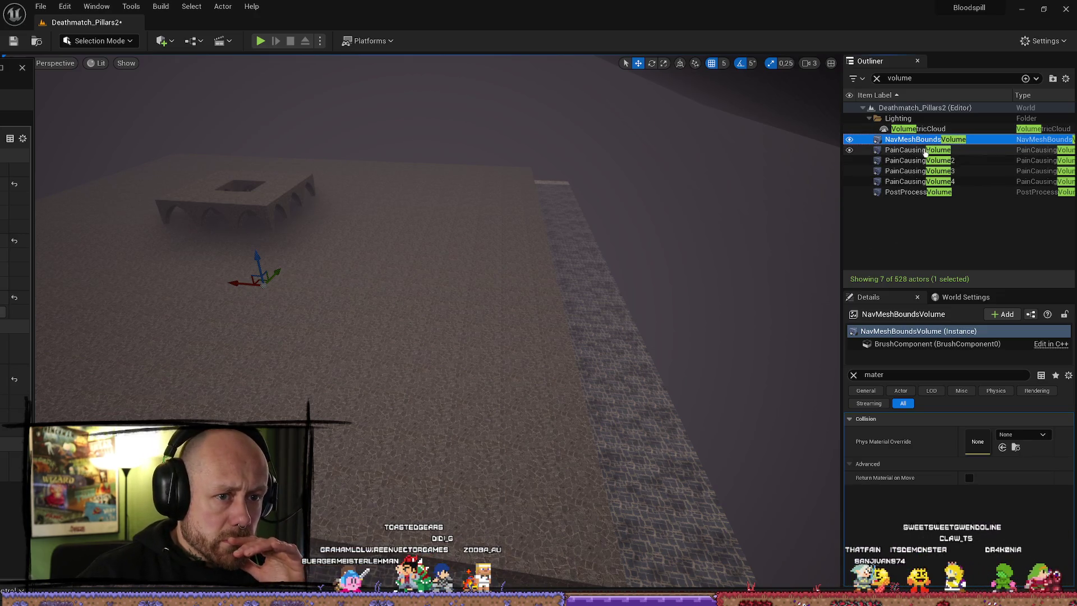
click(920, 192)
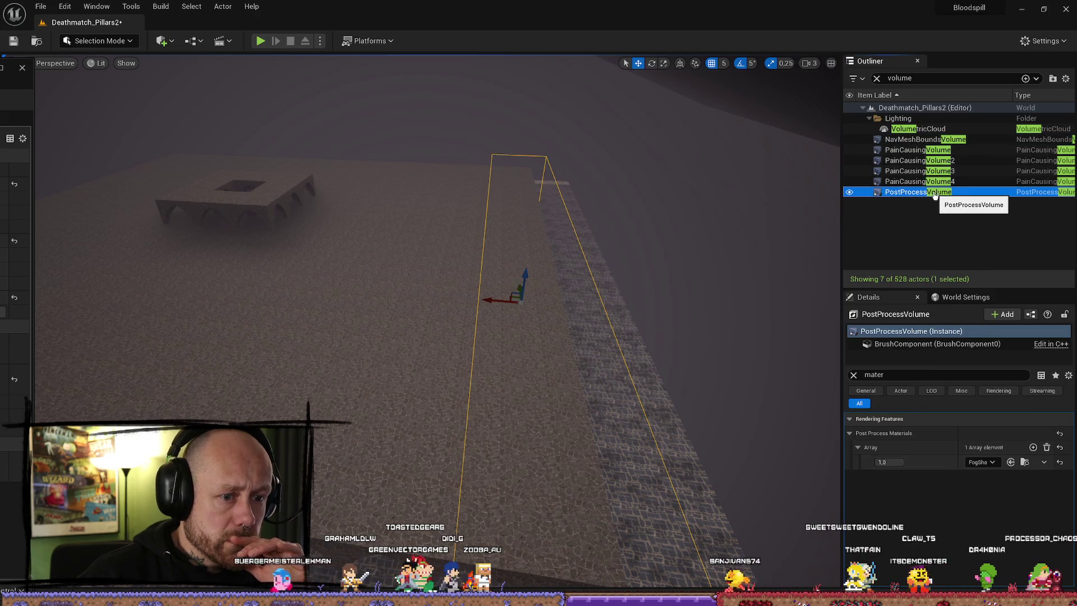
double_click(944, 193)
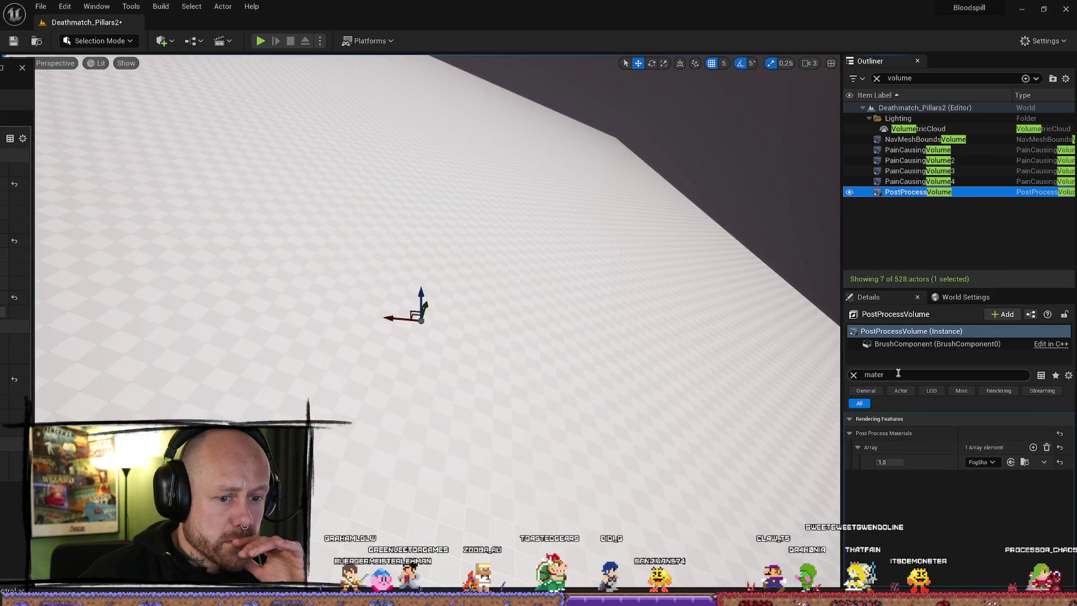
- Rename the PostProcessVolume to FogVolume
click(920, 193)
text(FogVolu)
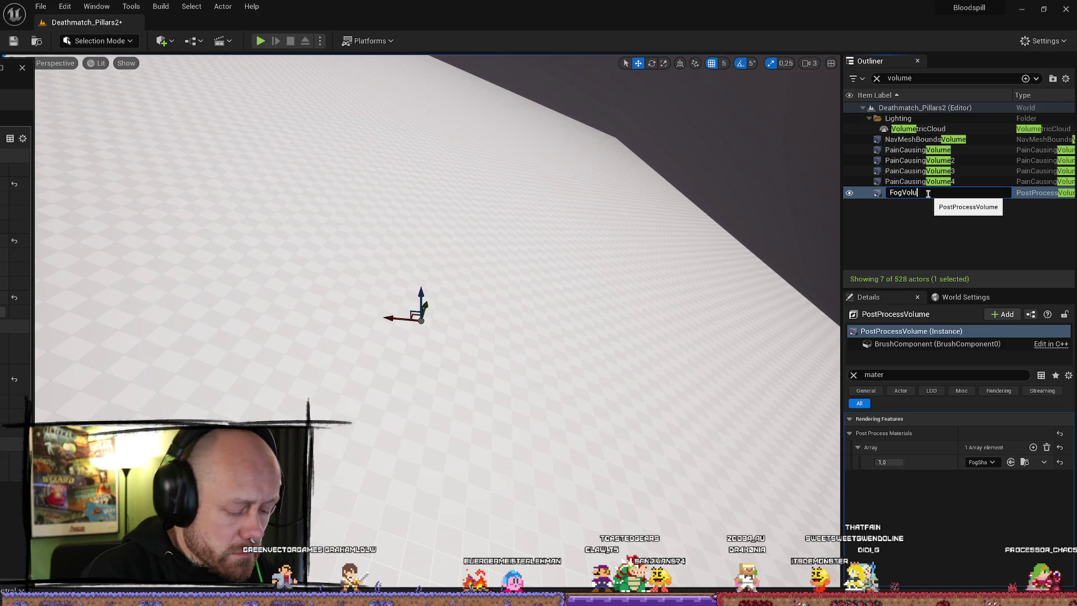
text(me)
key(Return)
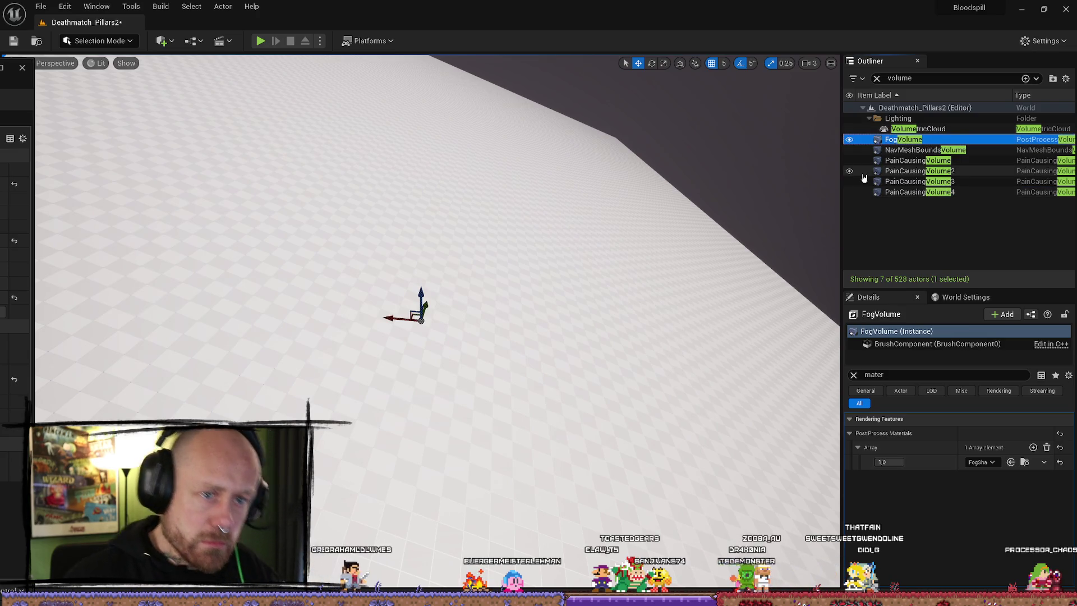
mouse_move(471, 123)
mouse_down()
mouse_move(468, 146)
mouse_move(471, 124)
mouse_up()
mouse_move(540, 349)
mouse_down()
mouse_move(602, 225)
mouse_move(450, 29)
mouse_up()
- Play the level, deploy with the chosen loadout, walk forward through the fog, then stop with Esc
scroll(571, 288, down, 1)
click(261, 42)
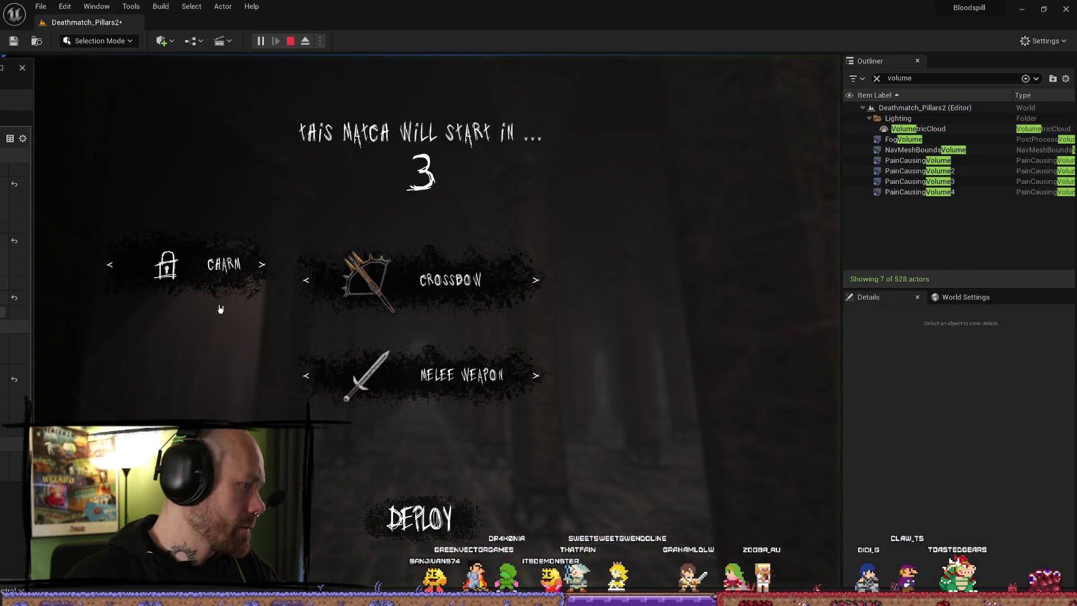
click(443, 528)
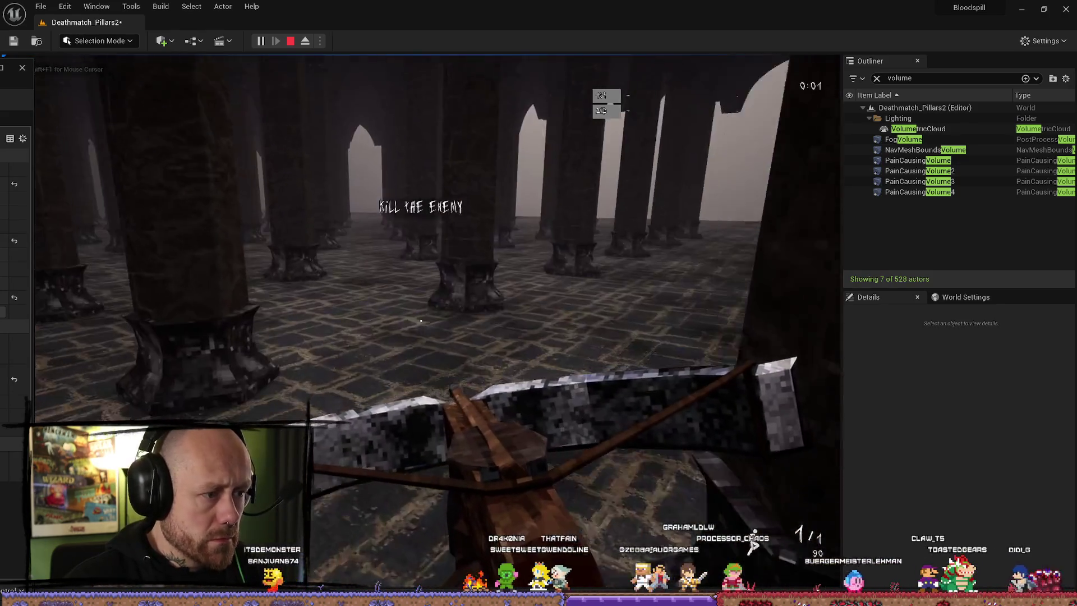
key(w)
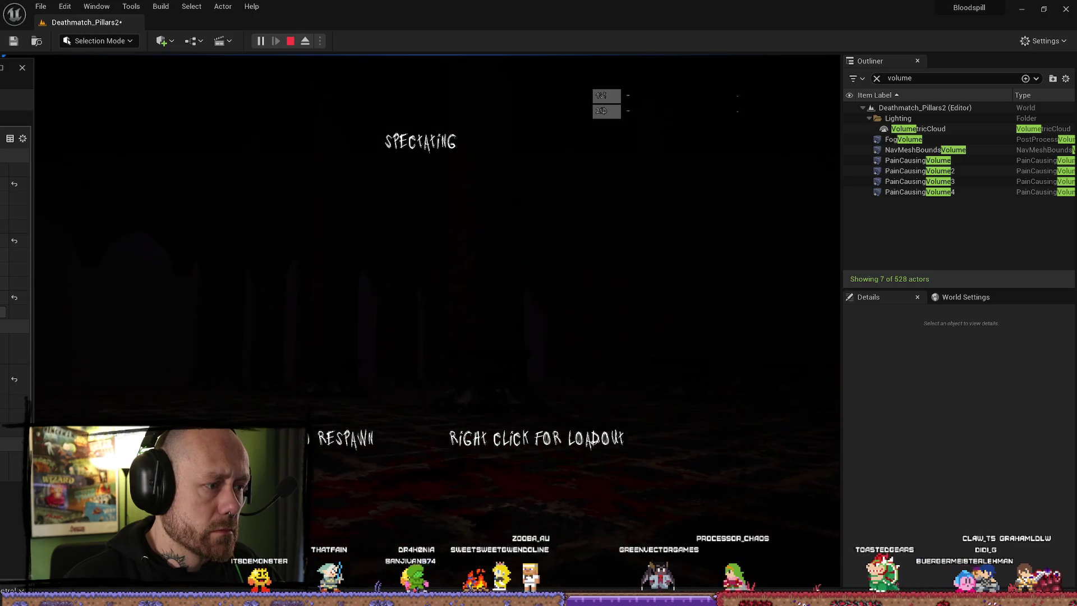
key(Escape)
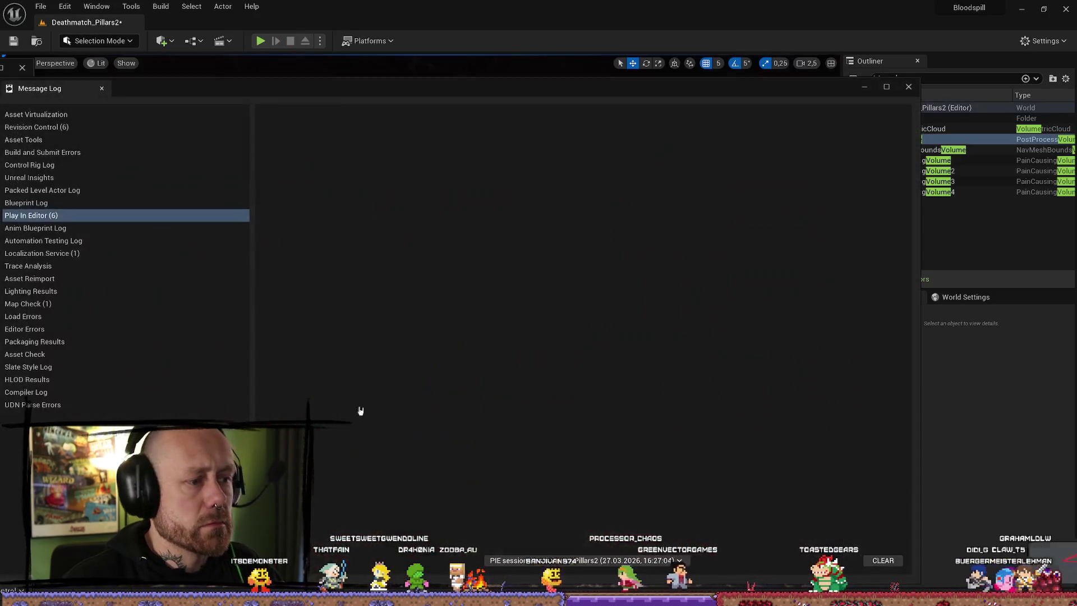
- Close the Message Log, fly over the arcade, and open the Content Drawer at Shader/PostProcess
click(909, 87)
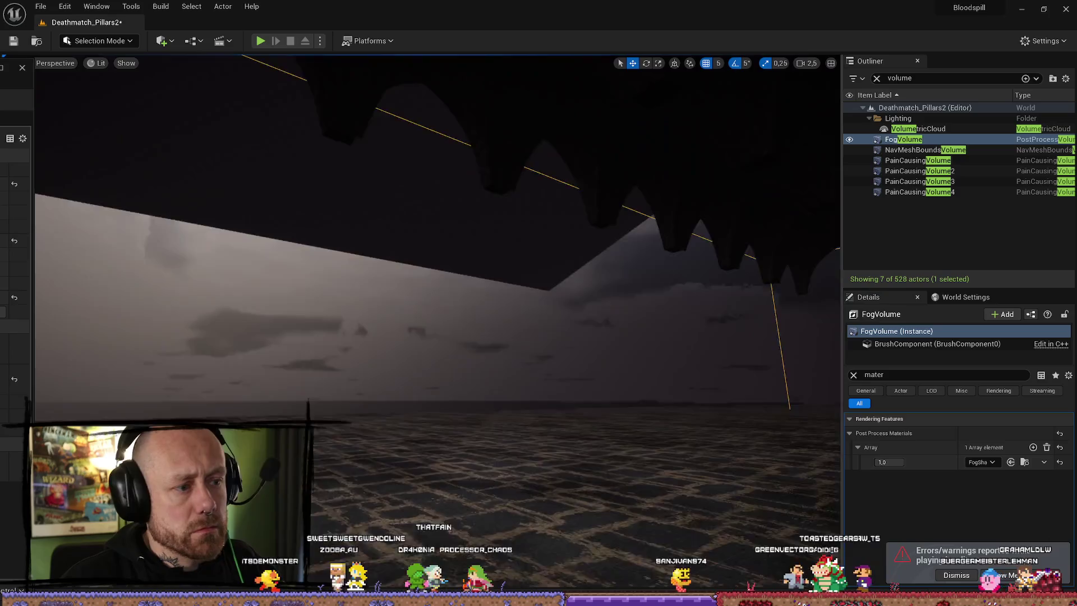
key(e)
scroll(438, 270, down, 2)
key(e)
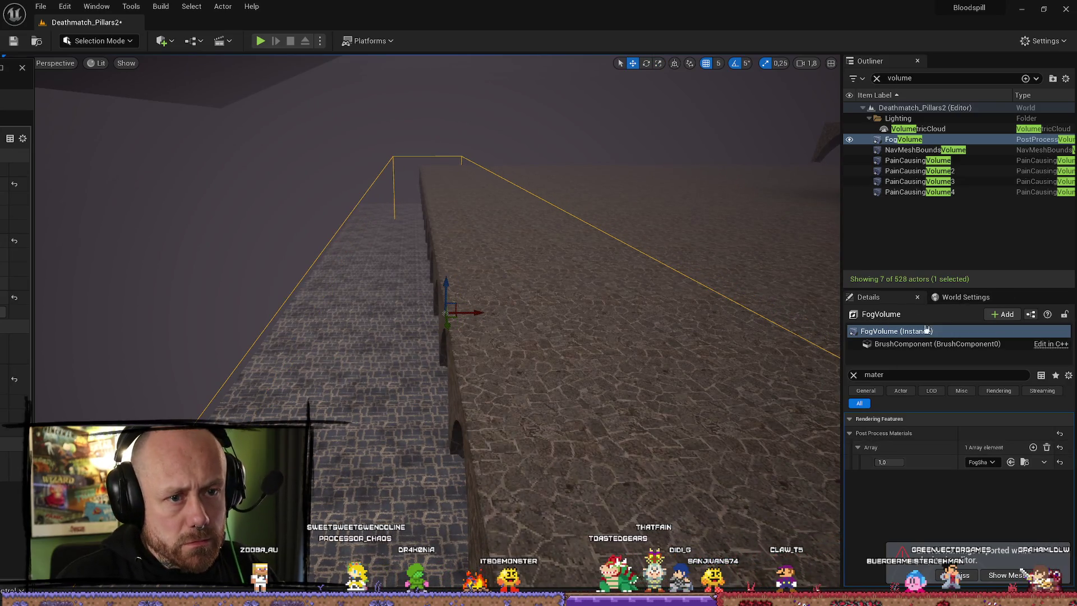
click(1026, 462)
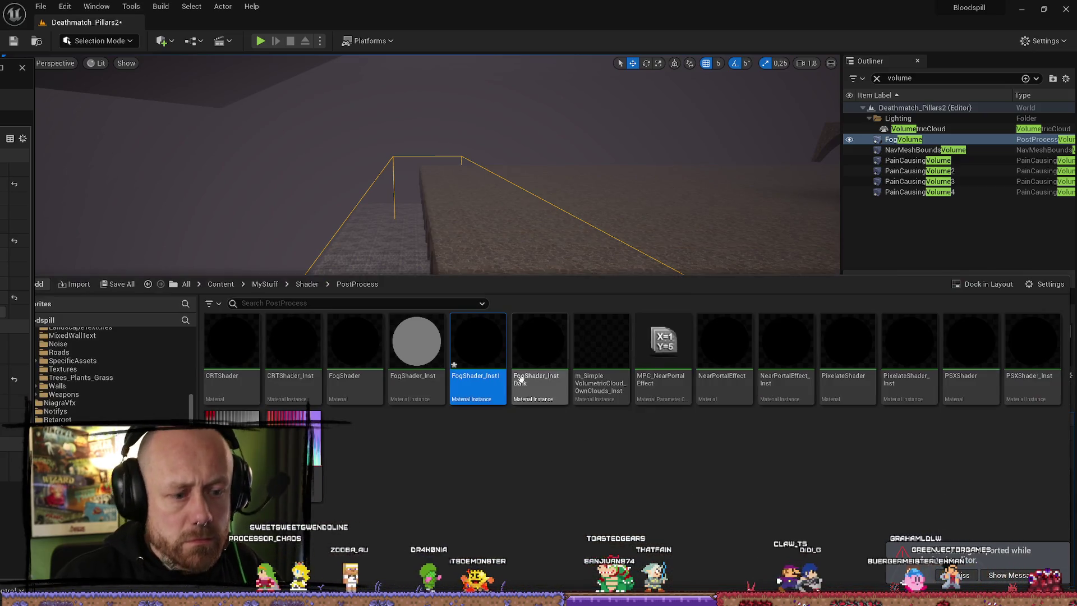
key(f)
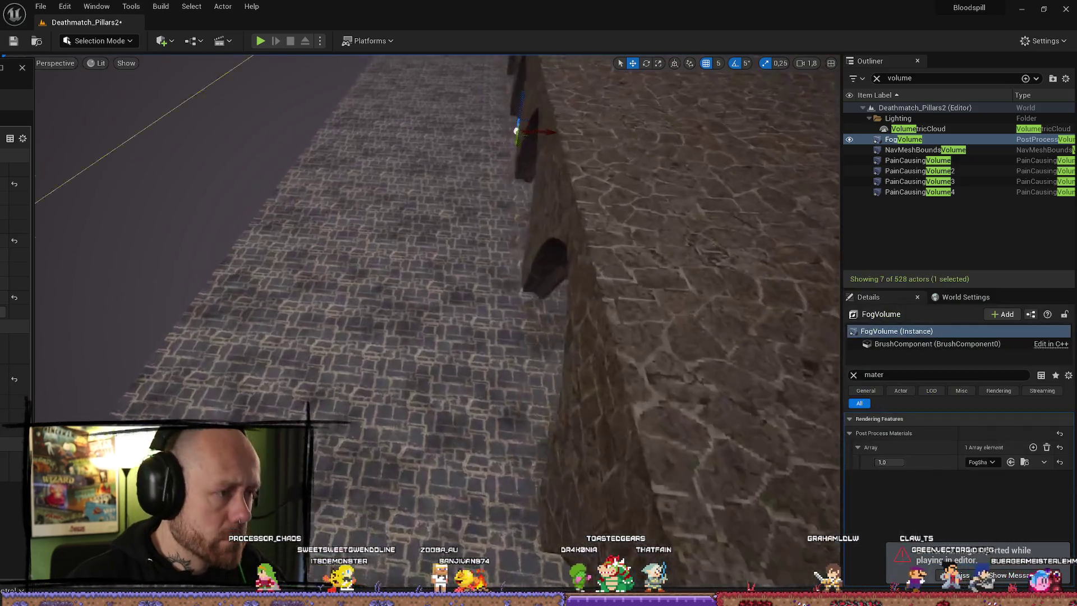
click(992, 462)
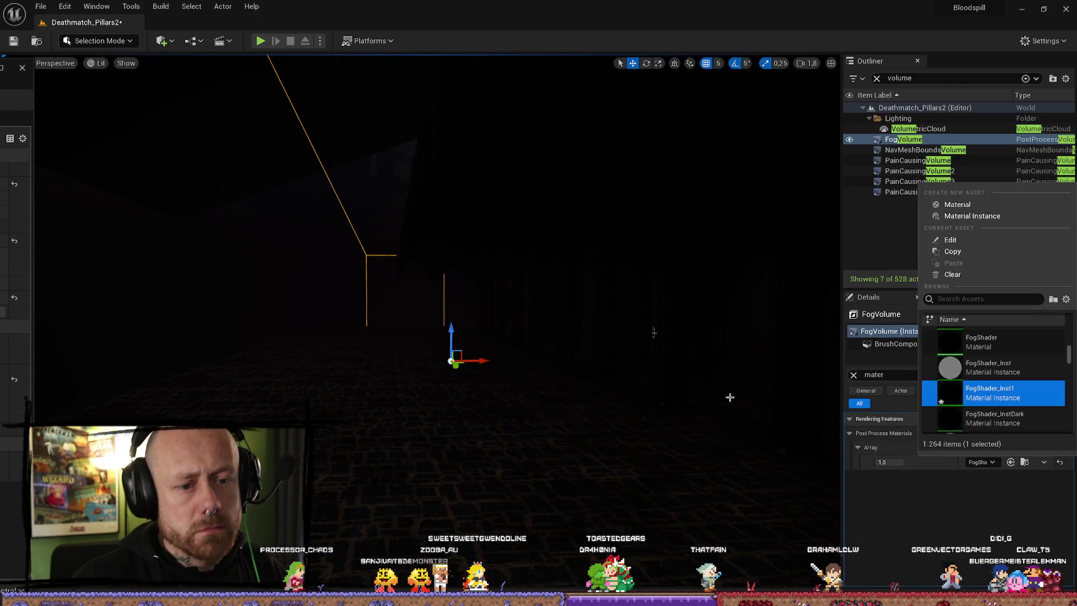
click(976, 392)
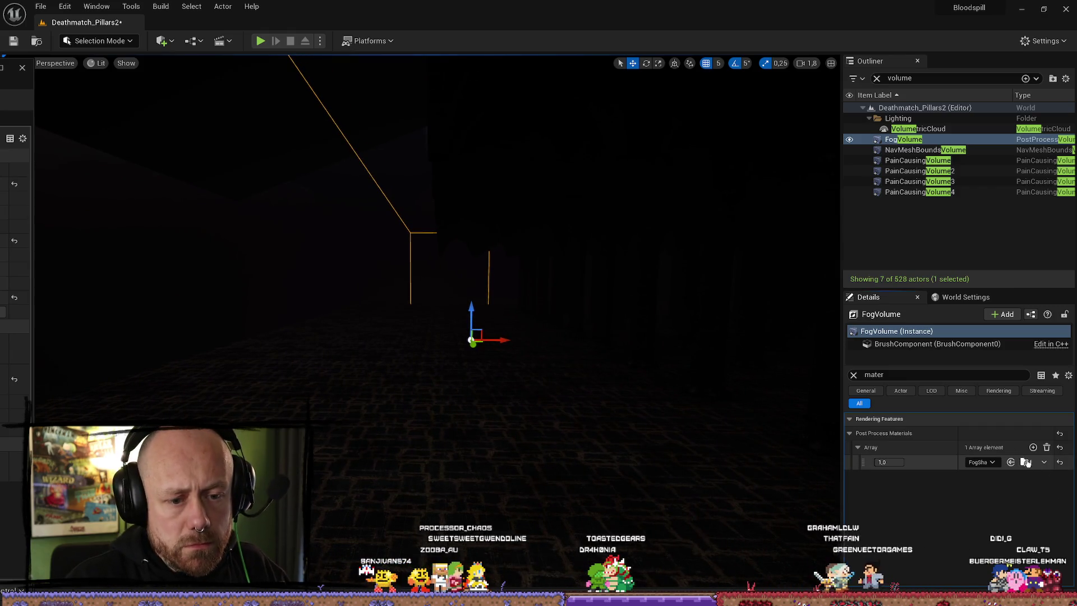
click(1026, 462)
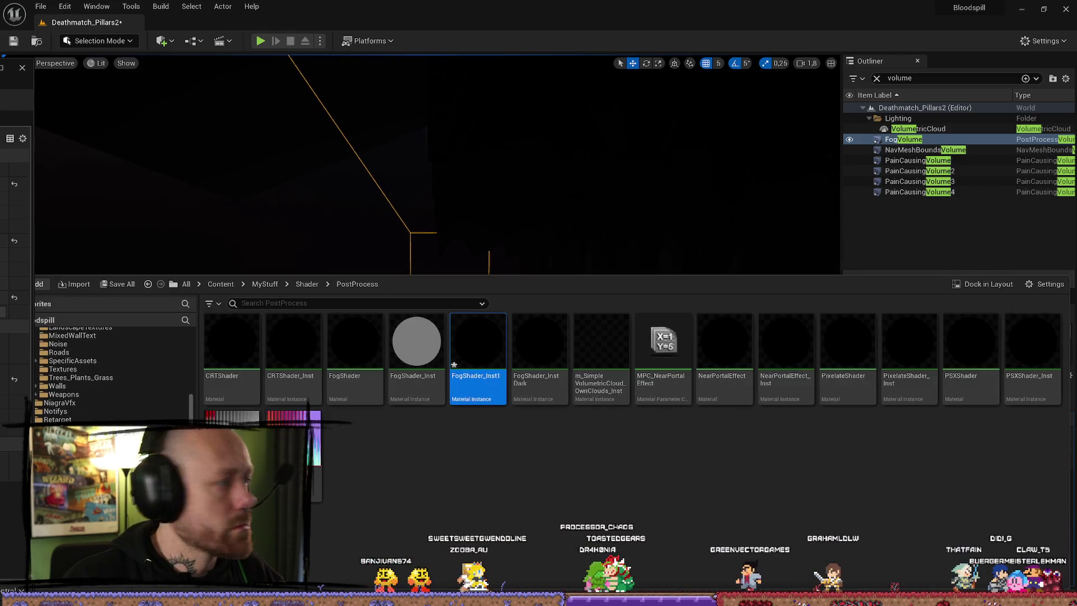
key(ctrl+space)
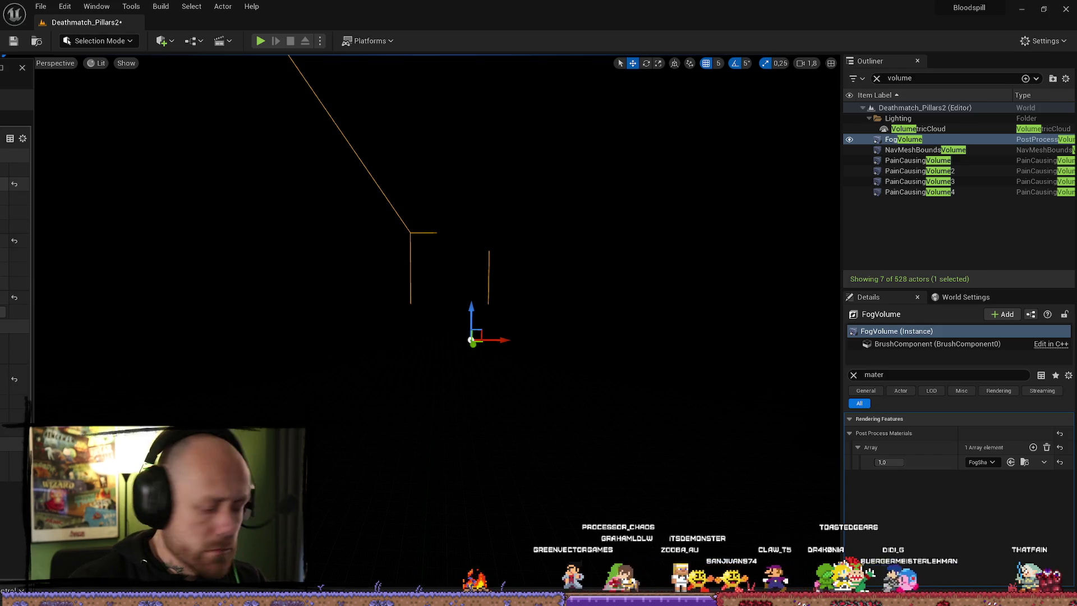
drag(300, 312, 392, 312)
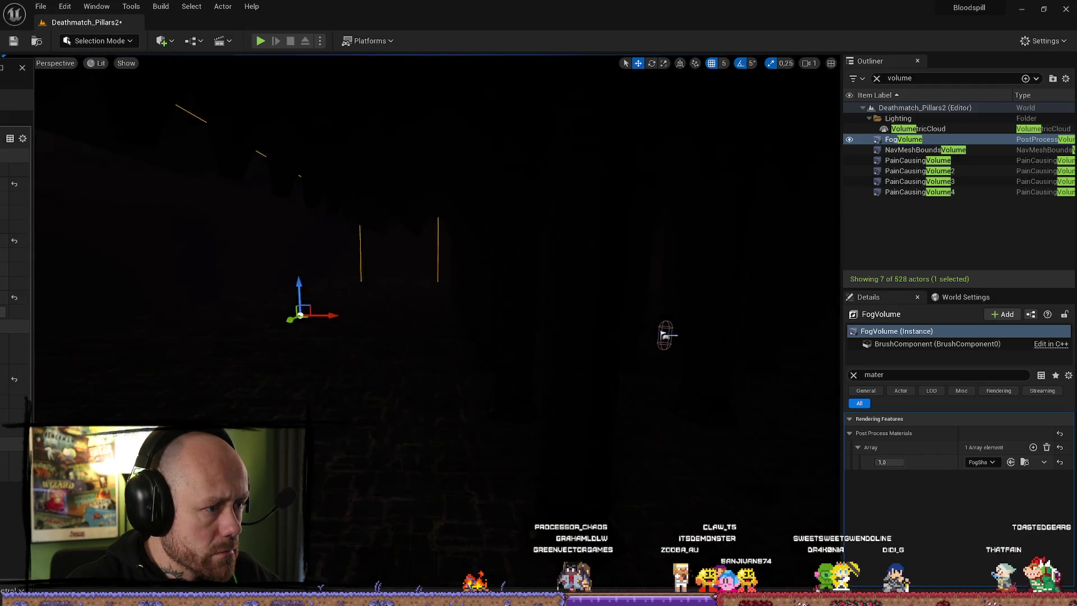
drag(666, 334, 696, 337)
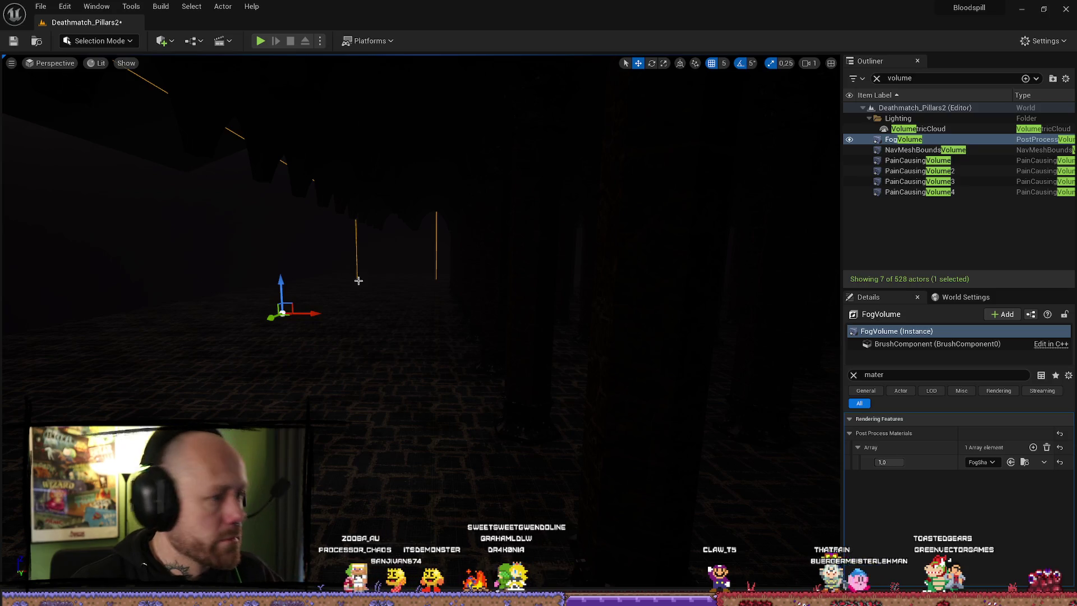
key(ctrl+space)
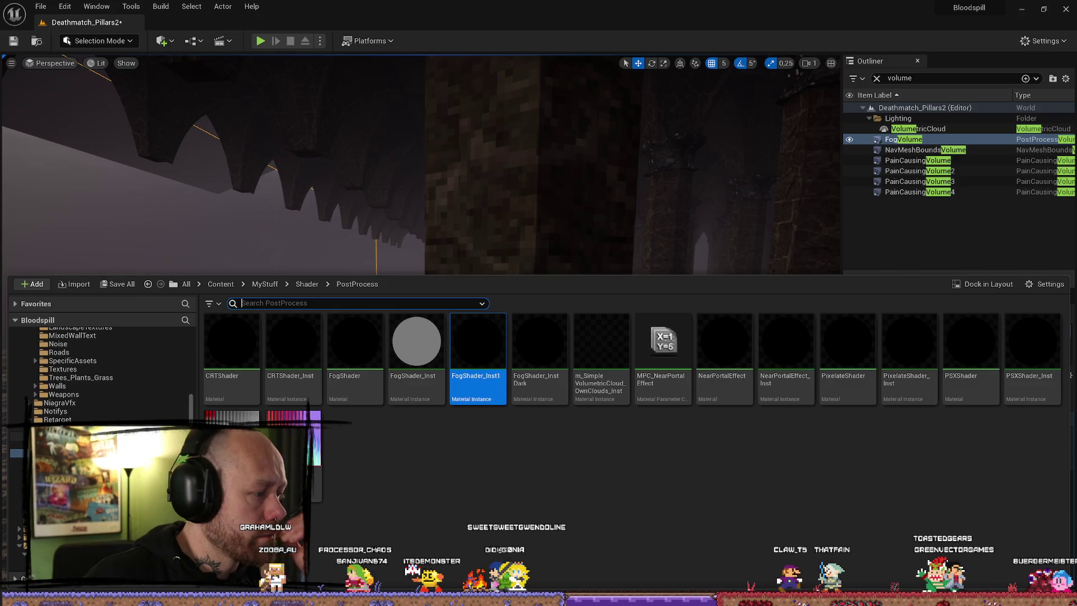
- Add a Plane actor to the level from the Quick Add menu
click(307, 284)
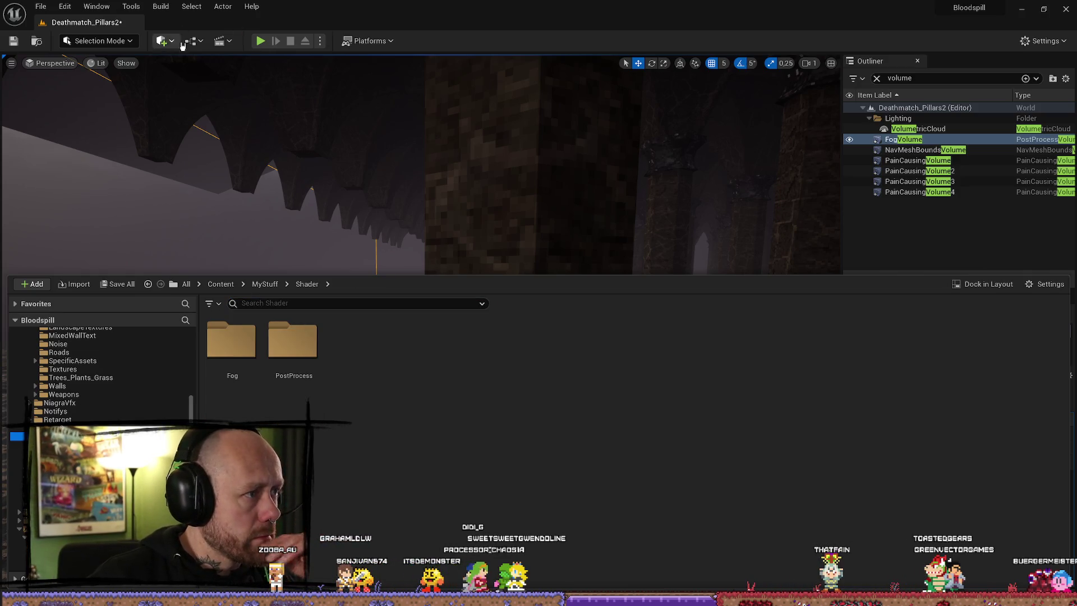
click(176, 43)
mouse_move(230, 151)
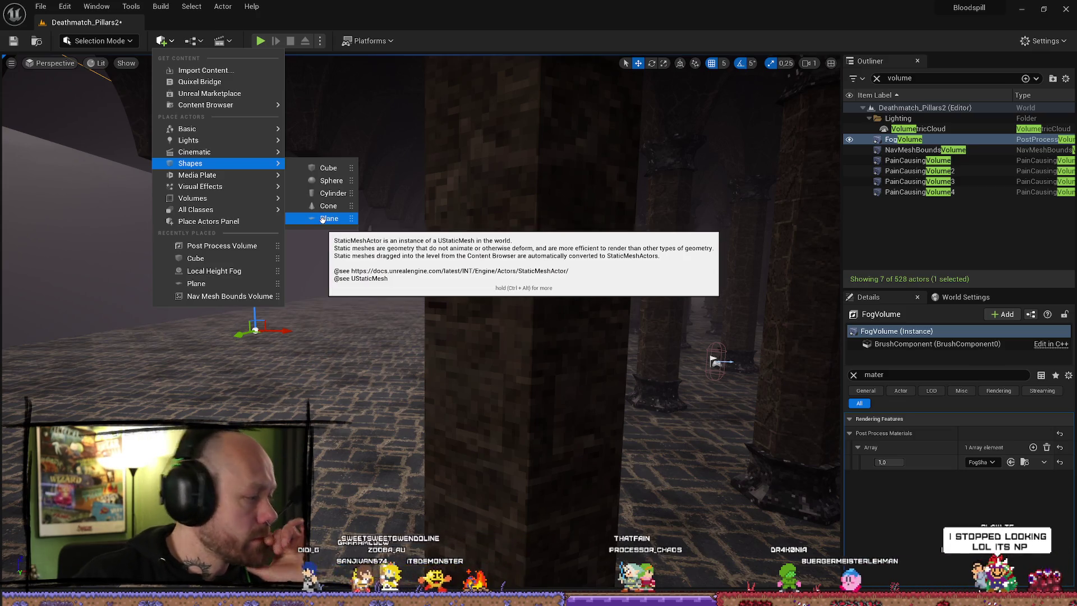
click(323, 219)
mouse_move(402, 326)
mouse_down()
mouse_move(396, 334)
mouse_move(390, 319)
mouse_move(415, 314)
mouse_up()
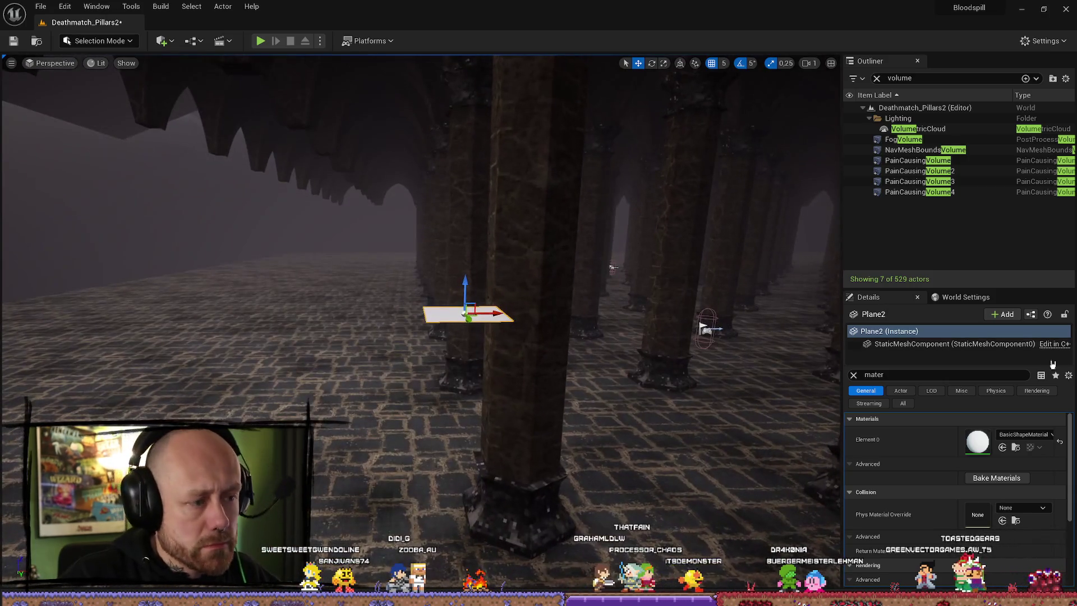
- Set the plane's Element 0 material to FogWallSimple, then to FogWallSimple_Inst
click(1018, 435)
text(fog)
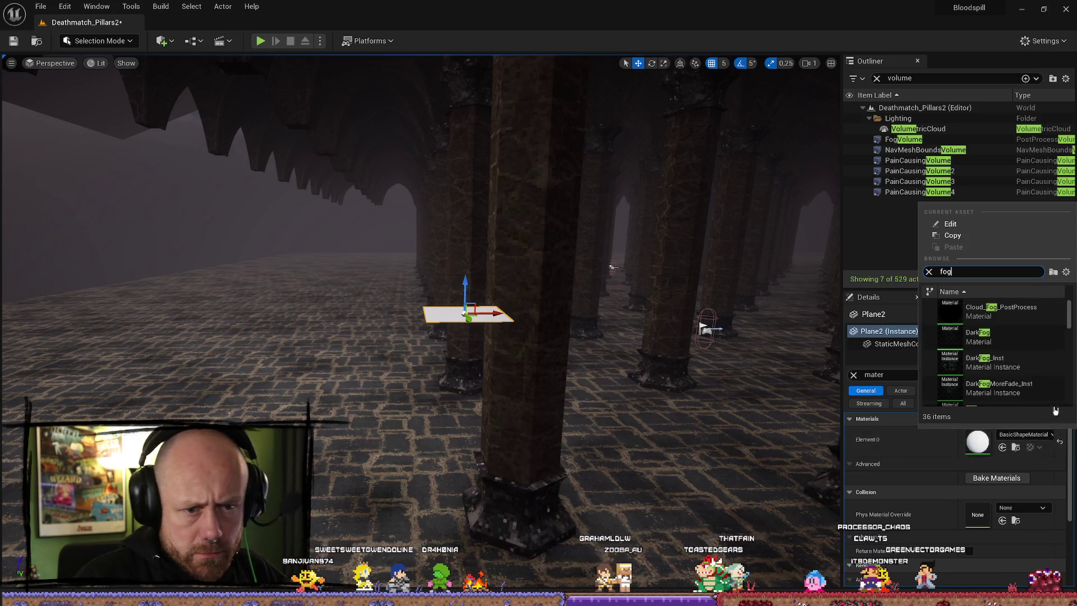
text(sia)
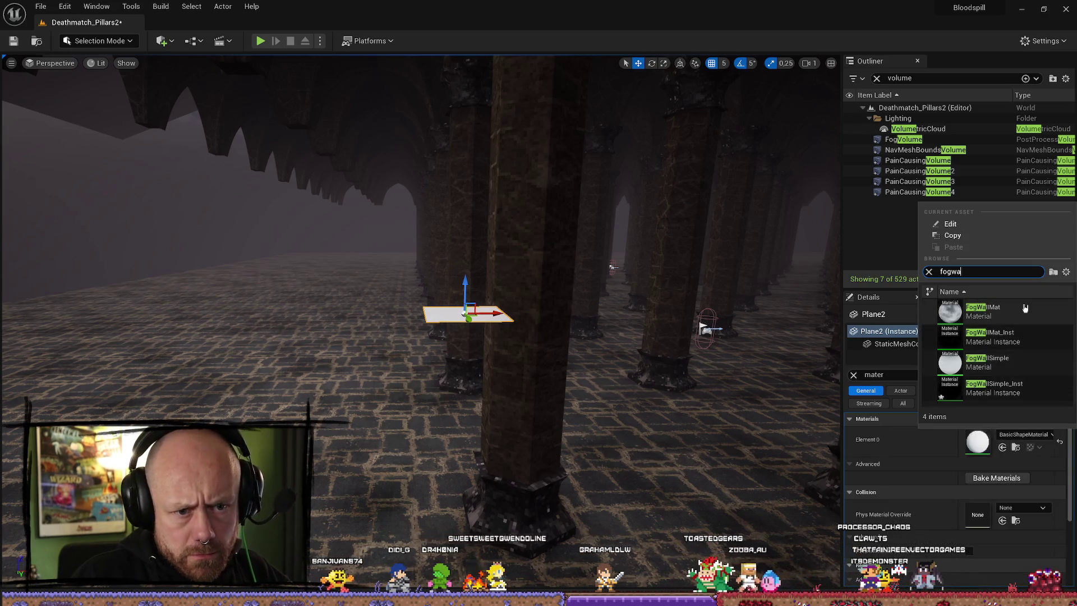
click(1031, 372)
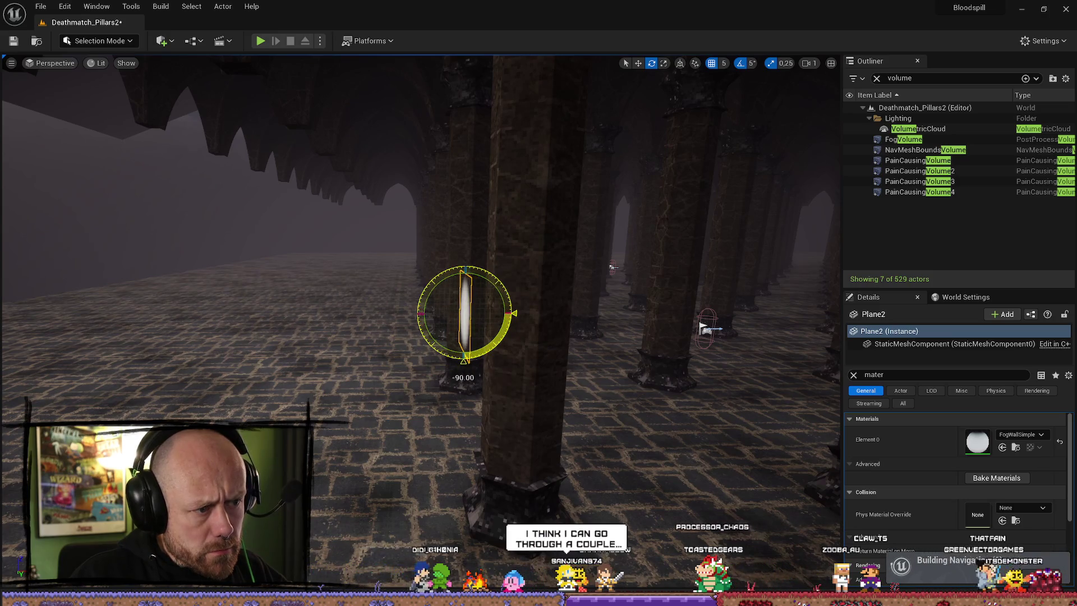
click(1041, 435)
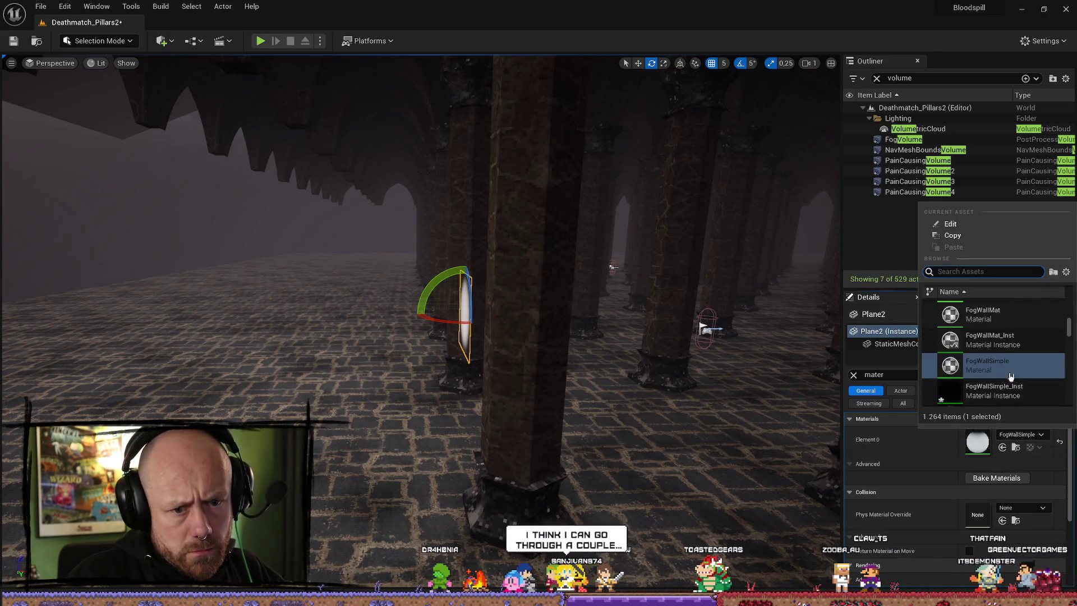
click(1004, 364)
scroll(501, 309, down, 5)
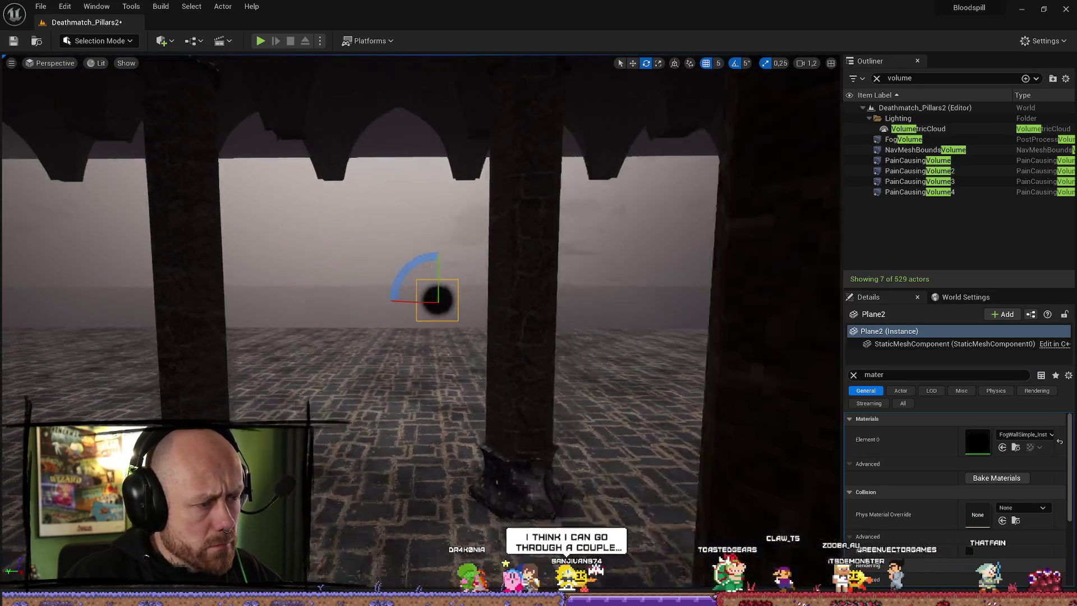
- Scale Plane2 wide along its Y axis across the pillar hall
drag(368, 303, 354, 302)
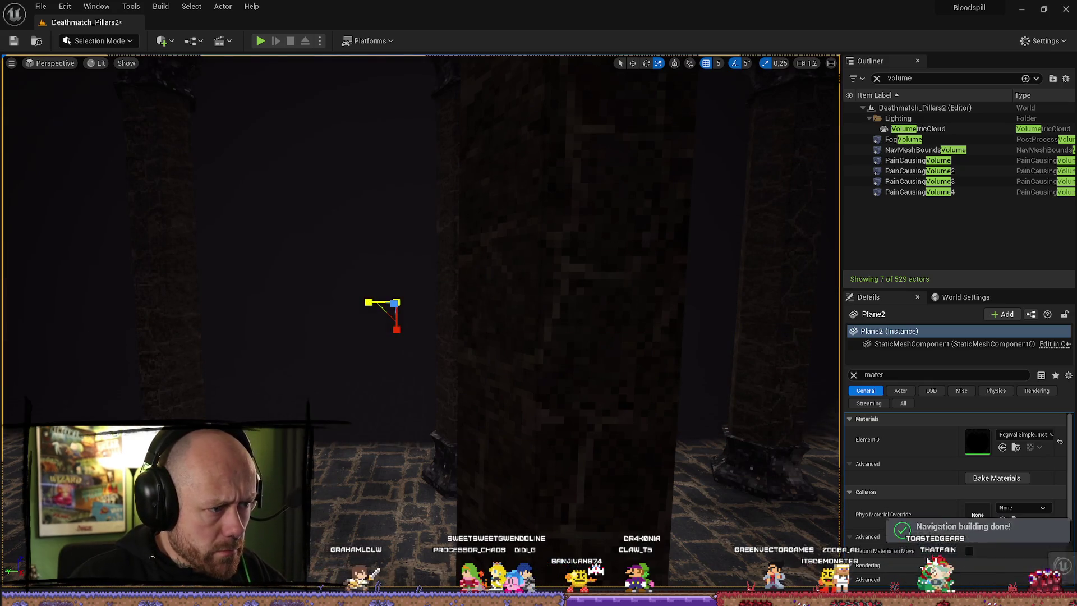
mouse_move(426, 303)
mouse_down()
mouse_move(370, 297)
mouse_move(326, 246)
mouse_move(466, 273)
mouse_up()
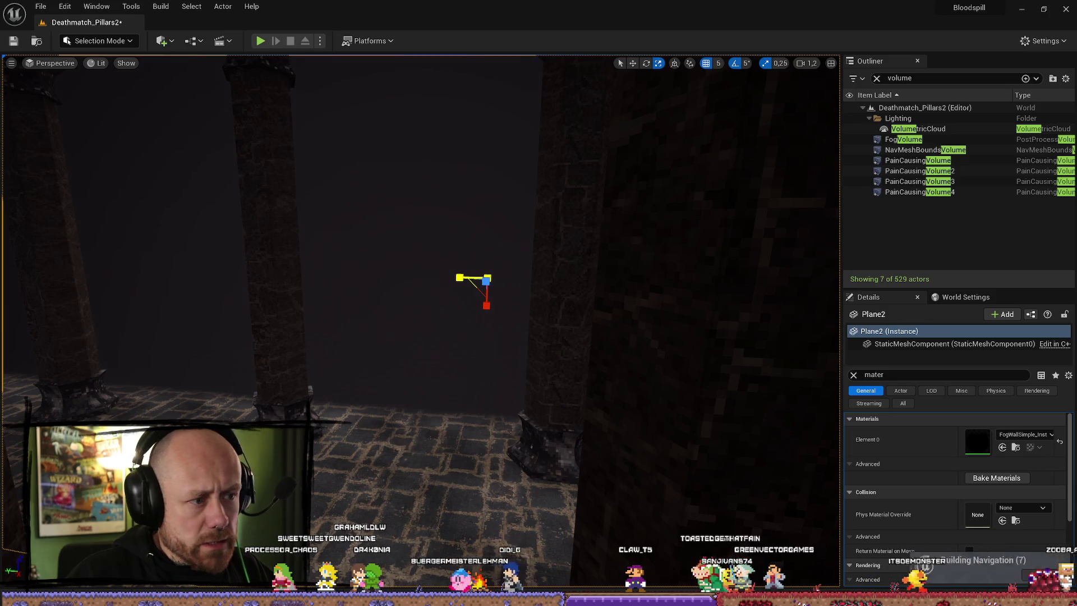
mouse_move(460, 277)
mouse_down()
mouse_move(426, 277)
mouse_move(505, 277)
mouse_move(390, 278)
mouse_move(484, 296)
mouse_move(455, 277)
mouse_move(435, 291)
mouse_move(448, 284)
mouse_move(409, 270)
mouse_move(401, 280)
mouse_move(423, 280)
mouse_move(381, 278)
mouse_up()
- Check the PainCausingVolumes and other volumes in the Outliner, then select only FogVolume
click(908, 192)
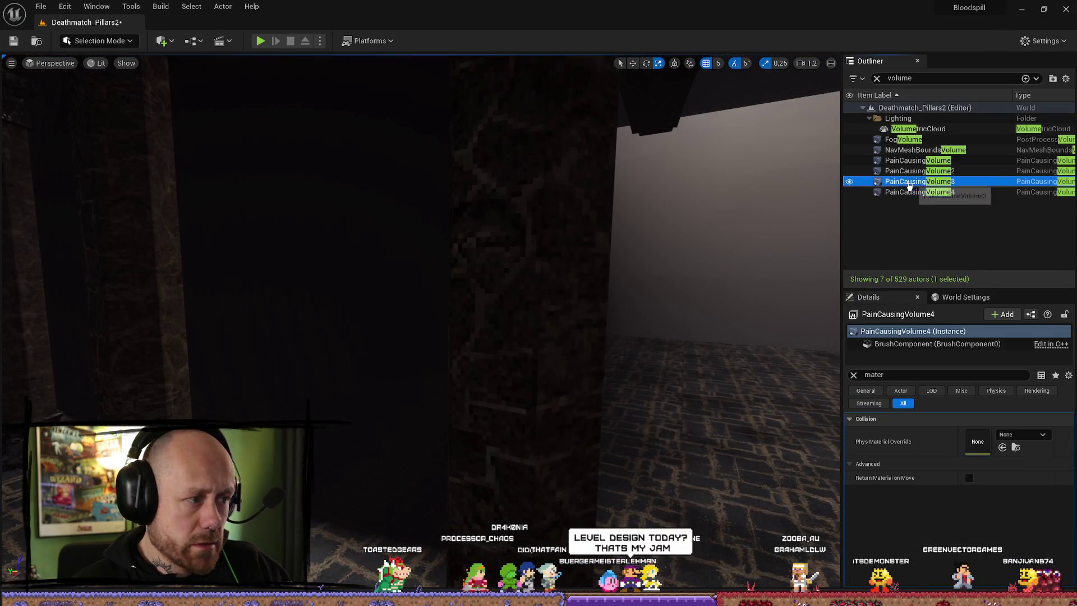
double_click(910, 182)
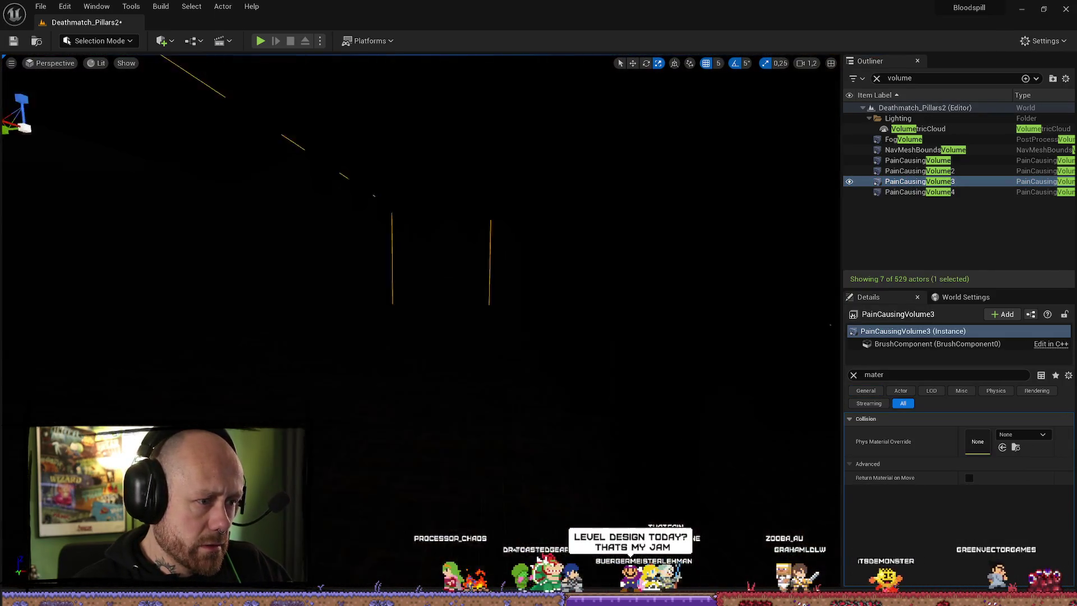
drag(16, 296, 118, 289)
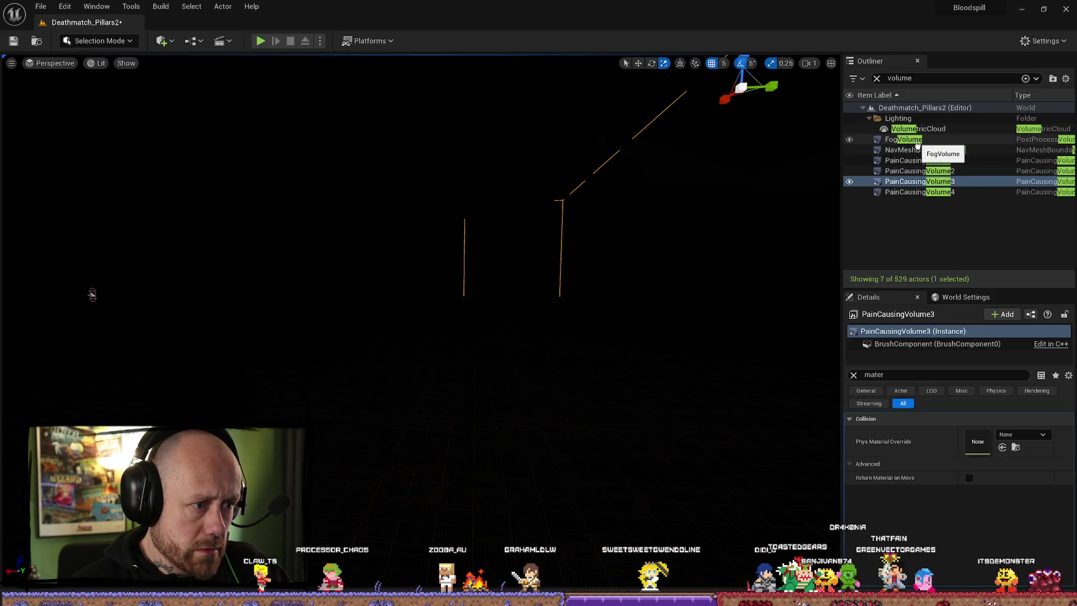
shift+click(918, 145)
mouse_move(140, 101)
mouse_down()
mouse_move(498, 240)
mouse_move(503, 205)
mouse_move(422, 128)
mouse_up()
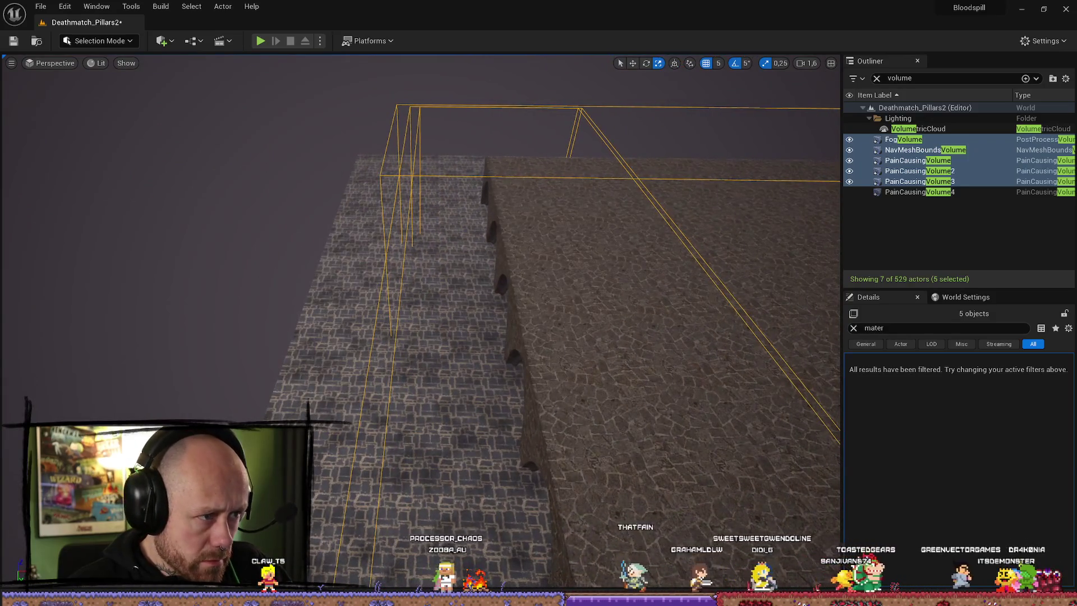
click(418, 129)
- Switch to Translate and shift FogVolume along its X axis
key(w)
mouse_move(632, 212)
mouse_down()
mouse_move(405, 257)
mouse_move(429, 278)
mouse_up()
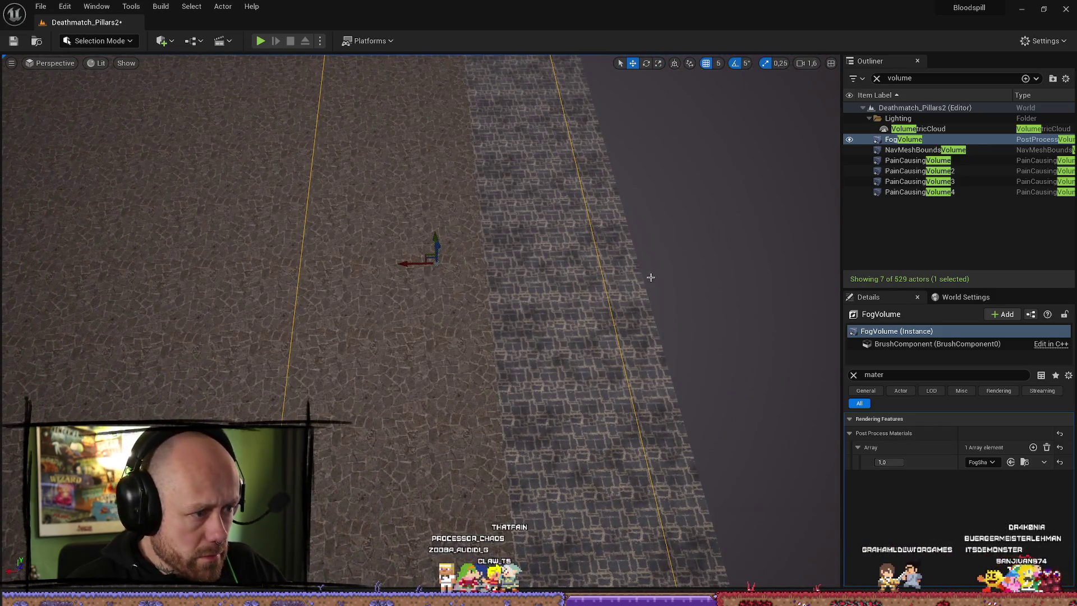
click(917, 149)
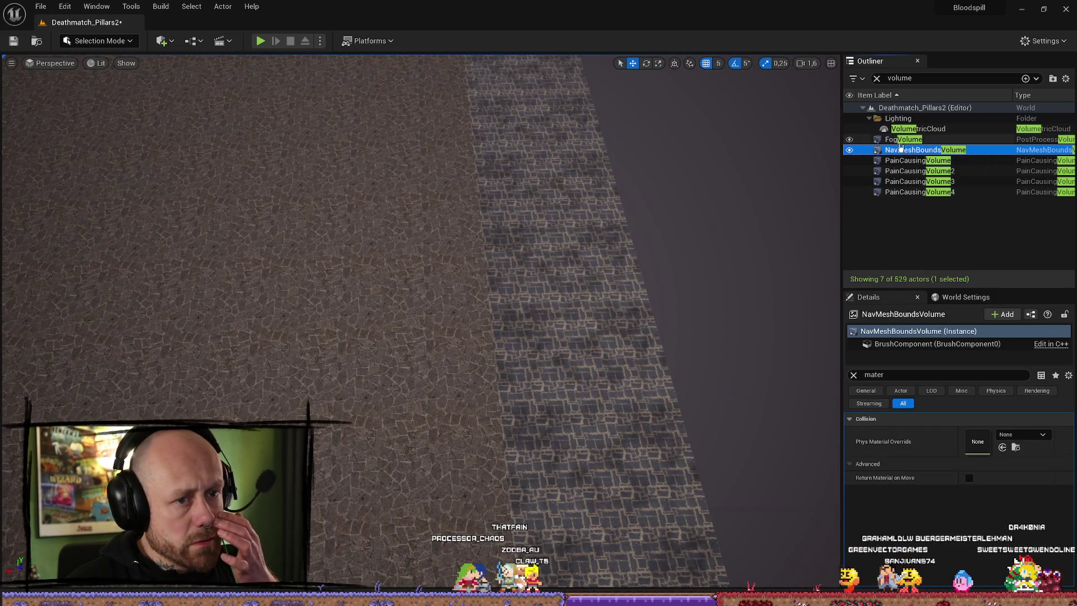
click(902, 140)
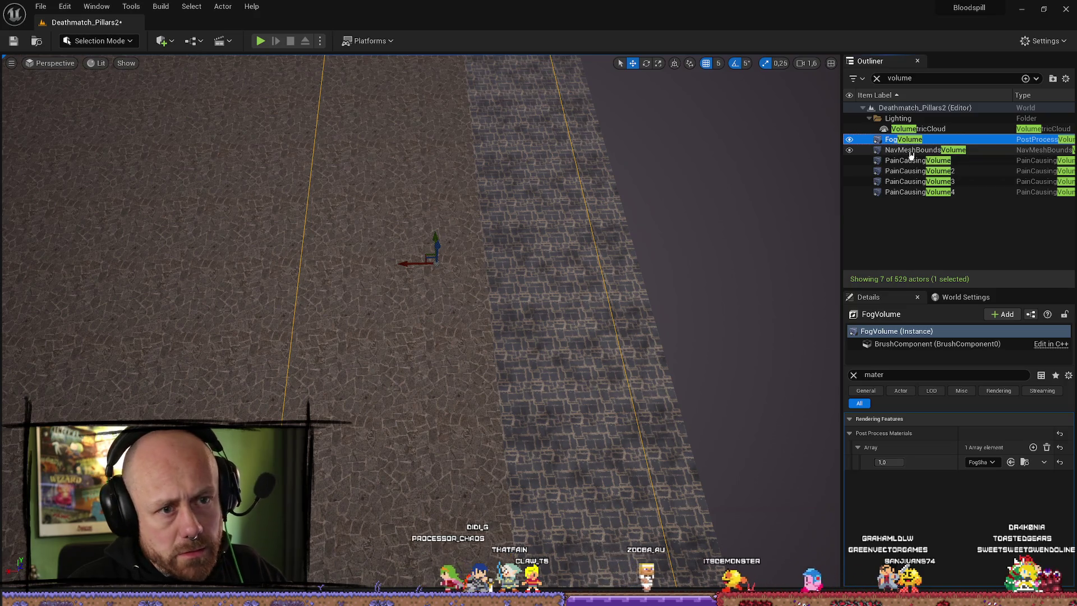
drag(403, 271, 420, 265)
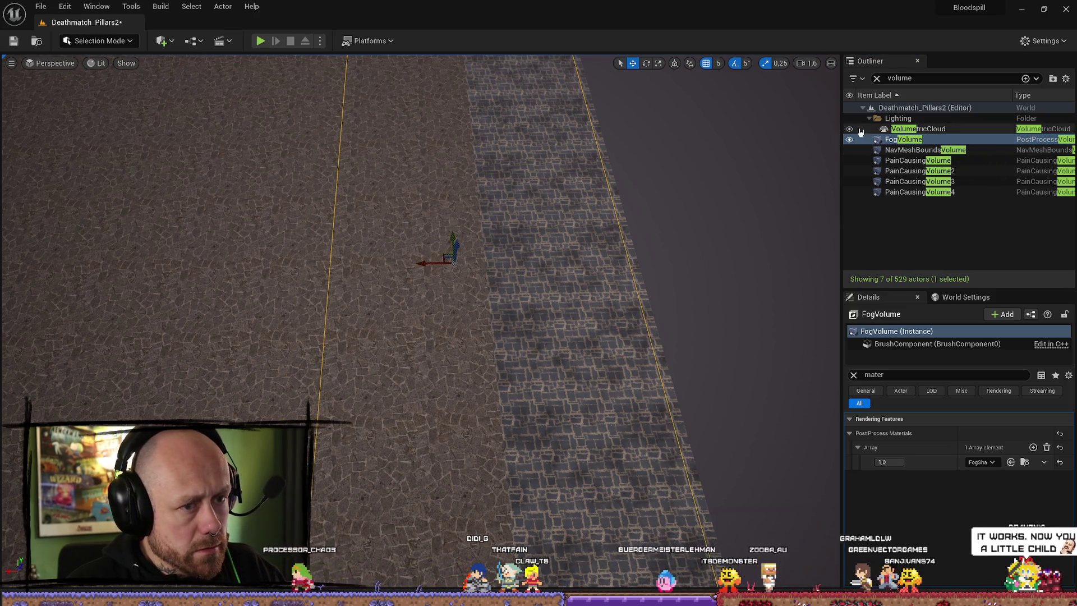
- Frame the PainCausingVolumes with FogVolume, reselect FogVolume, and briefly check FogShader in the Content Browser
click(903, 191)
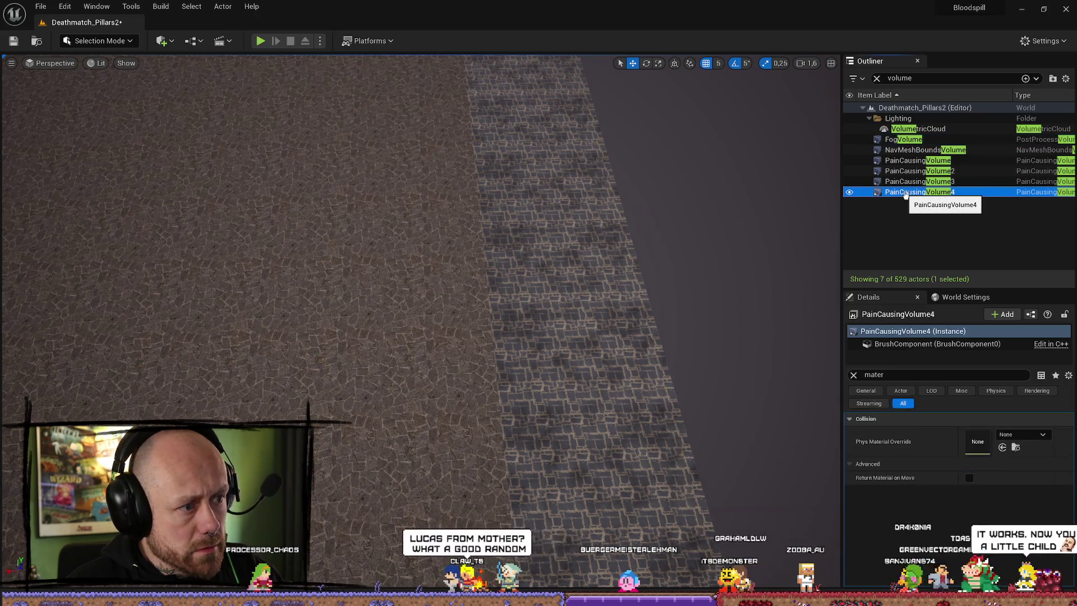
click(907, 182)
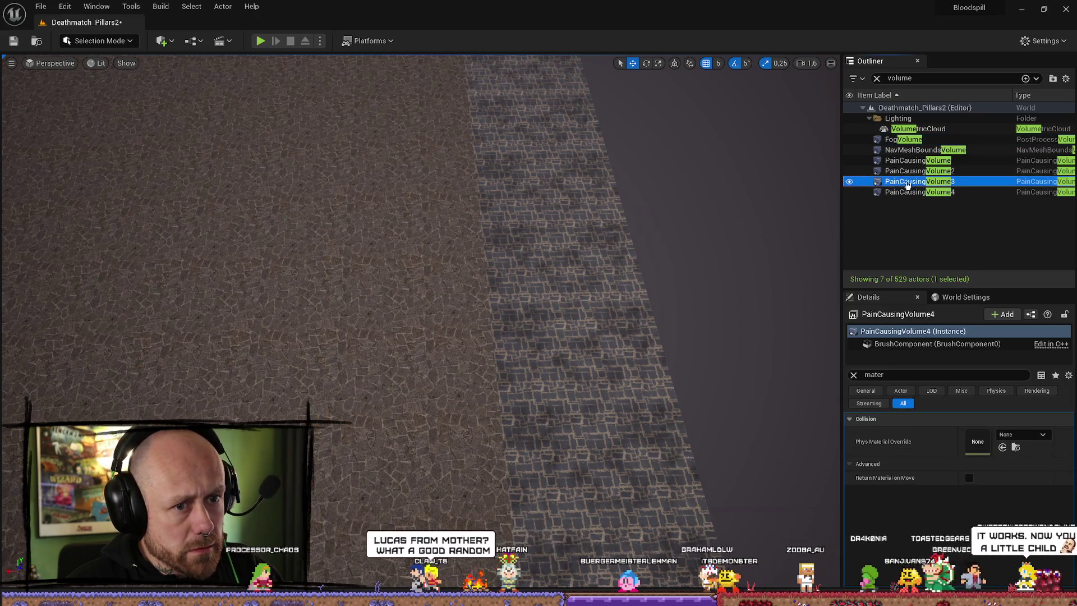
ctrl+click(895, 140)
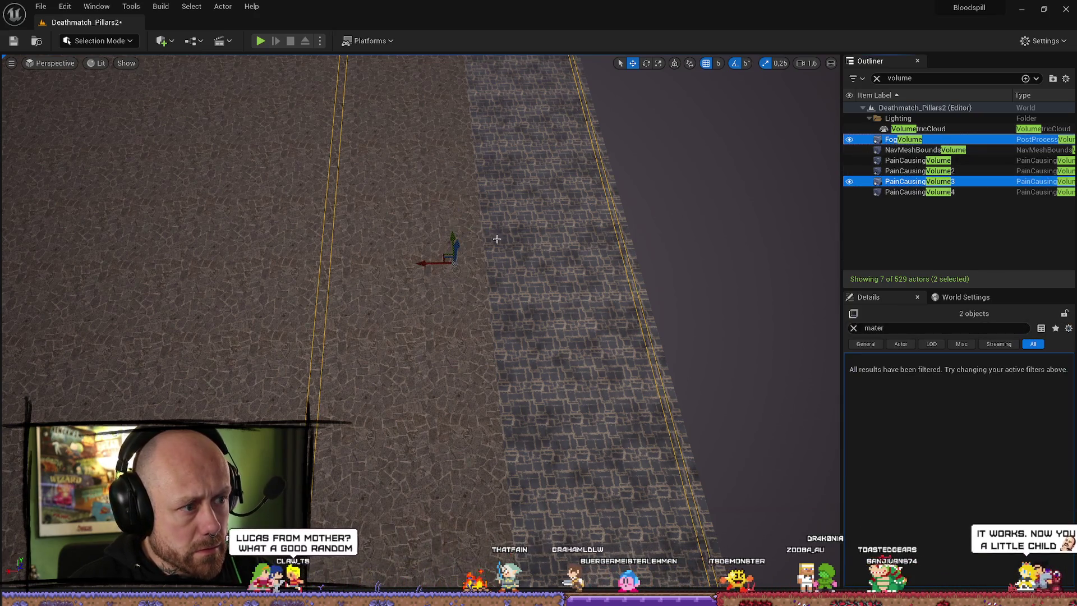
ctrl+double_click(894, 141)
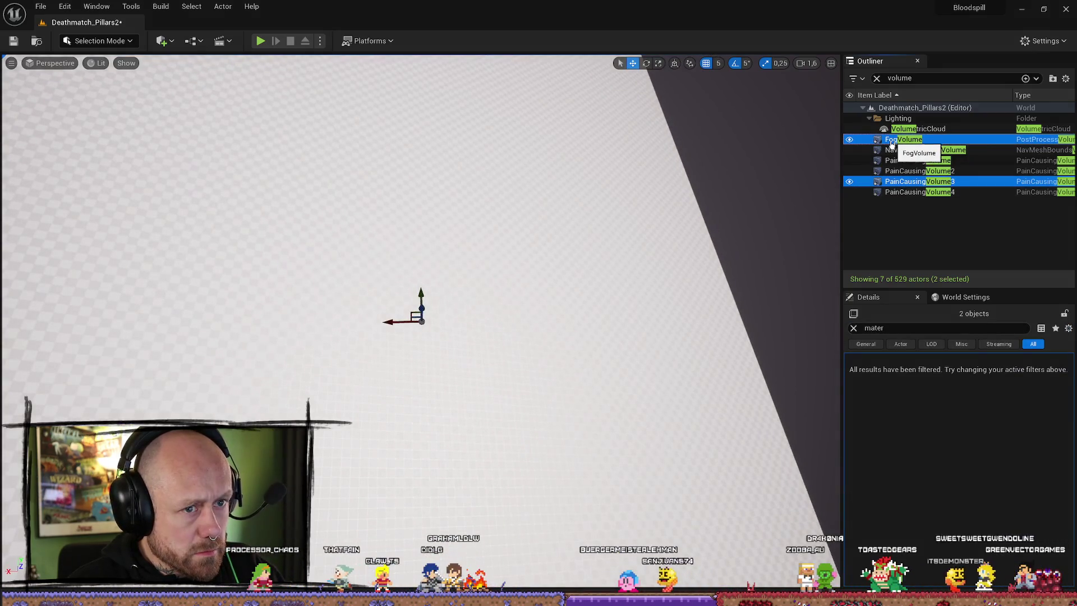
mouse_move(700, 221)
mouse_down()
mouse_move(669, 232)
mouse_move(495, 212)
mouse_up()
click(914, 139)
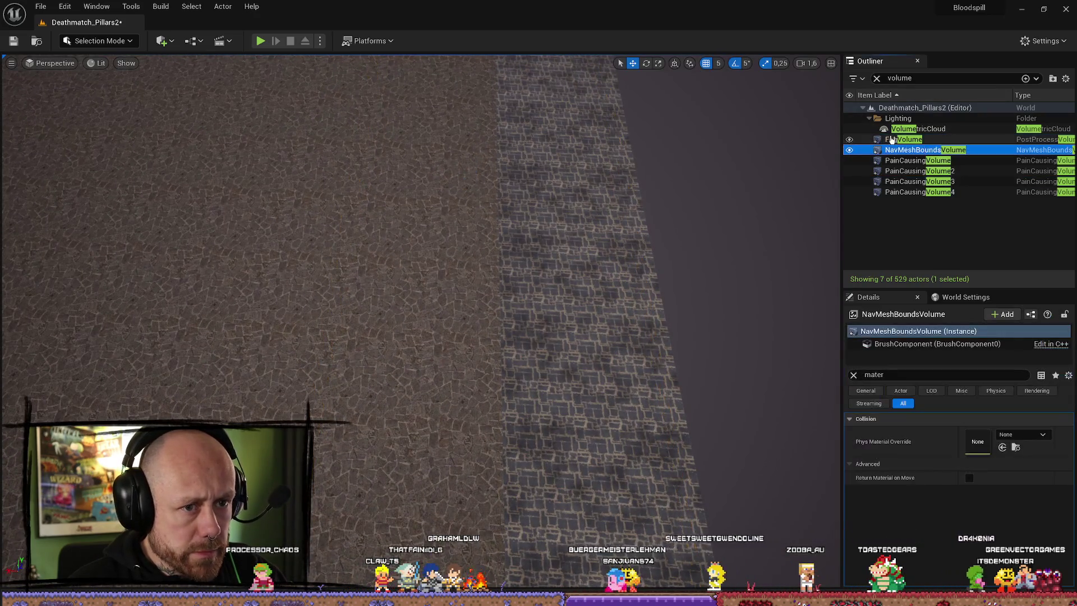
drag(440, 185, 437, 185)
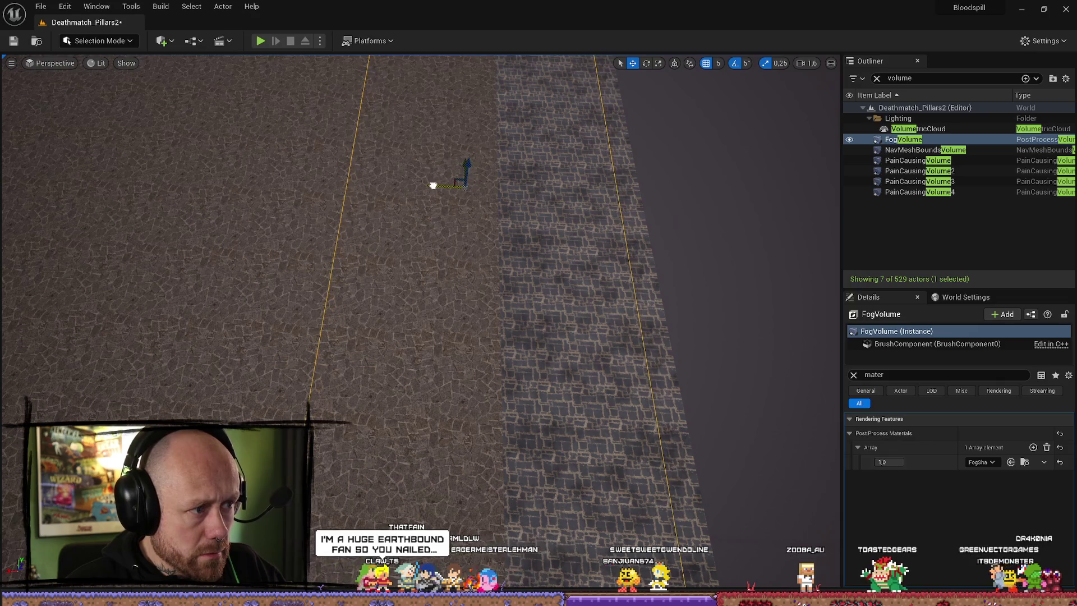
mouse_move(683, 199)
mouse_down()
mouse_move(617, 281)
mouse_move(1029, 472)
mouse_up()
click(1025, 461)
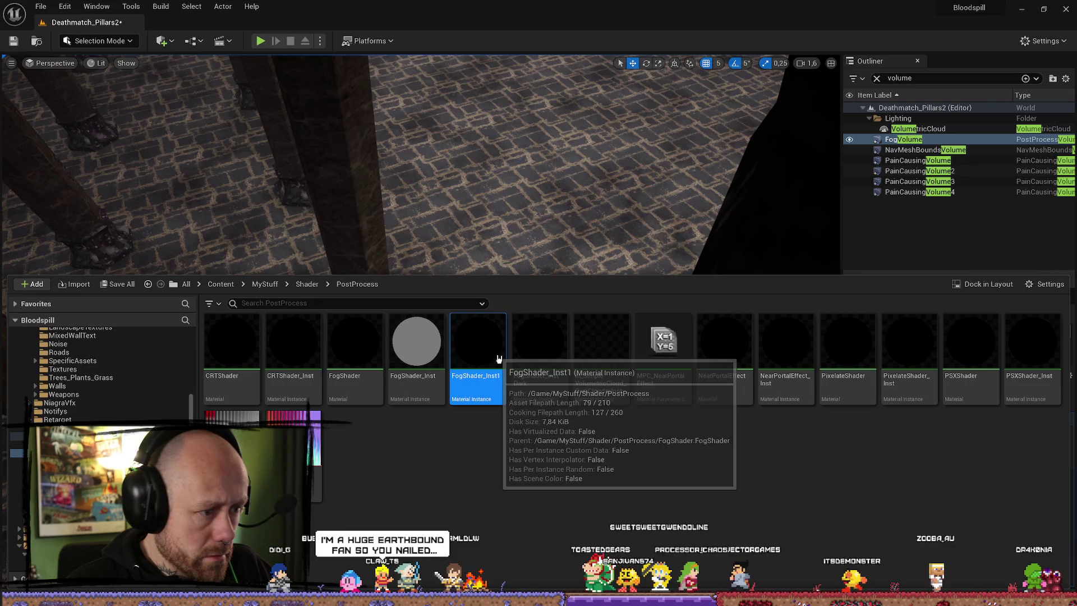
click(506, 304)
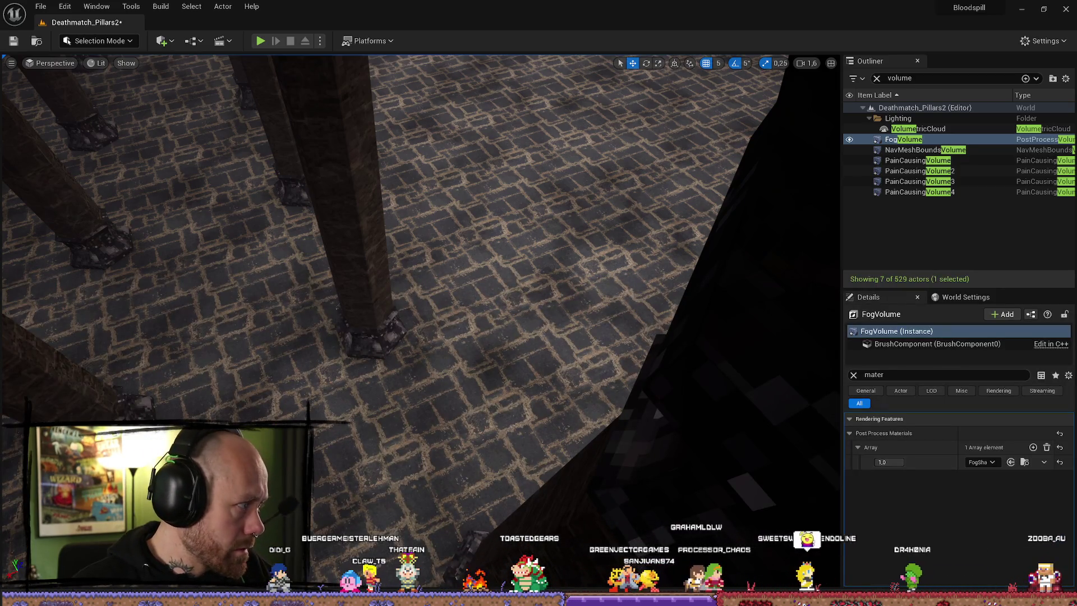
- Move the dark Plane2 fog wall to the right, further along the pillar hall
mouse_move(301, 262)
mouse_down()
mouse_move(432, 359)
mouse_move(444, 440)
mouse_move(457, 409)
mouse_move(477, 401)
mouse_move(448, 413)
mouse_move(305, 361)
mouse_move(244, 165)
mouse_up()
click(305, 360)
mouse_move(161, 87)
mouse_down()
mouse_move(397, 100)
mouse_move(512, 91)
mouse_move(512, 73)
mouse_move(520, 115)
mouse_move(482, 174)
mouse_move(483, 146)
mouse_up()
- Fly the camera through the hall to inspect the fog wall up close
drag(421, 255, 421, 255)
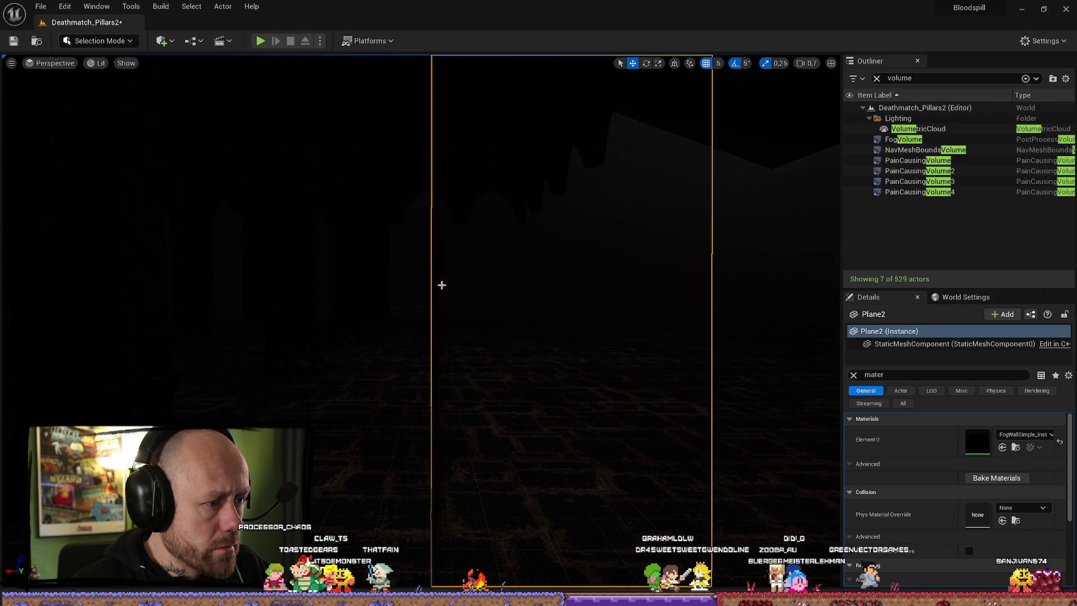
mouse_move(434, 295)
mouse_down()
mouse_move(513, 351)
mouse_move(470, 373)
mouse_move(470, 362)
mouse_up()
drag(222, 359, 222, 359)
scroll(420, 323, up, 3)
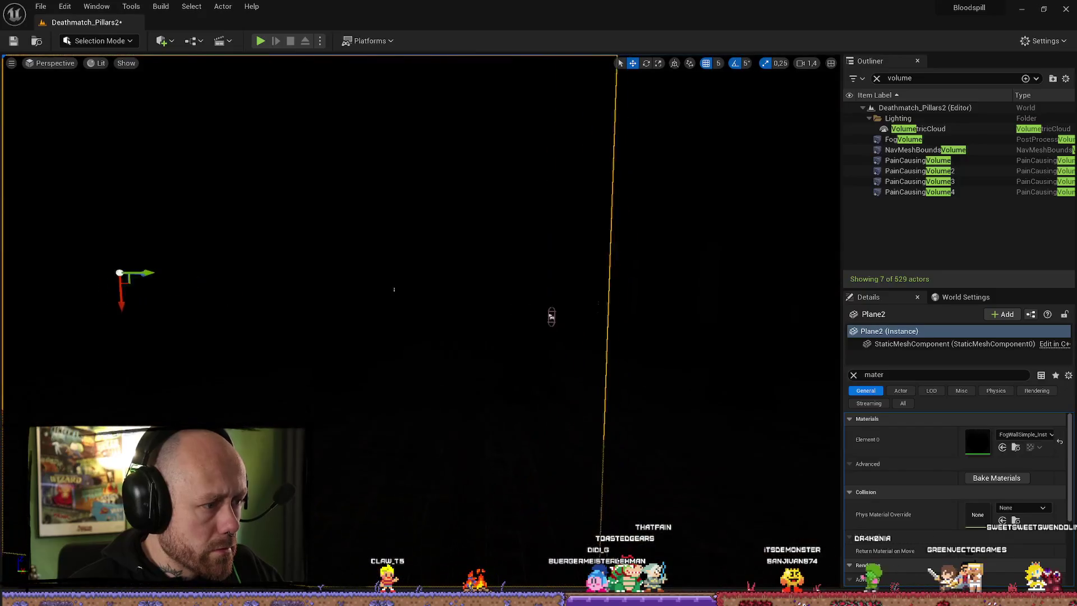
scroll(421, 323, up, 2)
scroll(516, 275, down, 3)
scroll(516, 275, up, 3)
scroll(513, 276, down, 1)
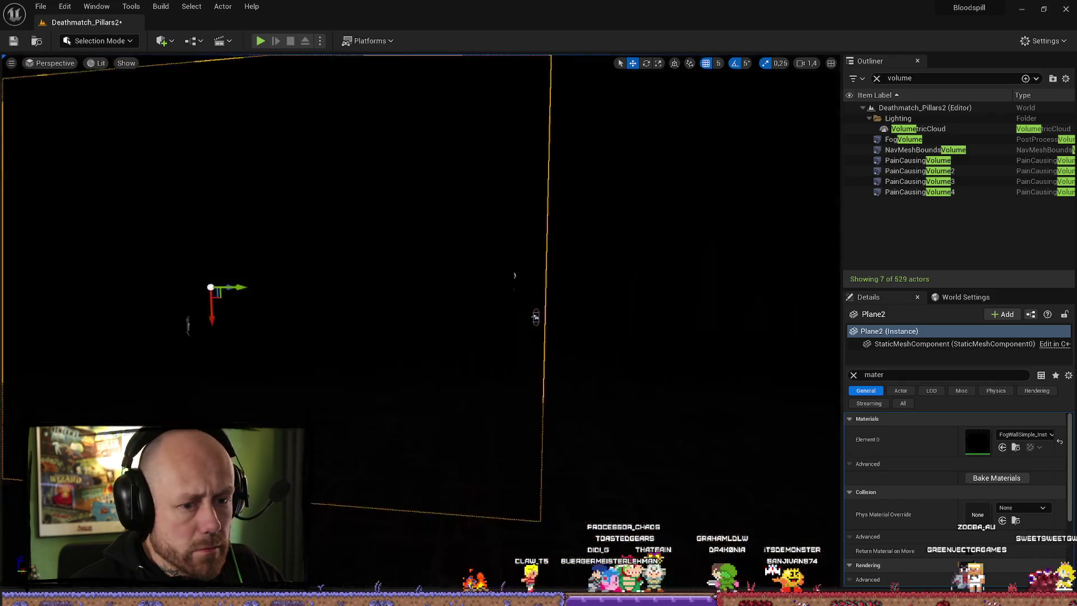
drag(661, 310, 452, 389)
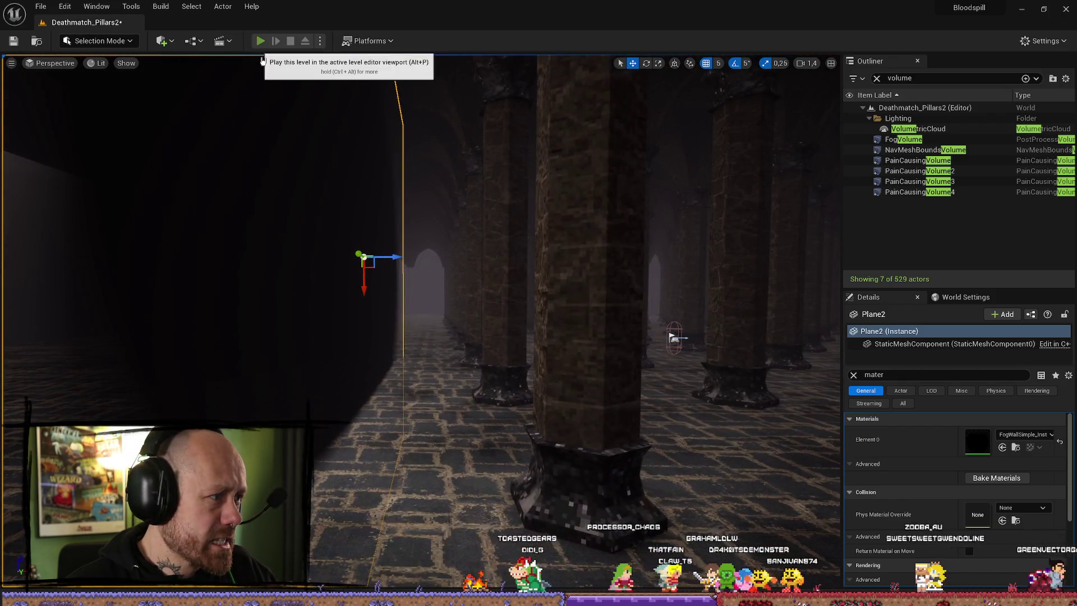
click(260, 41)
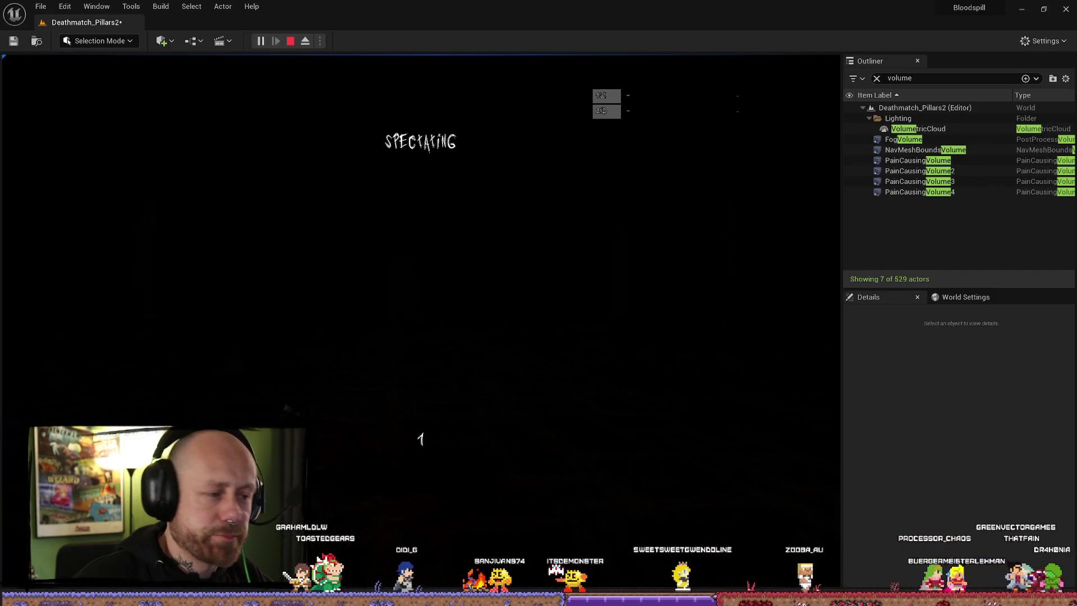
key(Escape)
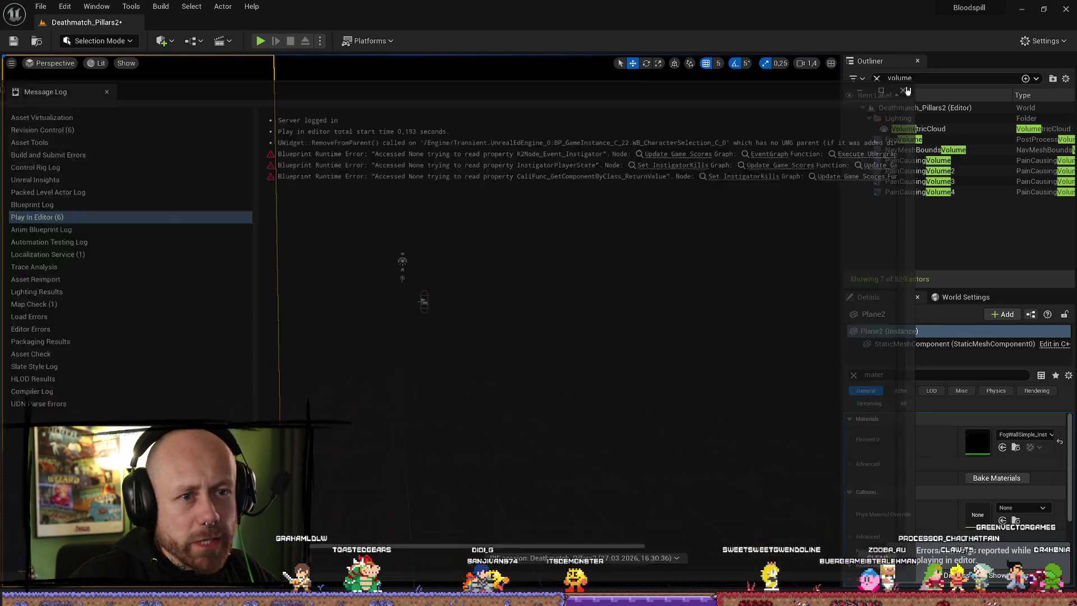
click(904, 91)
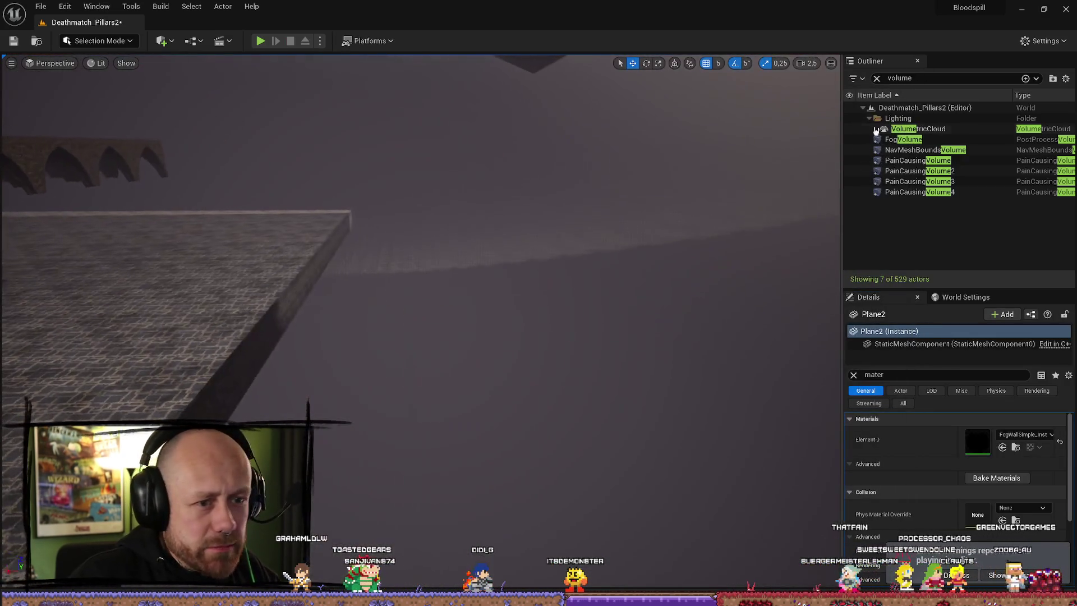
- Select and frame PainCausingVolume3 with its Details property filter cleared
double_click(948, 181)
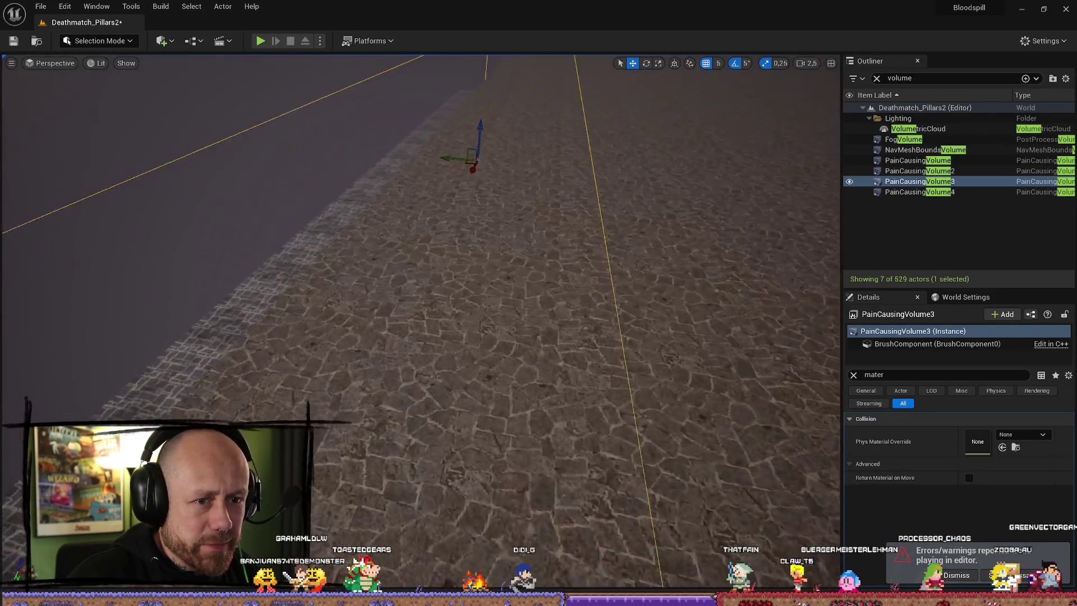
click(853, 376)
text(show)
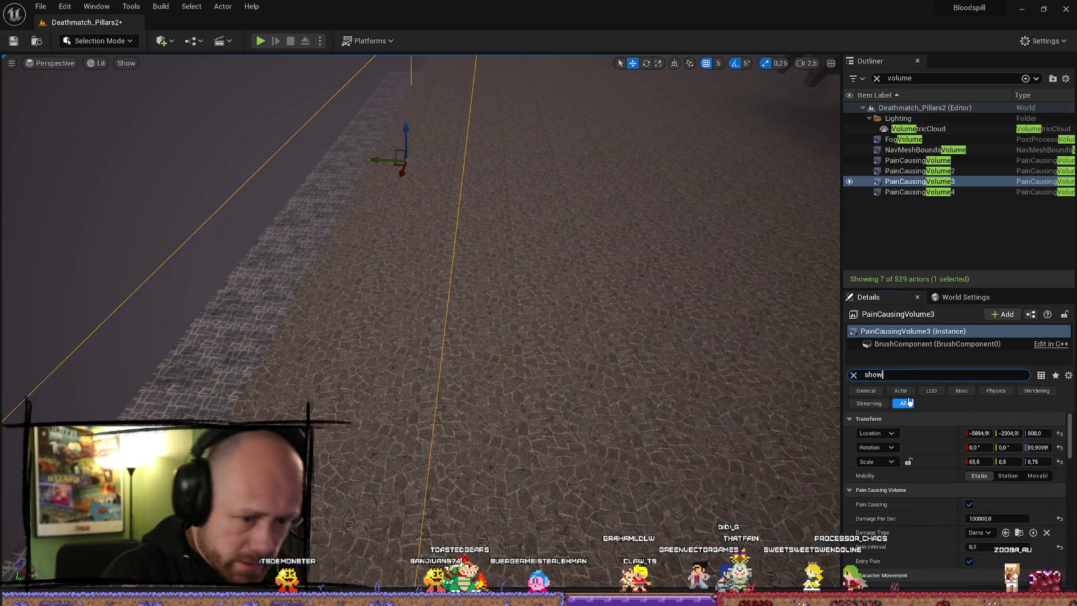
click(855, 376)
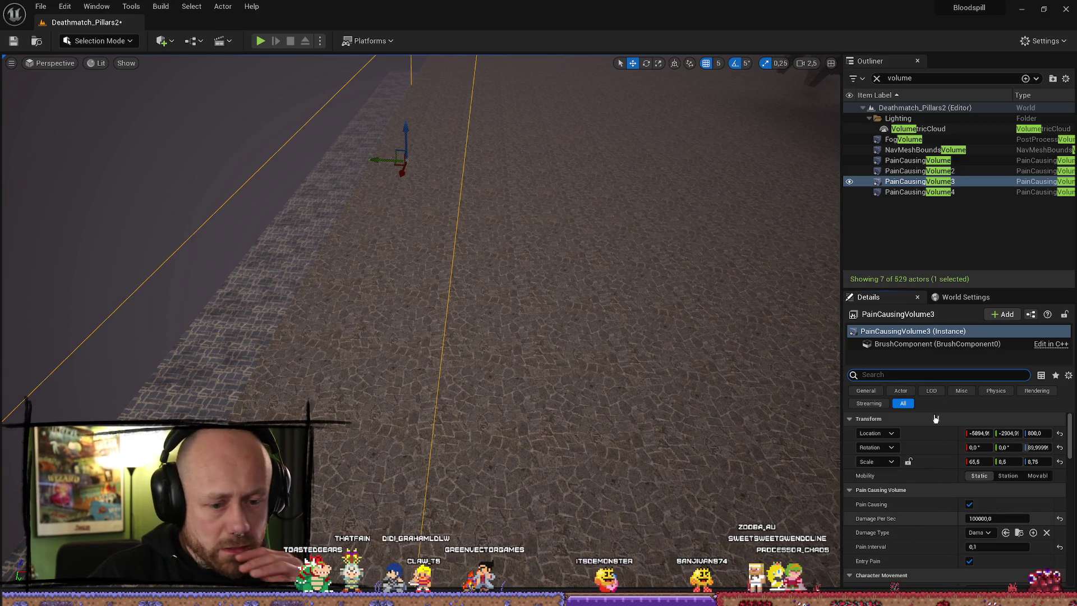
click(922, 331)
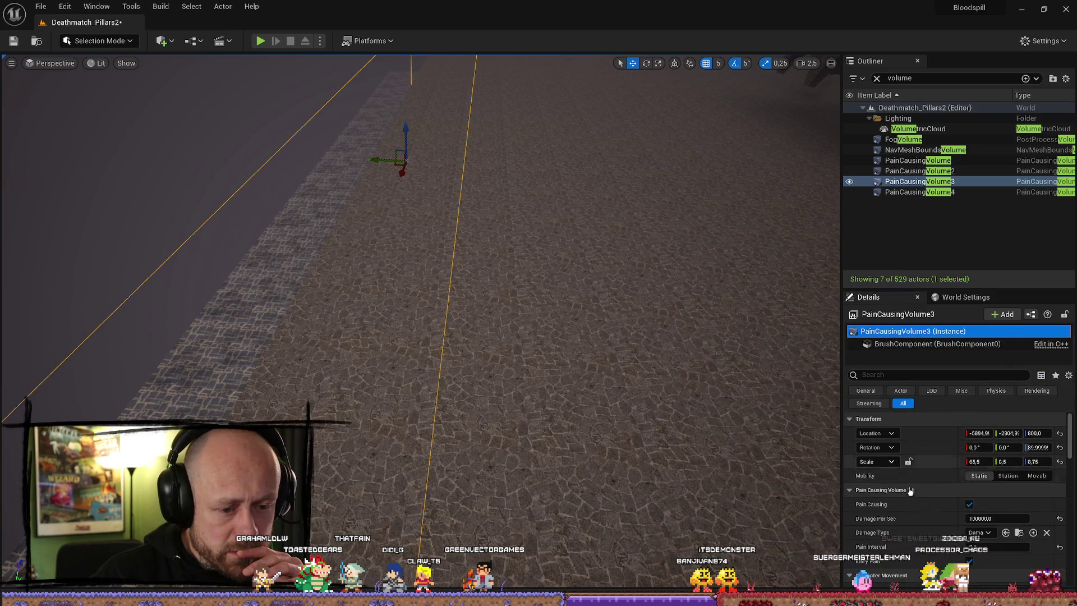
scroll(906, 483, down, 5)
scroll(908, 529, up, 2)
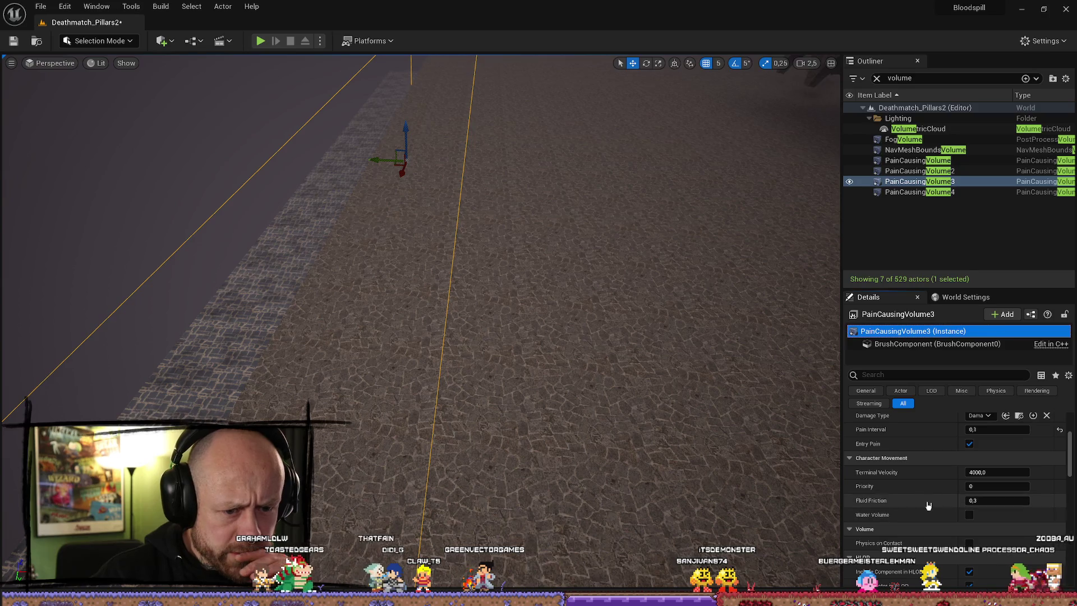
scroll(928, 505, up, 2)
scroll(932, 502, down, 5)
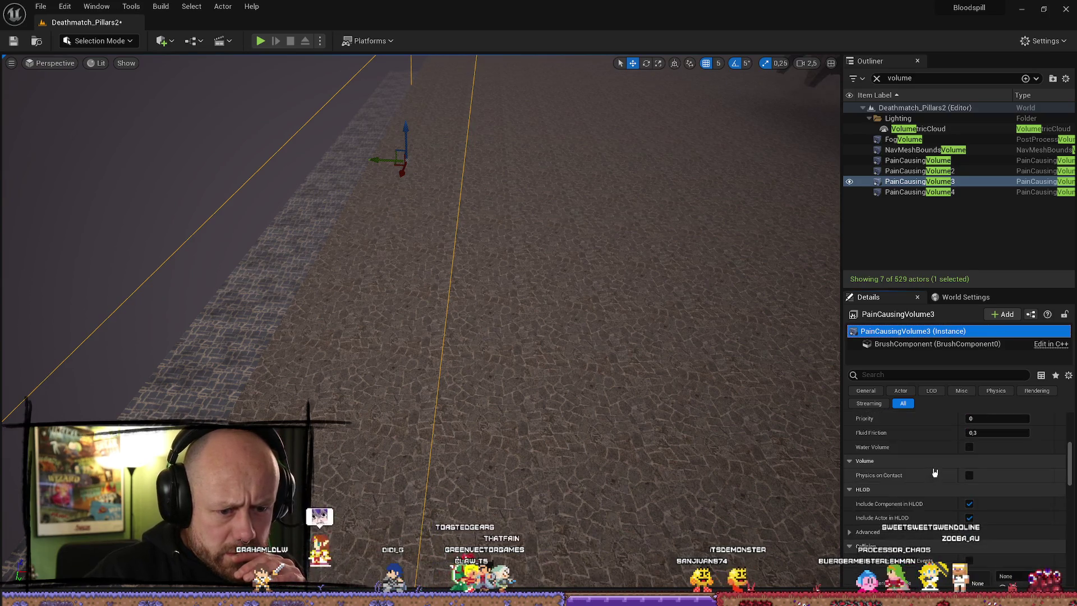
- Expand PainCausingVolume3's advanced HLOD properties
click(931, 480)
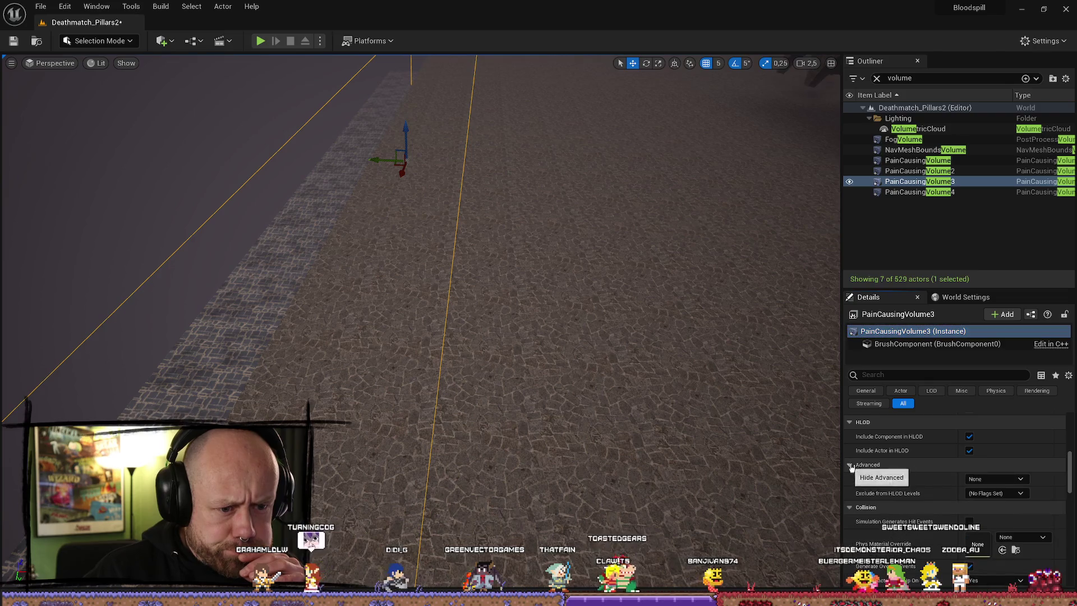
scroll(927, 466, down, 1)
scroll(927, 467, down, 1)
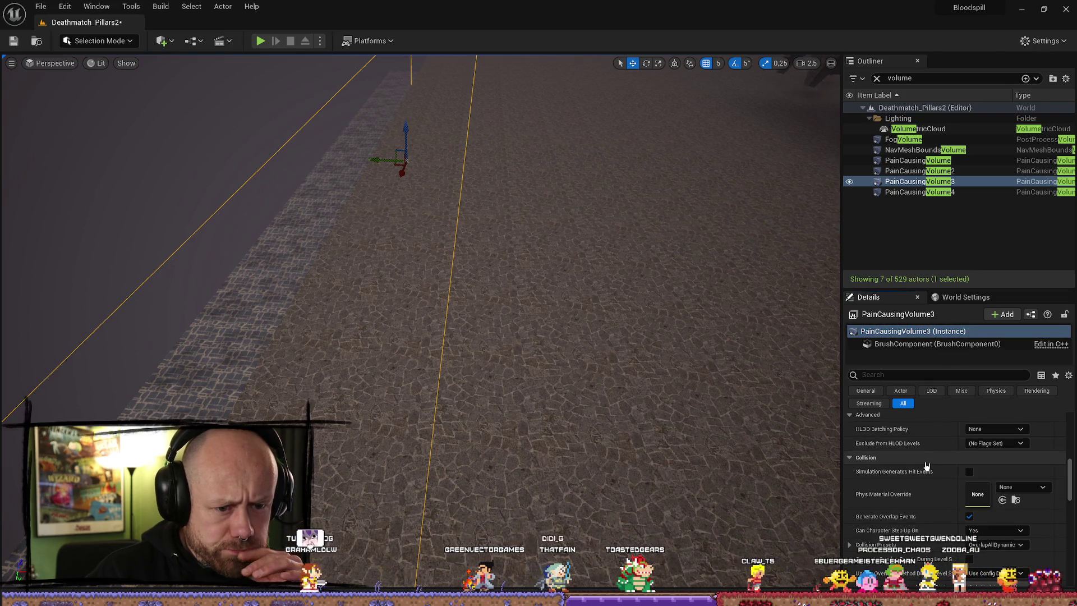
scroll(926, 466, down, 1)
scroll(927, 466, down, 1)
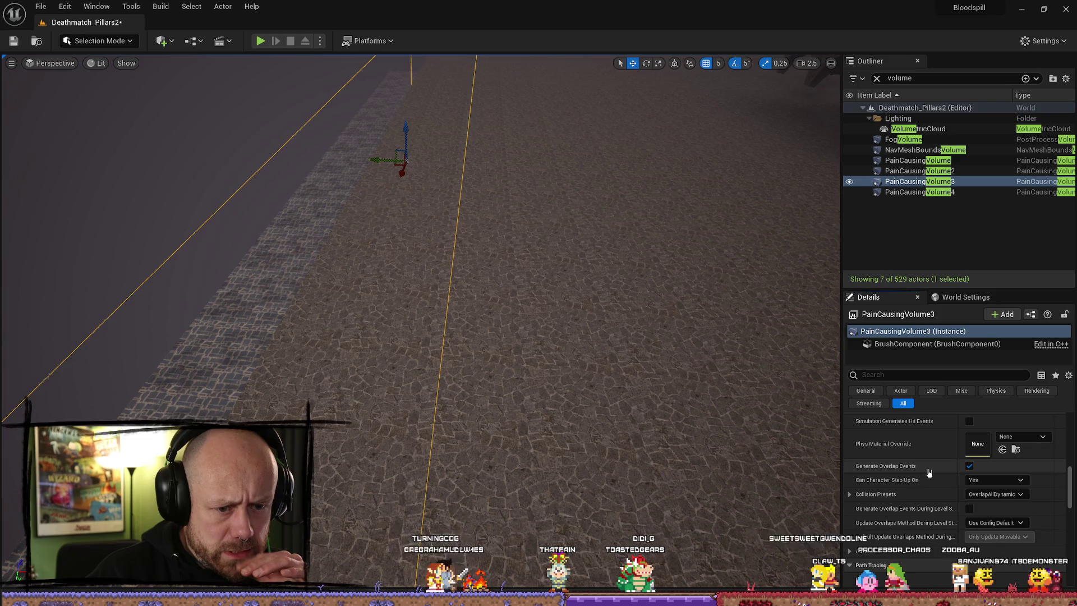
scroll(935, 515, down, 1)
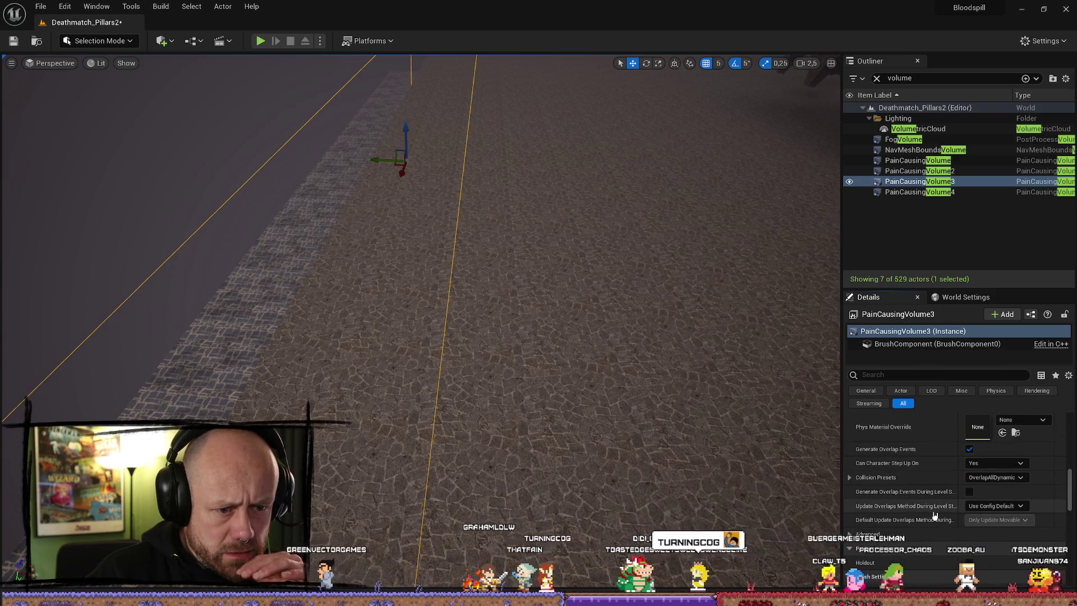
scroll(935, 515, up, 1)
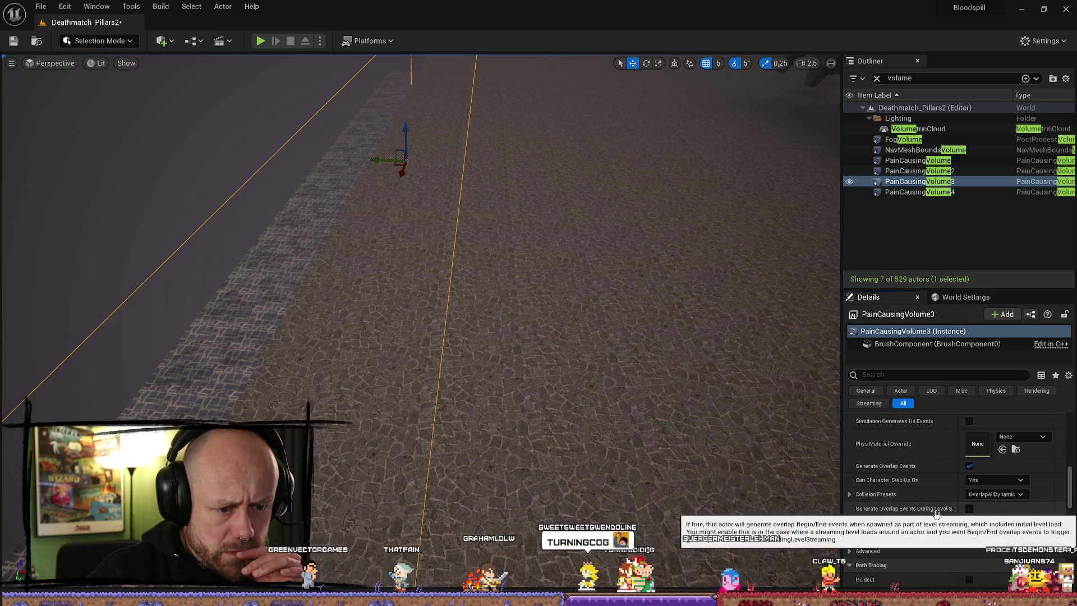
scroll(936, 514, down, 1)
scroll(915, 534, down, 1)
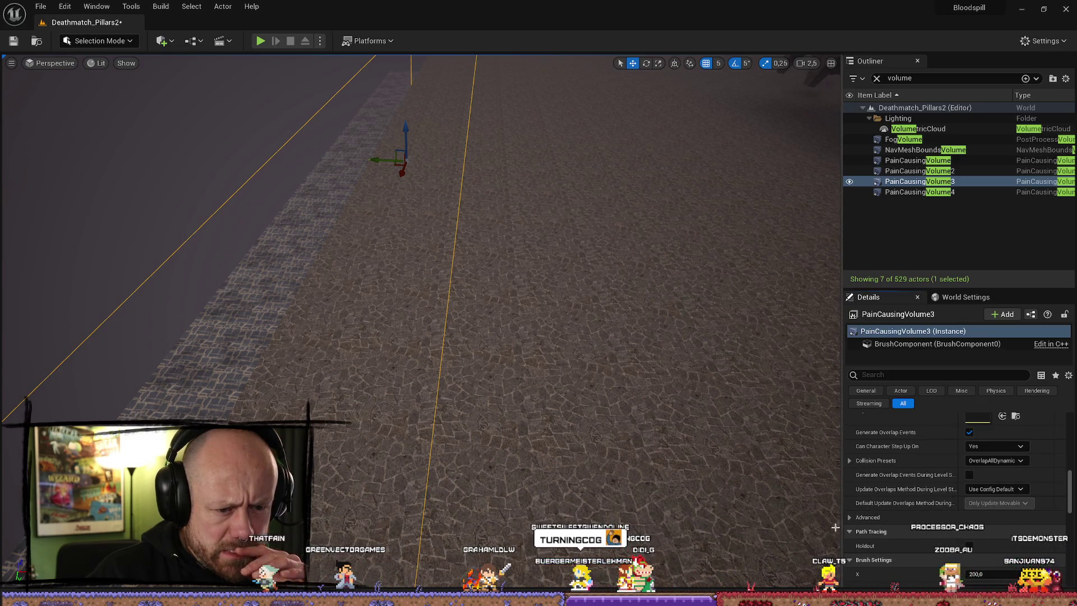
- Expand the advanced Collision, Brush Settings and Navigation property groups
click(868, 518)
scroll(931, 521, down, 5)
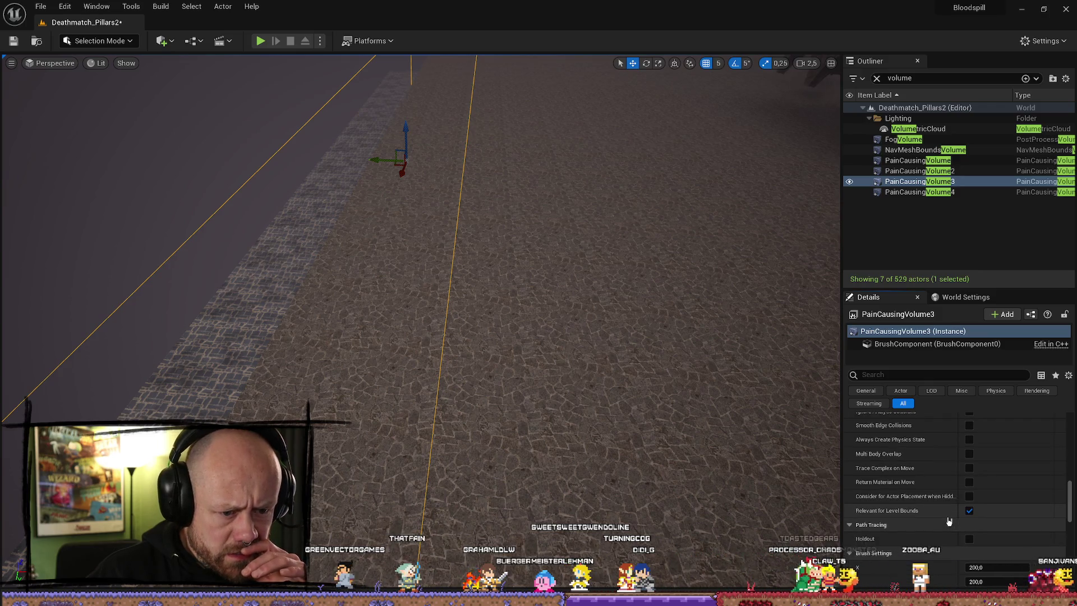
scroll(942, 525, down, 6)
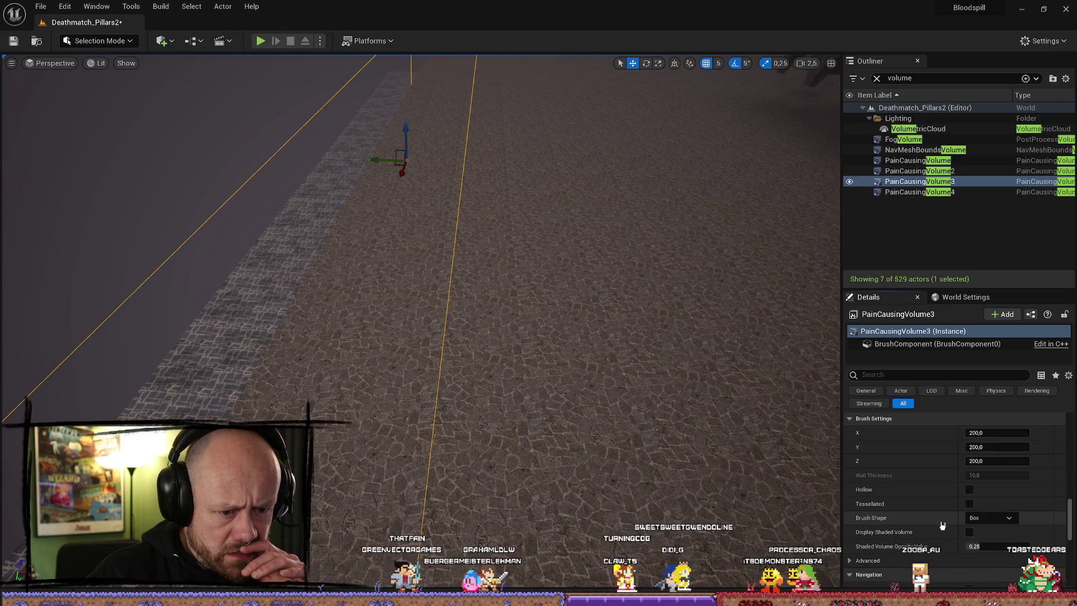
scroll(942, 525, down, 1)
click(850, 544)
scroll(920, 513, down, 5)
scroll(913, 507, down, 2)
scroll(913, 494, down, 2)
click(913, 466)
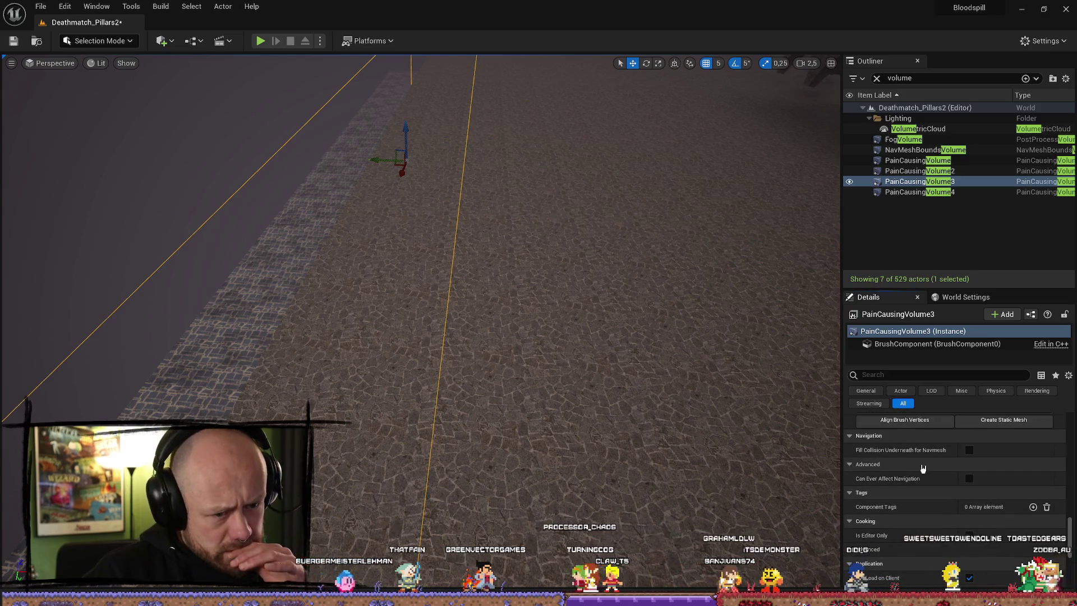
scroll(920, 468, down, 10)
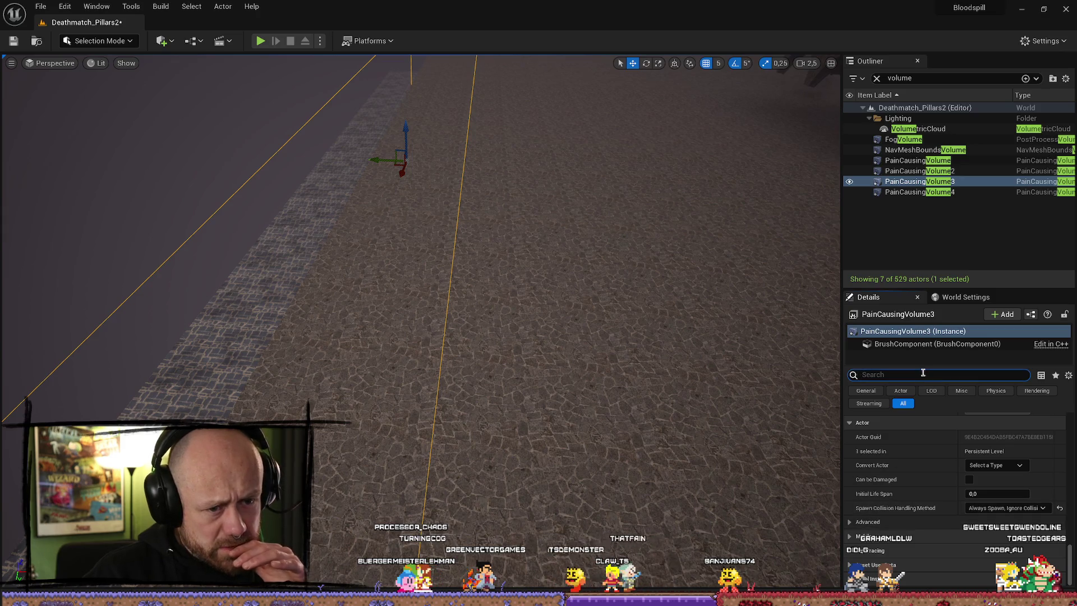
- Search the Details for 'out' and 'line', swing the view to the pillar hall, then clear the search
text(show)
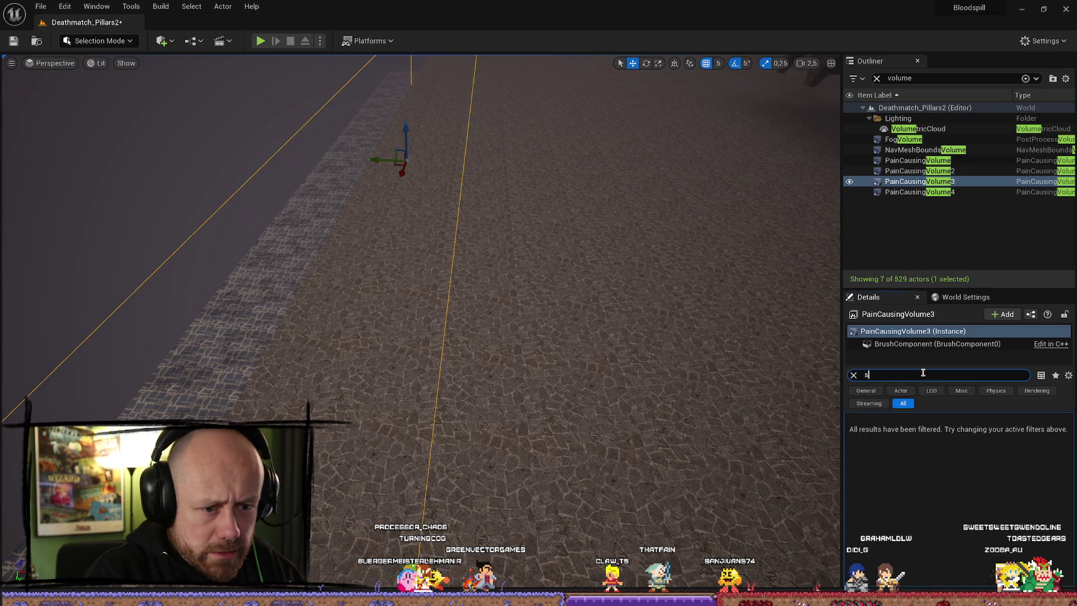
key(BackSpace)
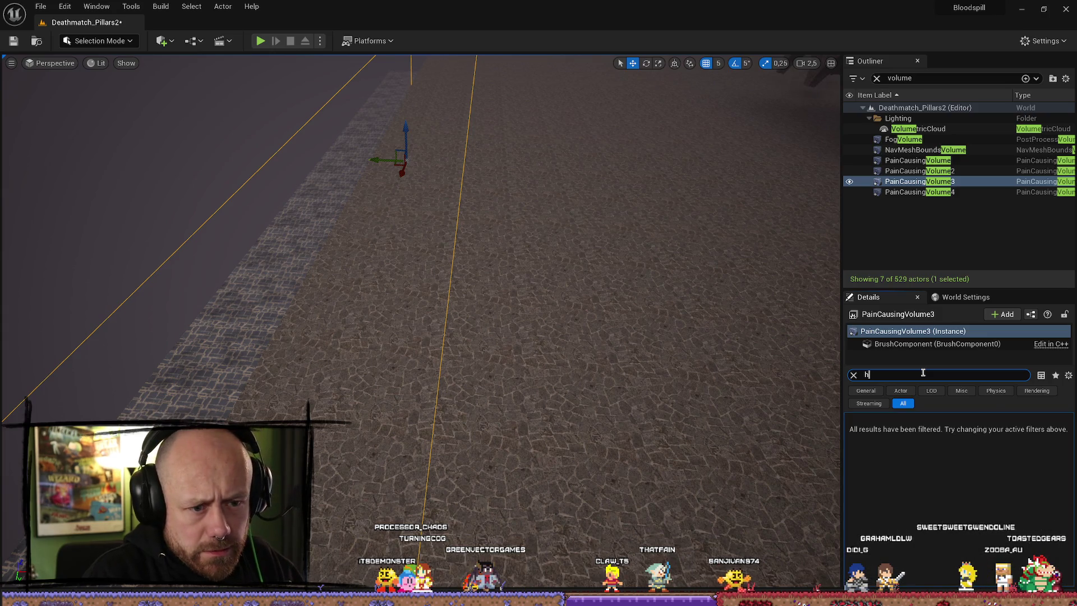
key(BackSpace)
text(out)
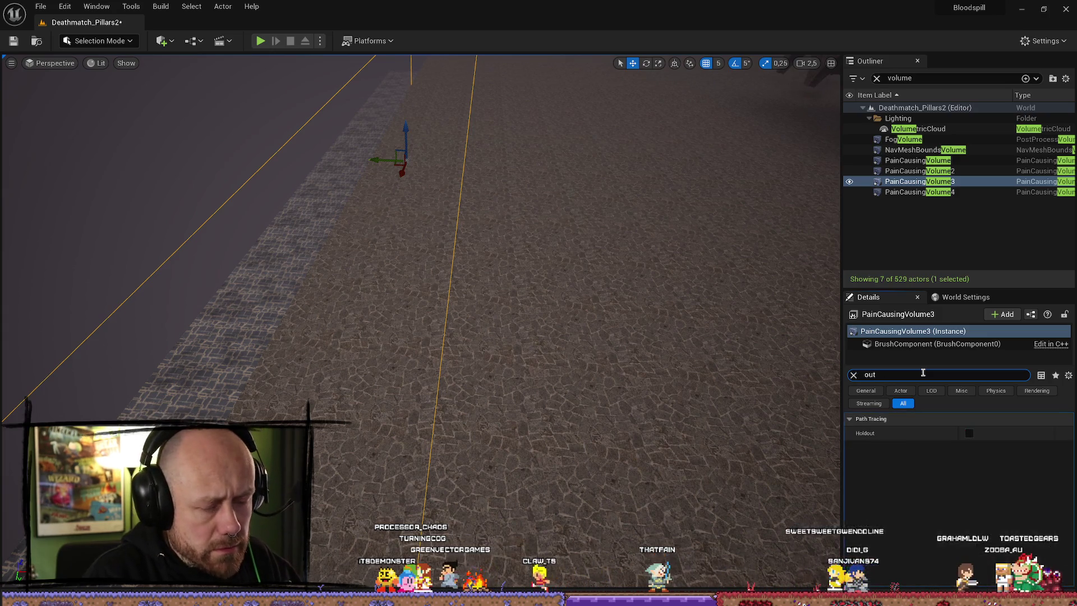
mouse_move(504, 252)
mouse_down()
mouse_move(460, 264)
mouse_move(426, 236)
mouse_move(620, 396)
mouse_up()
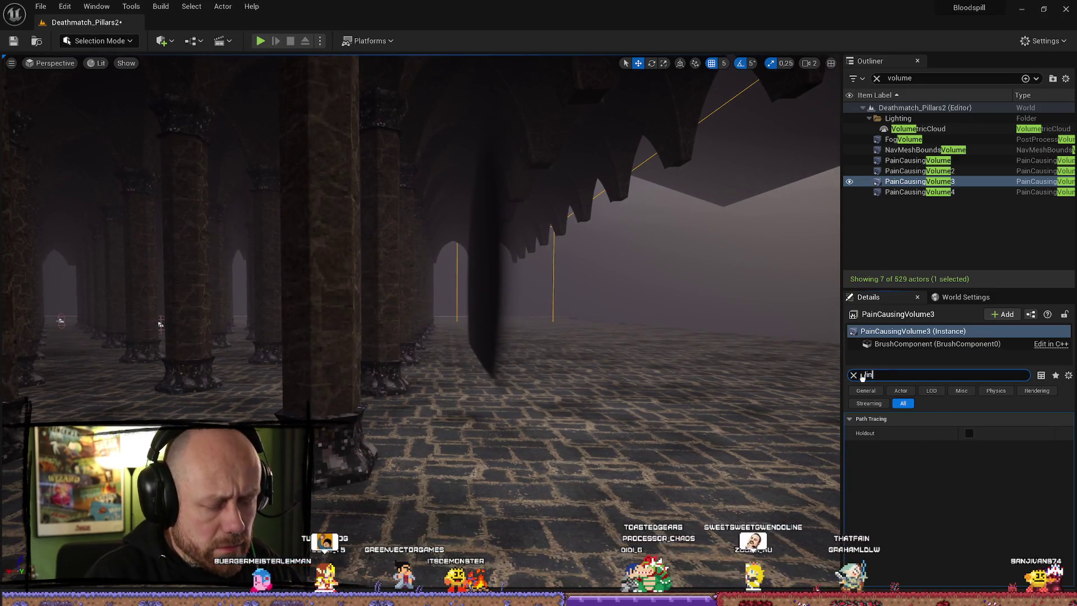
text(line)
key(Escape)
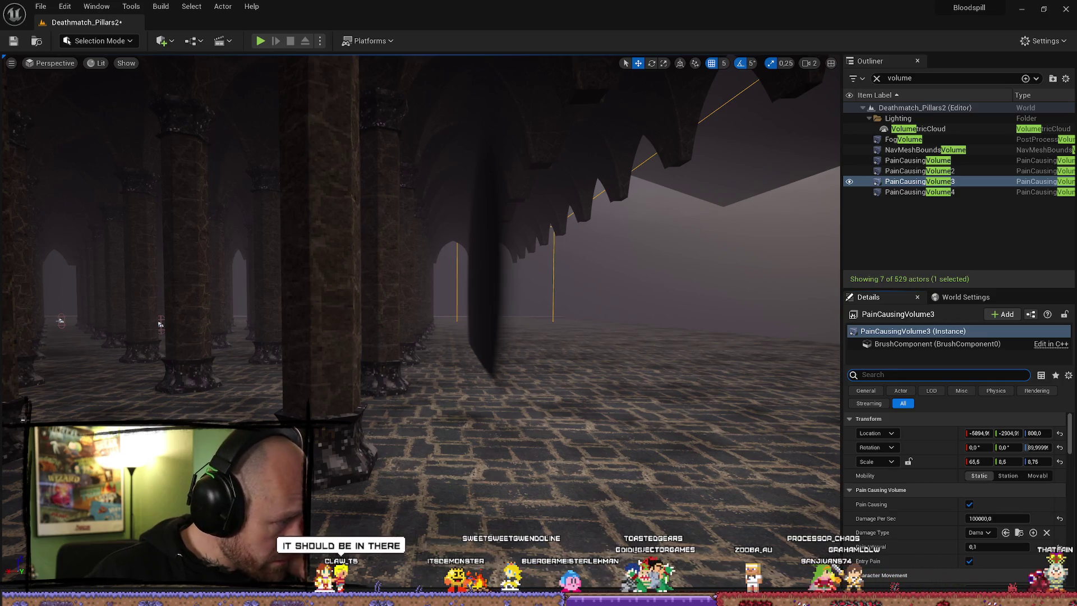
- Expand PainCausingVolume3's Mobile and Ray Tracing property groups and look through them
scroll(915, 494, down, 5)
scroll(916, 494, down, 10)
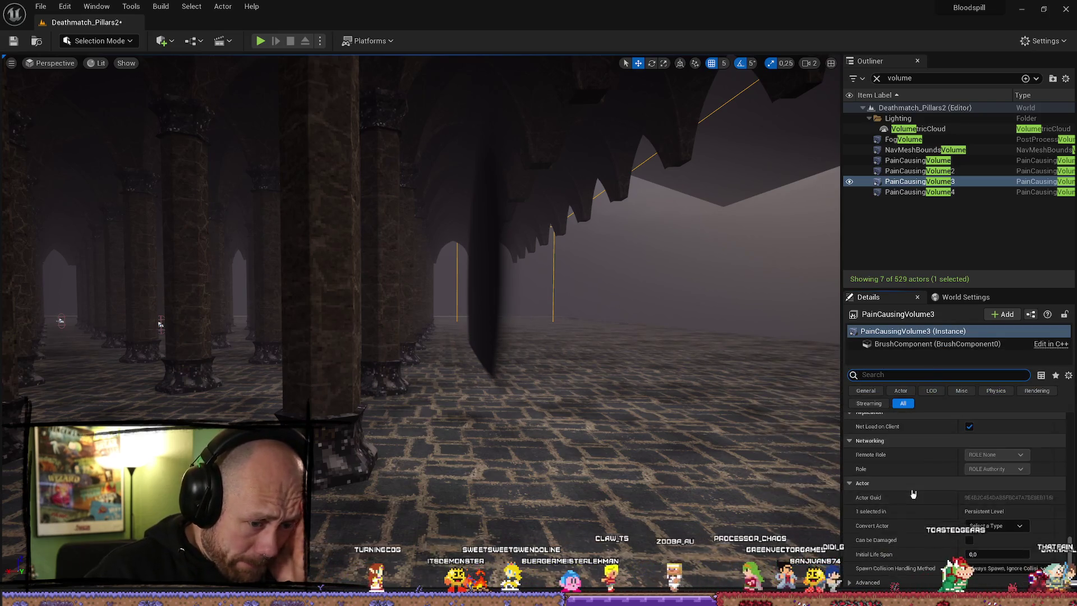
click(849, 537)
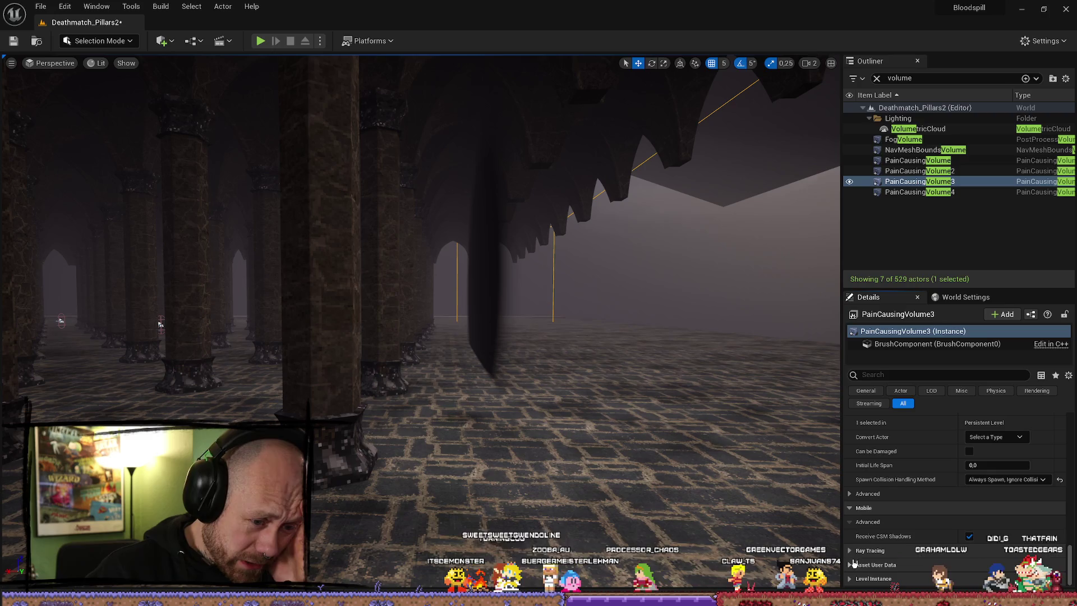
click(849, 578)
scroll(859, 557, down, 2)
scroll(858, 564, down, 2)
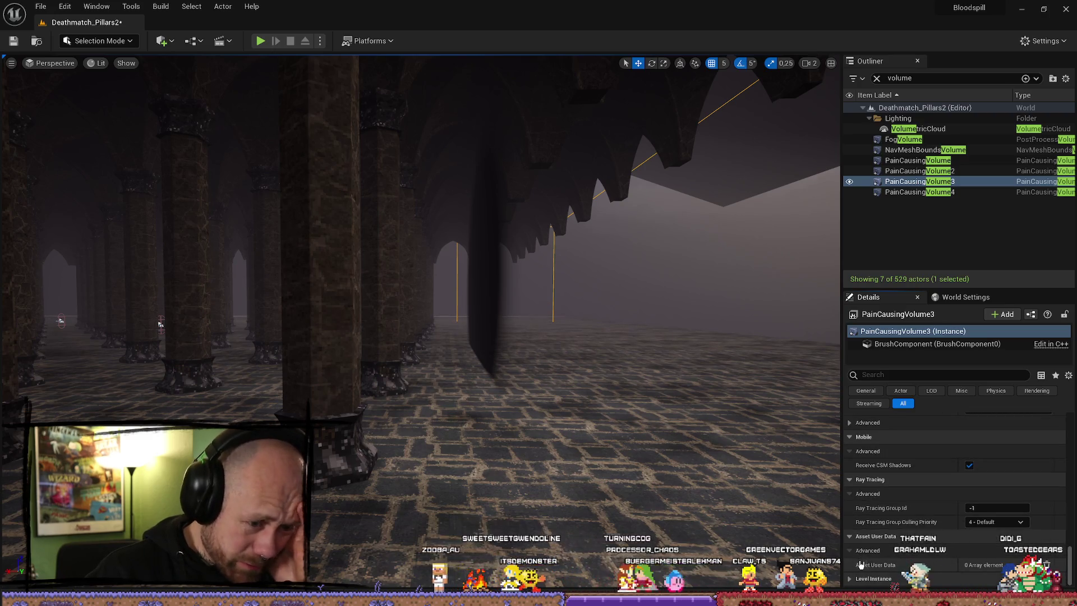
scroll(860, 563, down, 2)
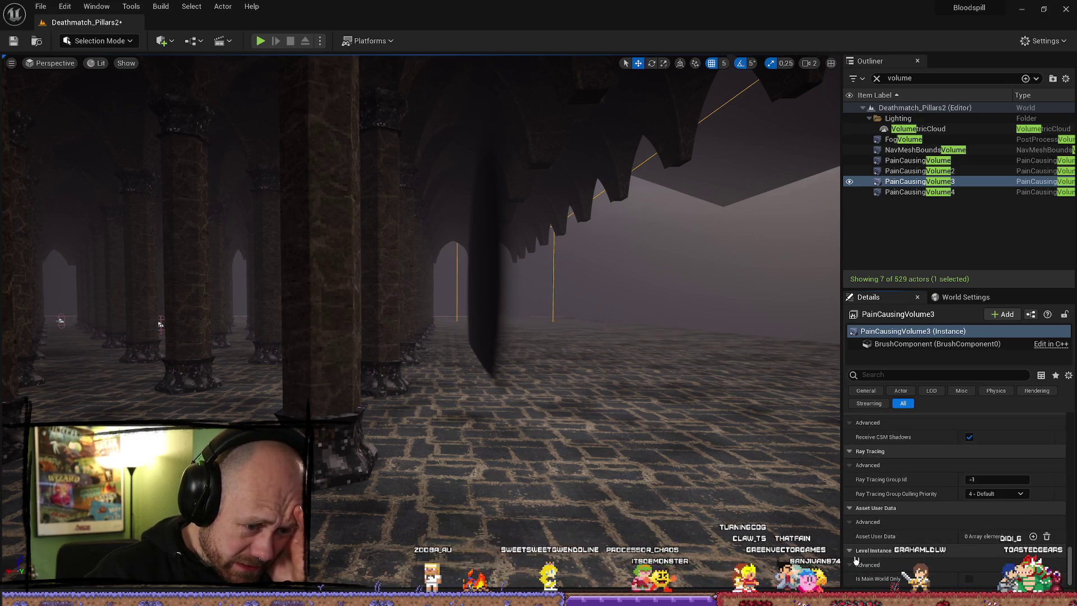
scroll(857, 559, up, 2)
scroll(857, 476, up, 1)
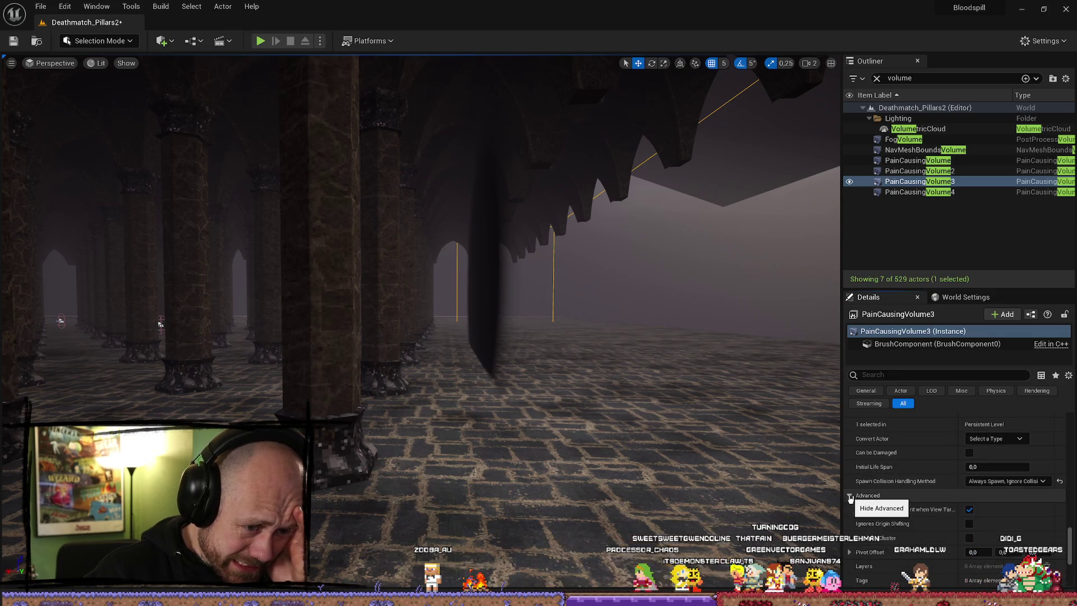
scroll(904, 497, down, 1)
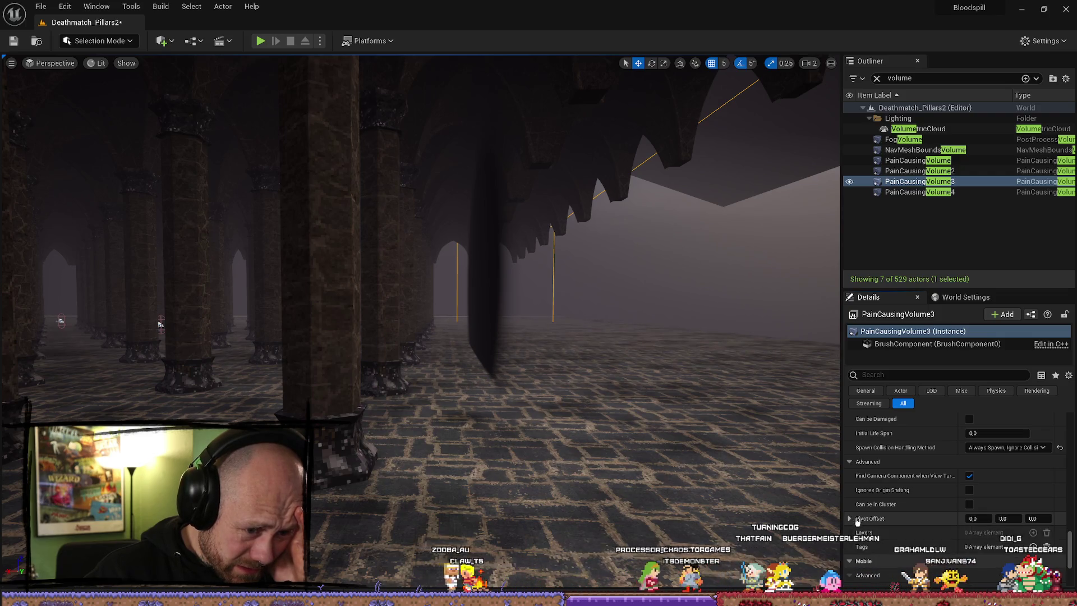
scroll(853, 522, down, 5)
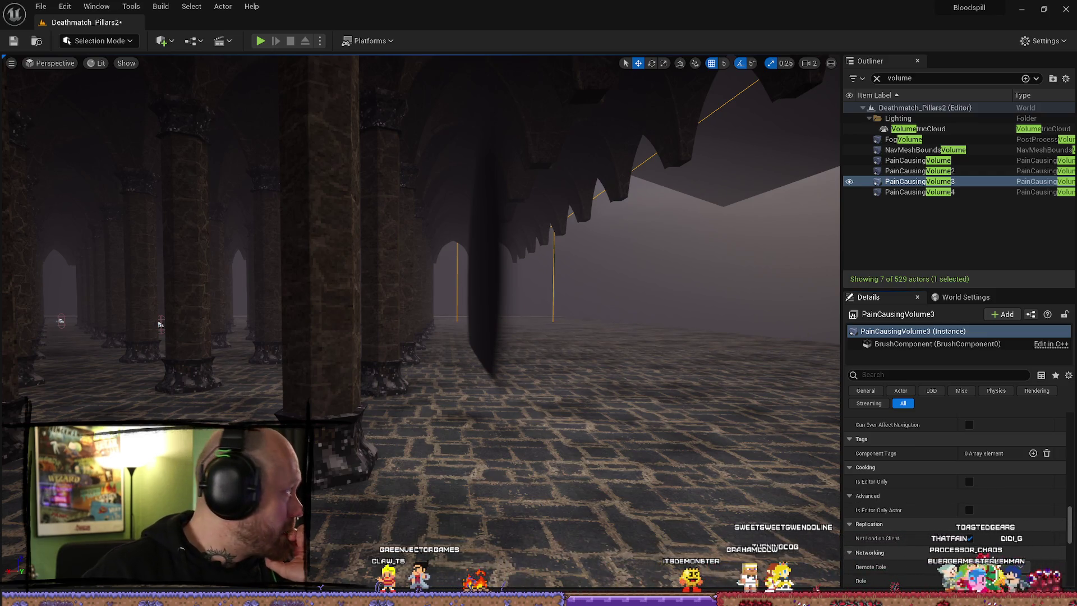
key(alt+Tab)
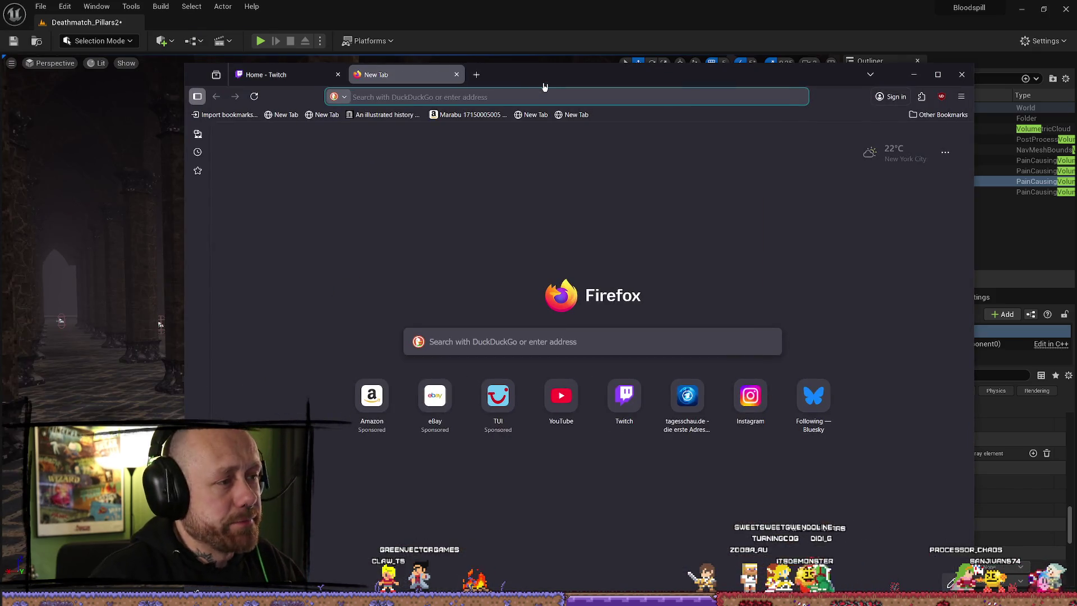
- Search Google for 'pain causing volume show outline in game'
text(google.com)
key(Return)
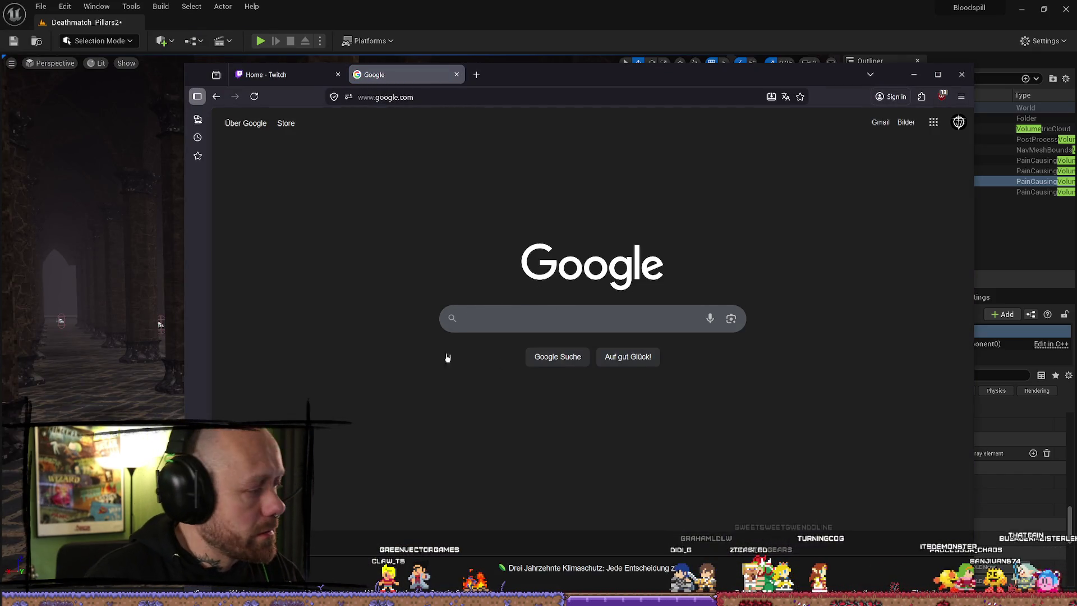
click(512, 330)
text(painca)
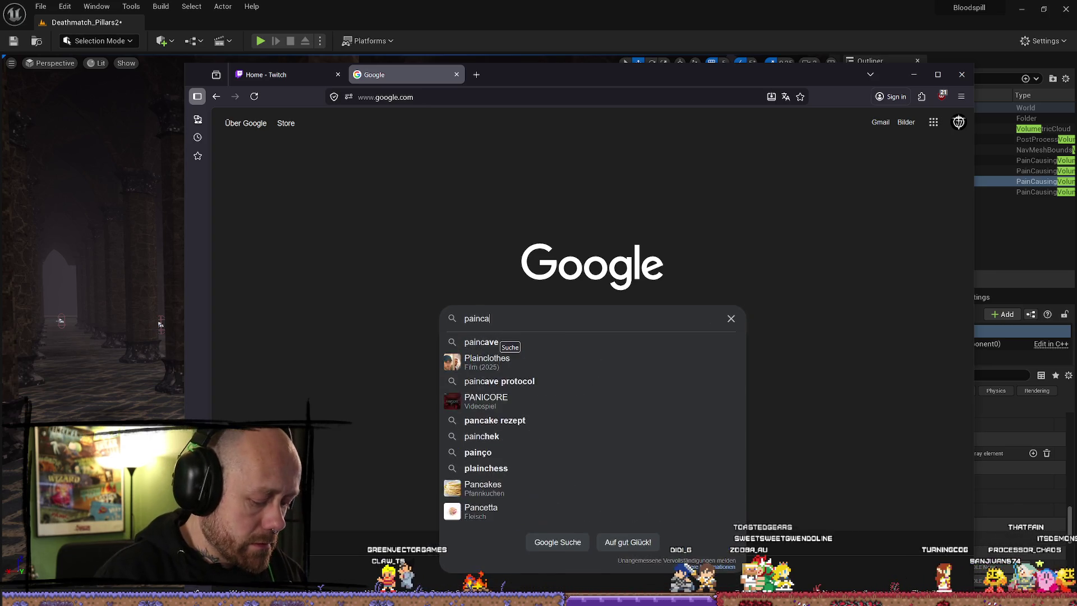
text(using volume)
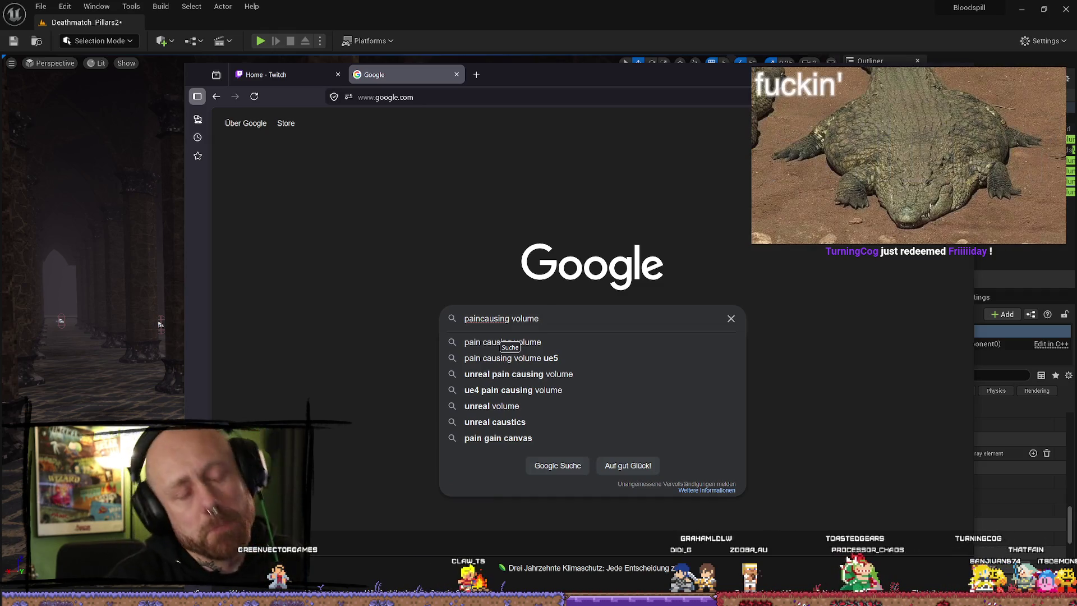
text( show )
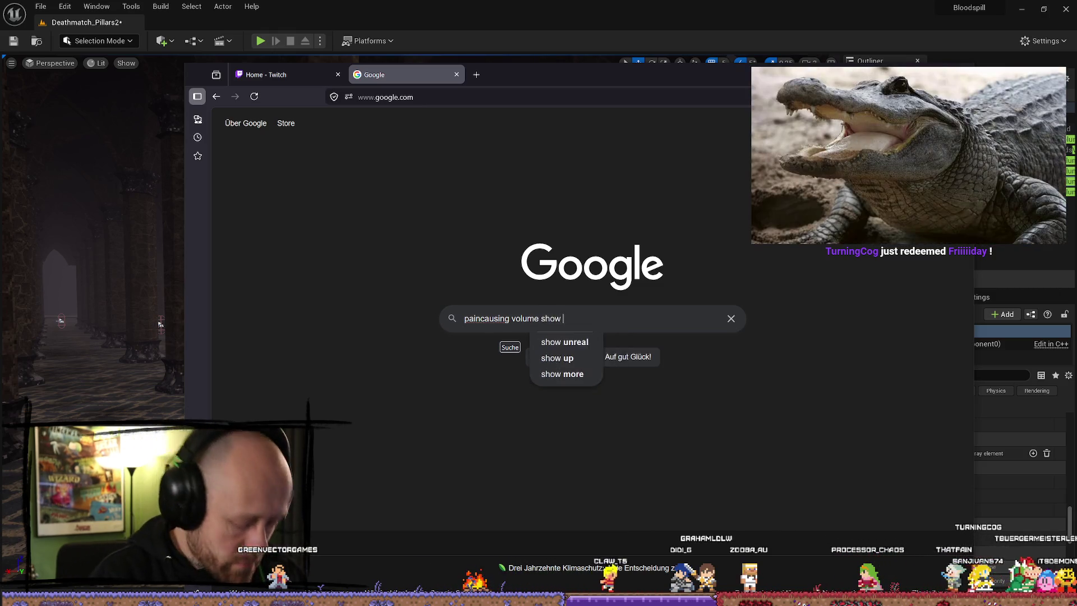
text(oputline in ghame)
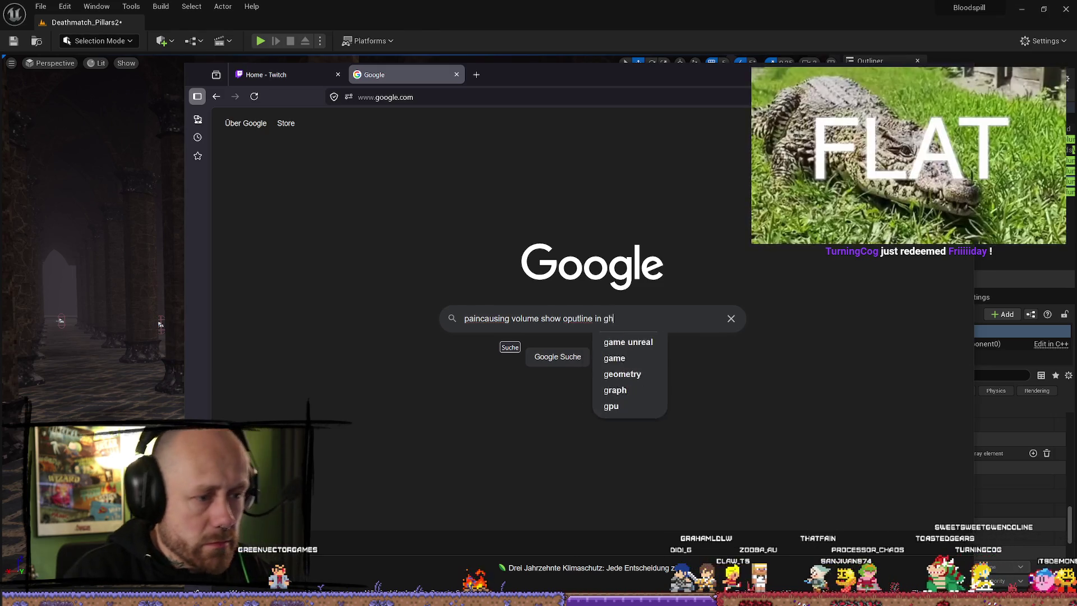
key(BackSpace)
key(BackSpace)
key(BackSpace)
text(ame)
key(Return)
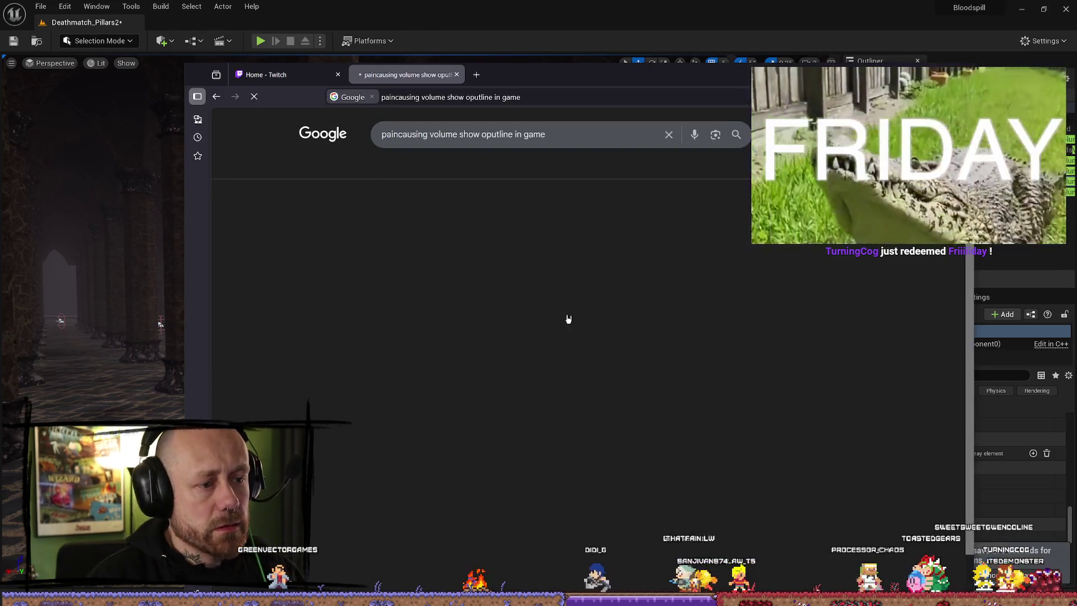
- Browse the results and their next page, then close the search and return to Unreal
scroll(664, 314, down, 5)
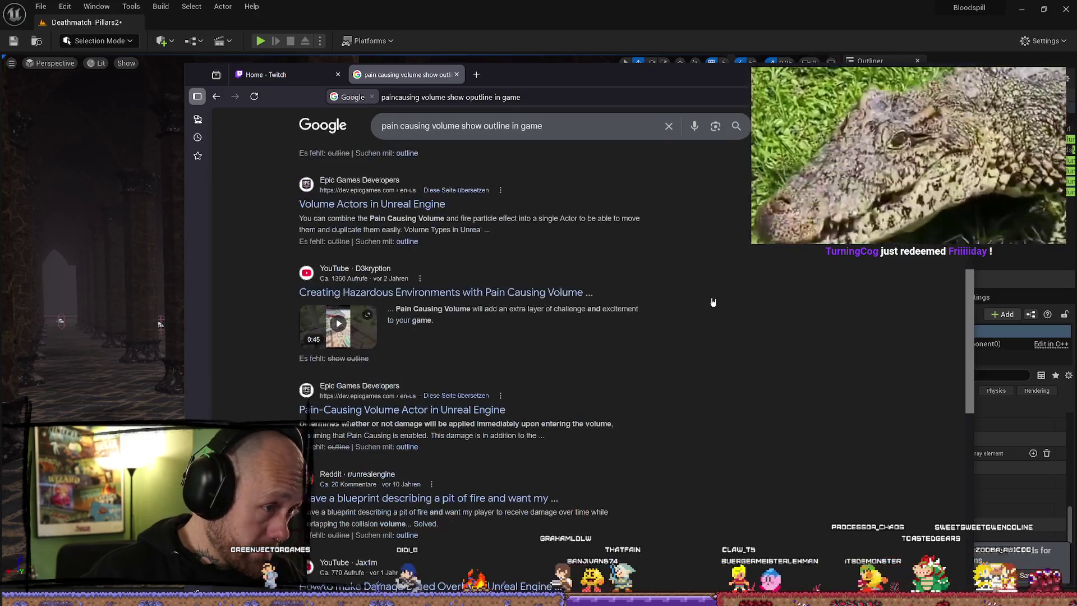
scroll(664, 366, up, 3)
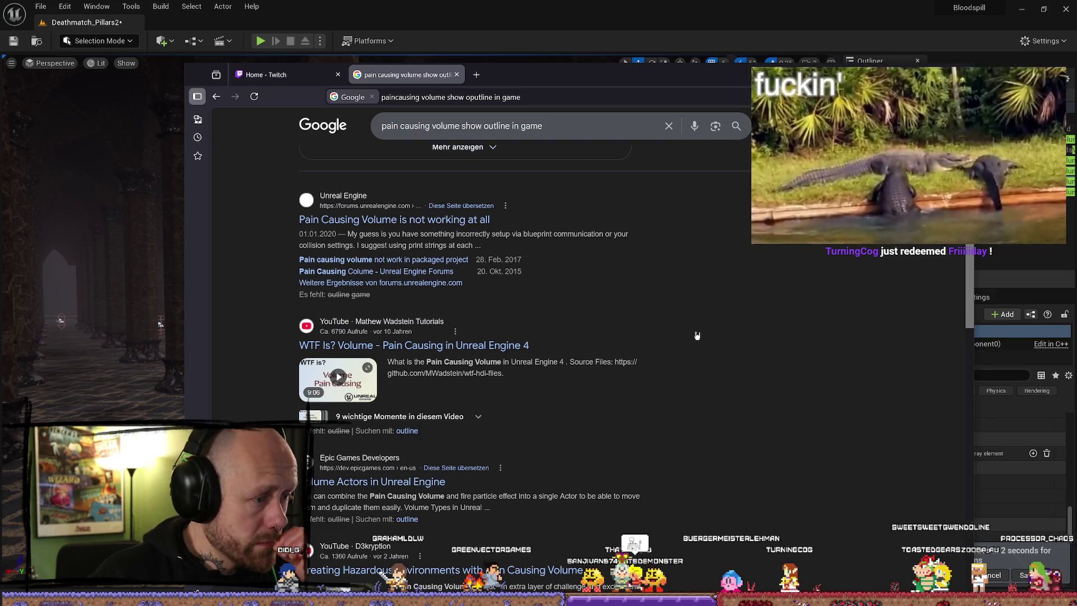
scroll(697, 336, down, 4)
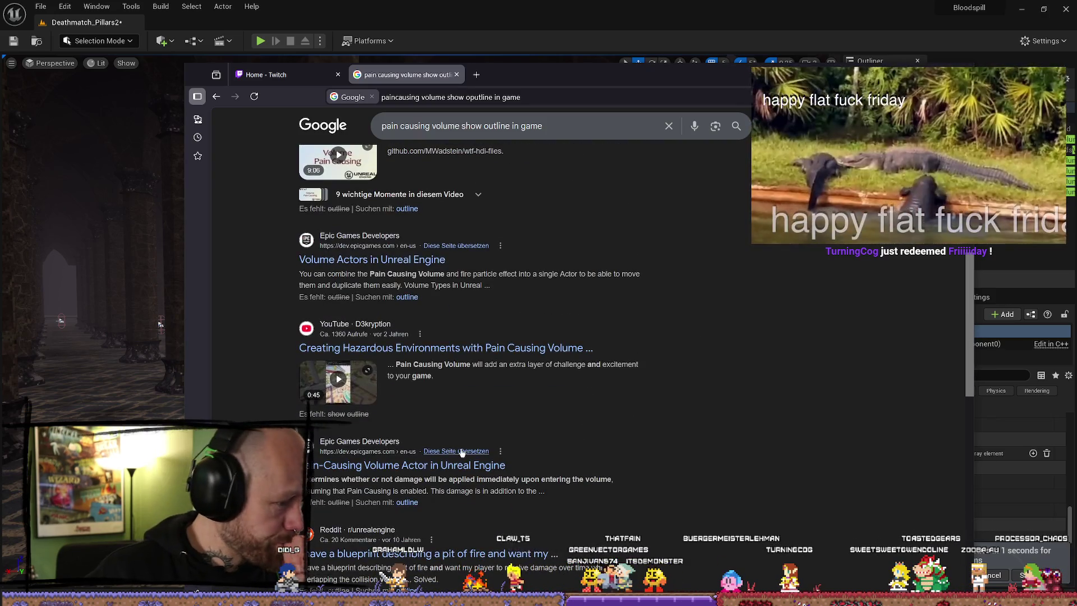
scroll(482, 460, down, 2)
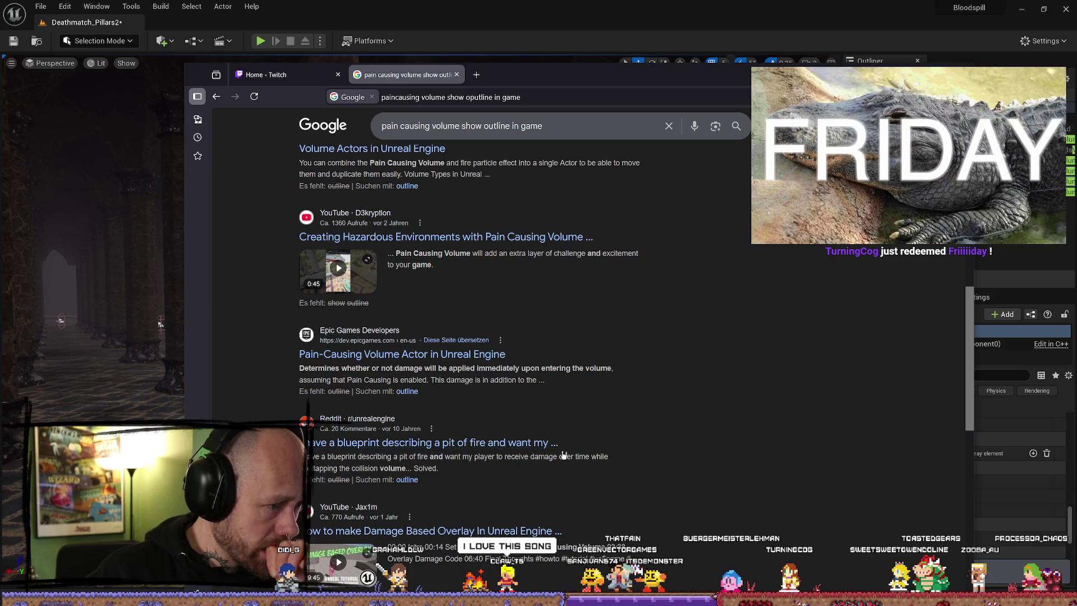
scroll(539, 456, up, 10)
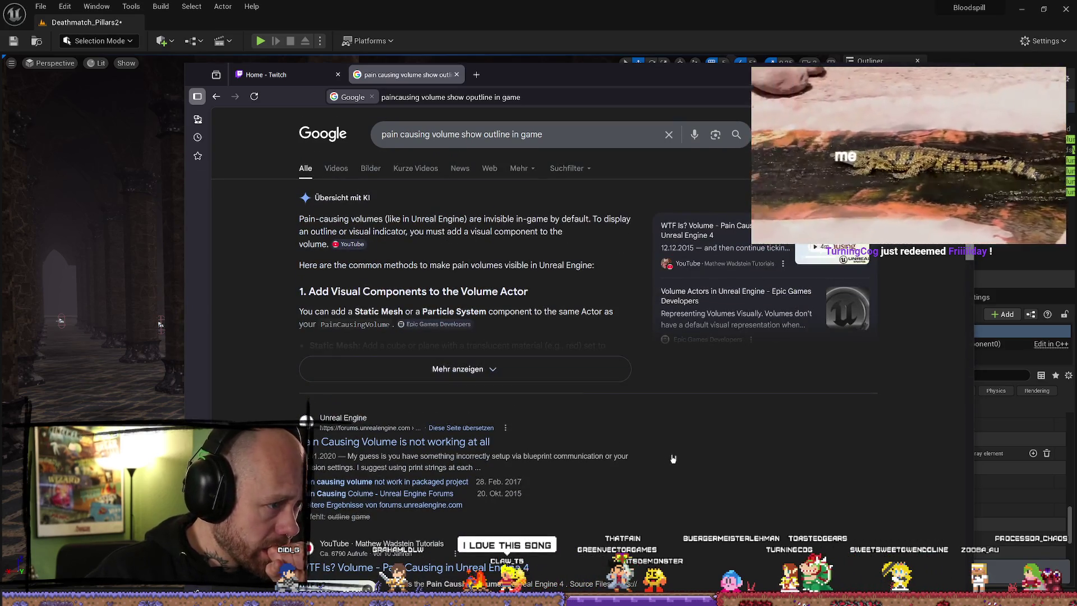
scroll(702, 460, down, 8)
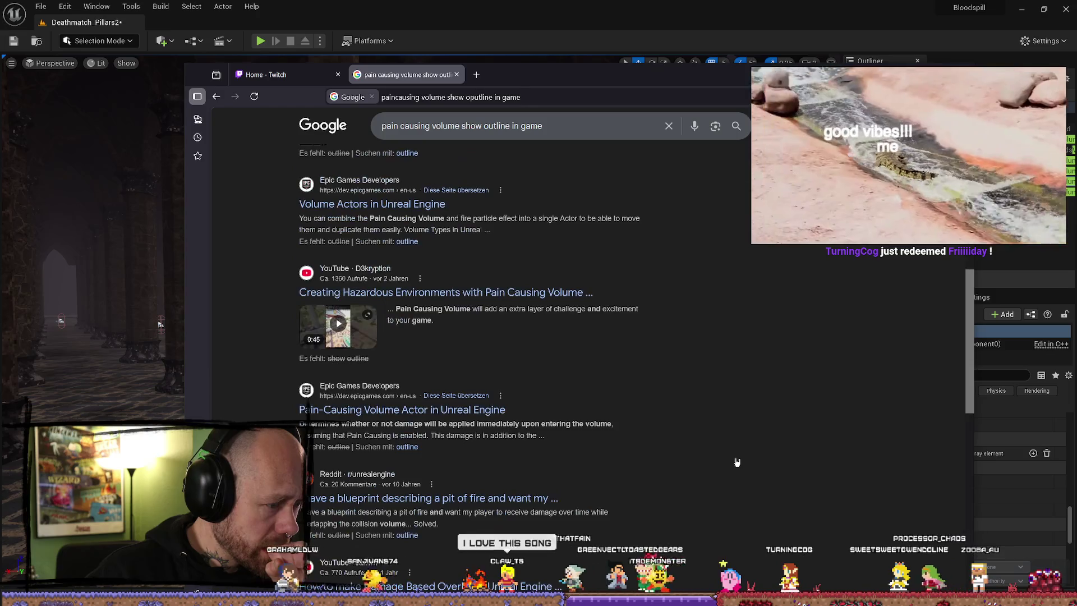
scroll(729, 458, down, 8)
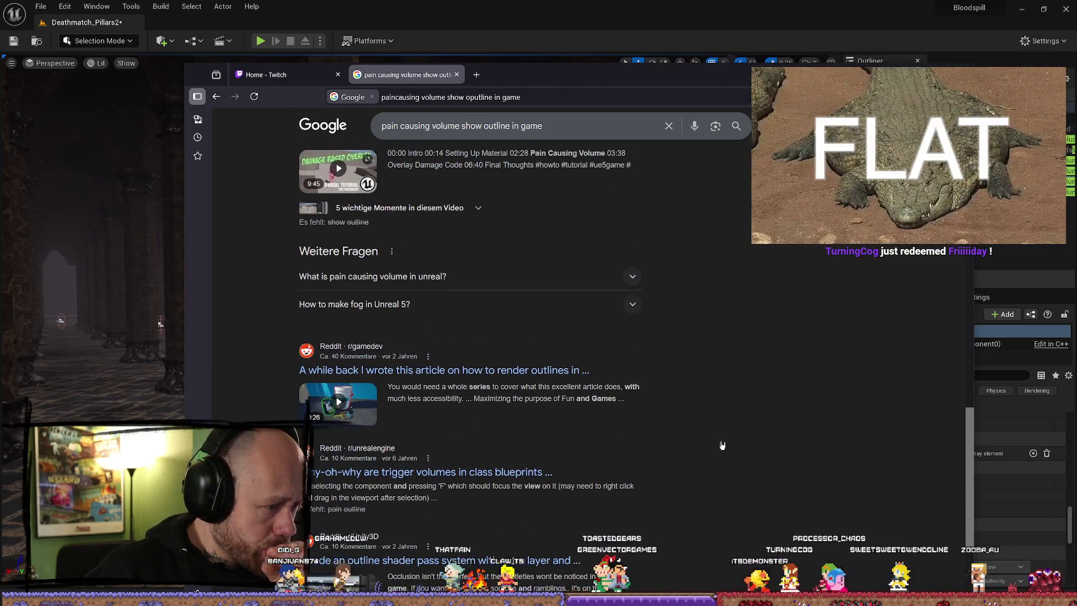
scroll(724, 448, down, 3)
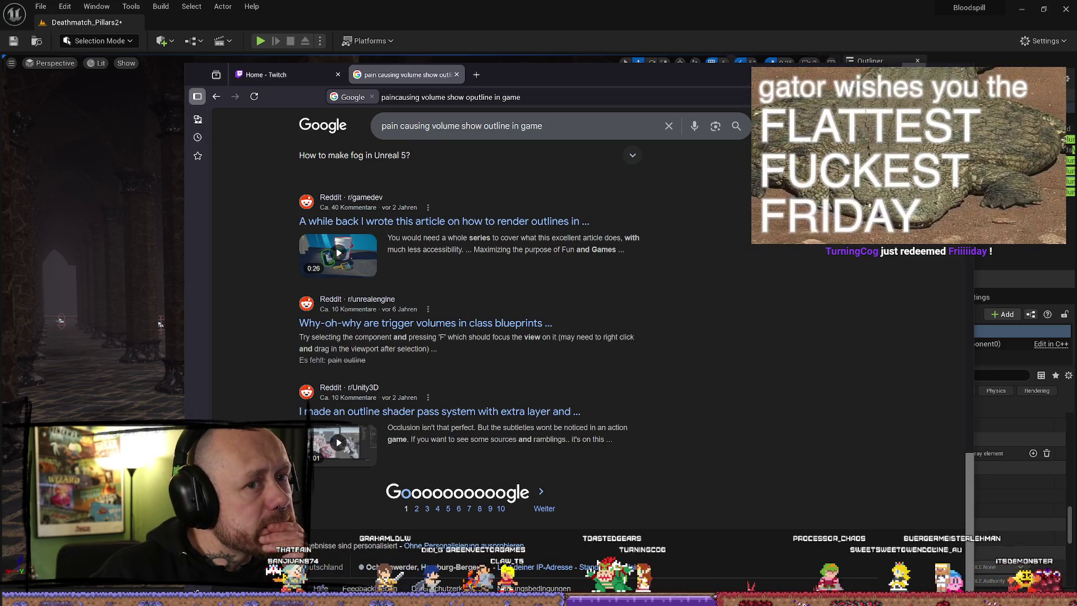
click(542, 492)
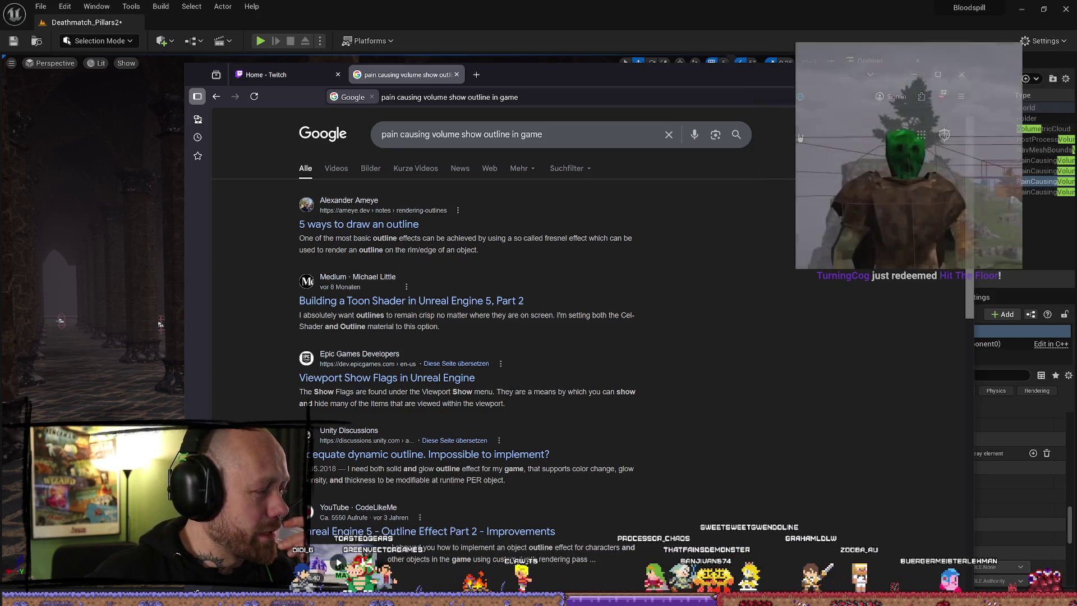
click(457, 75)
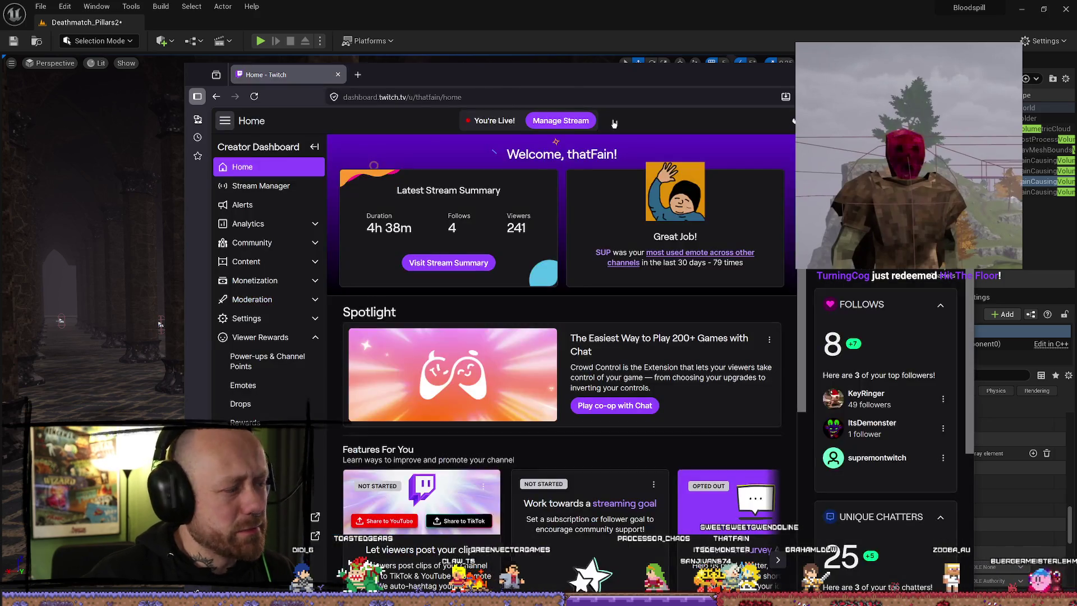
click(792, 120)
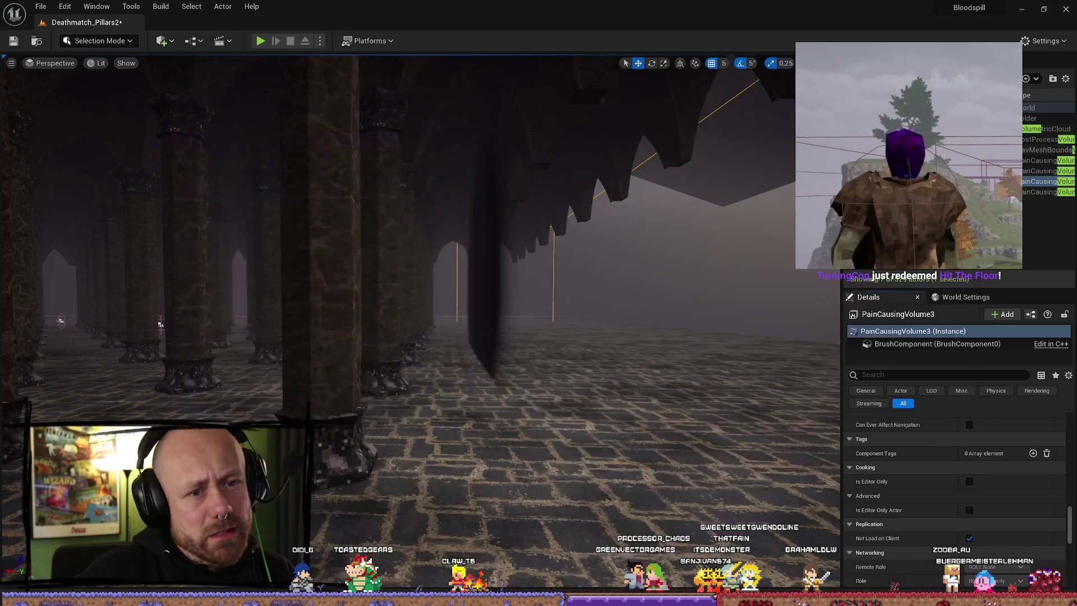
click(953, 344)
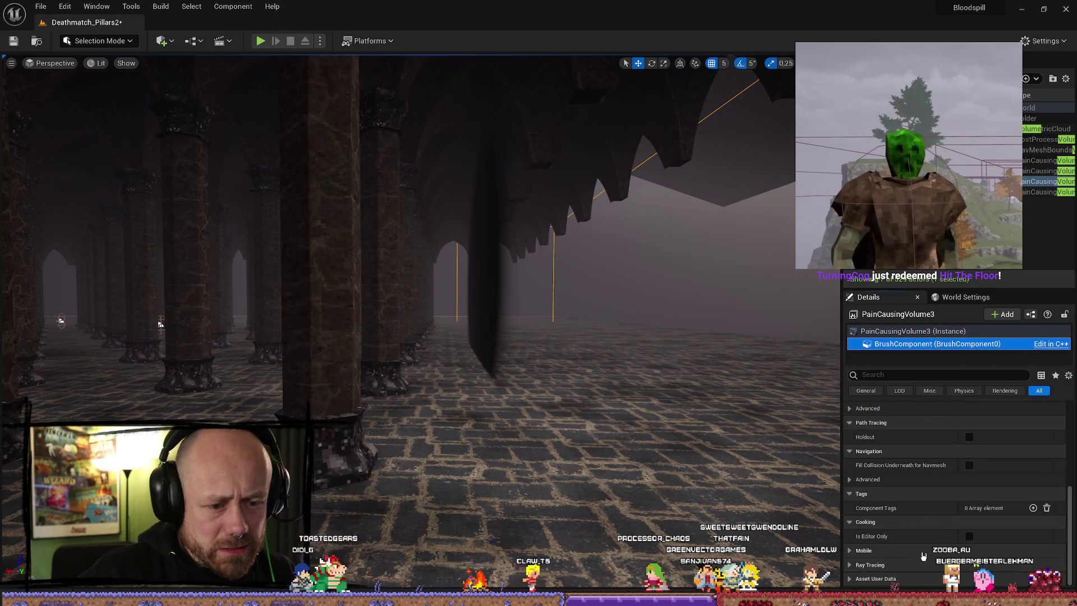
click(858, 550)
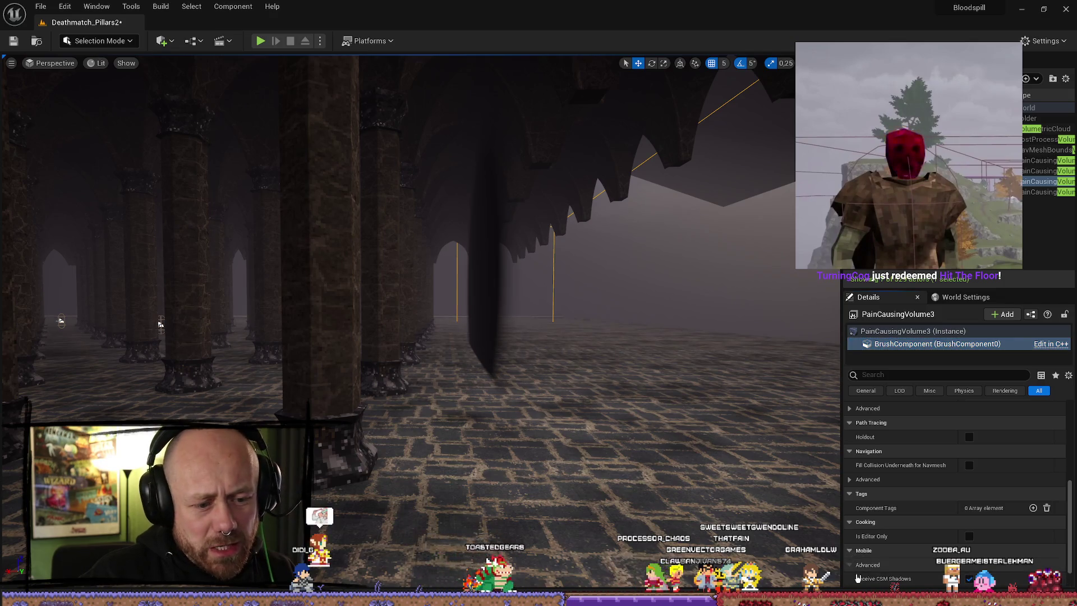
scroll(863, 566, down, 2)
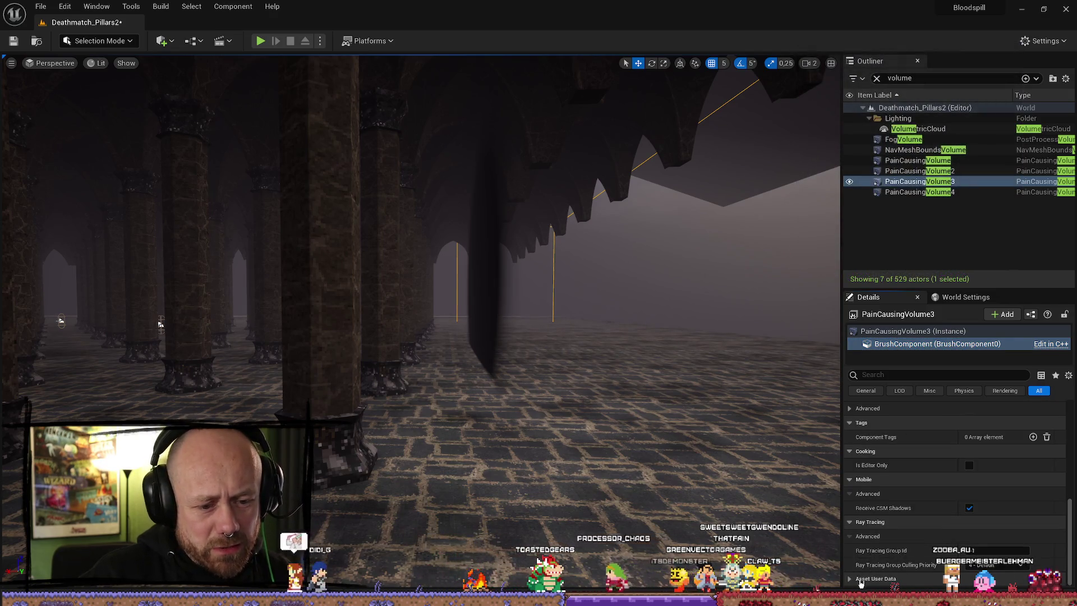
scroll(852, 581, up, 8)
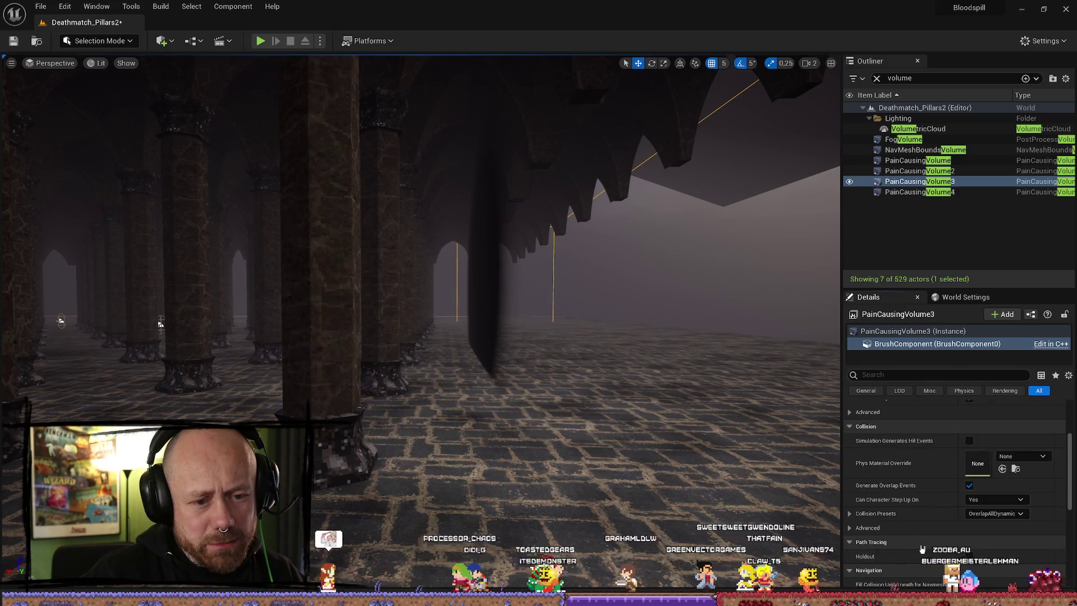
scroll(921, 549, up, 2)
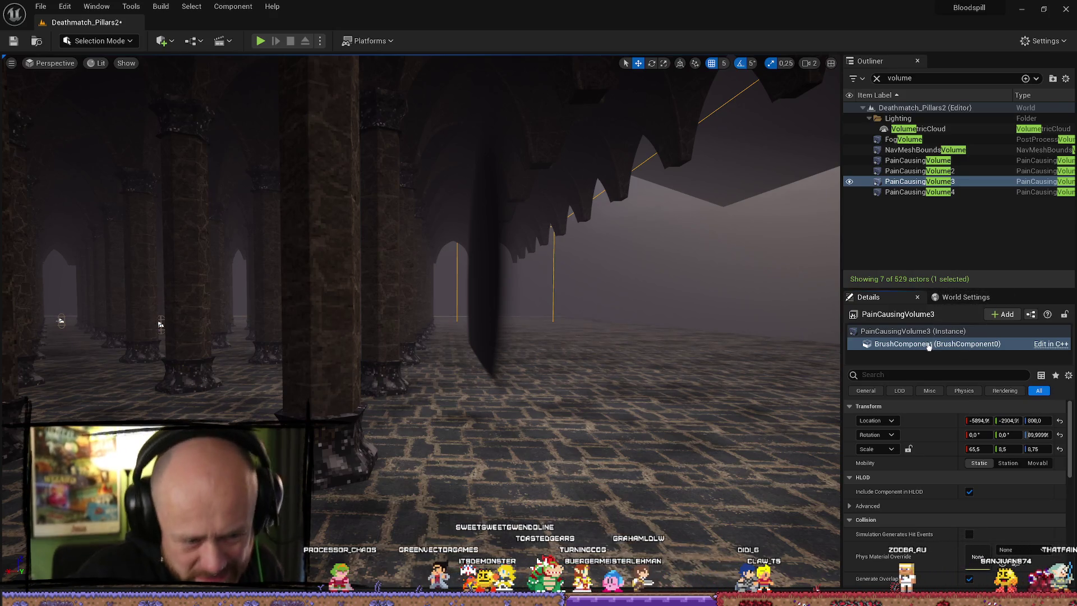
scroll(865, 512, down, 1)
click(908, 455)
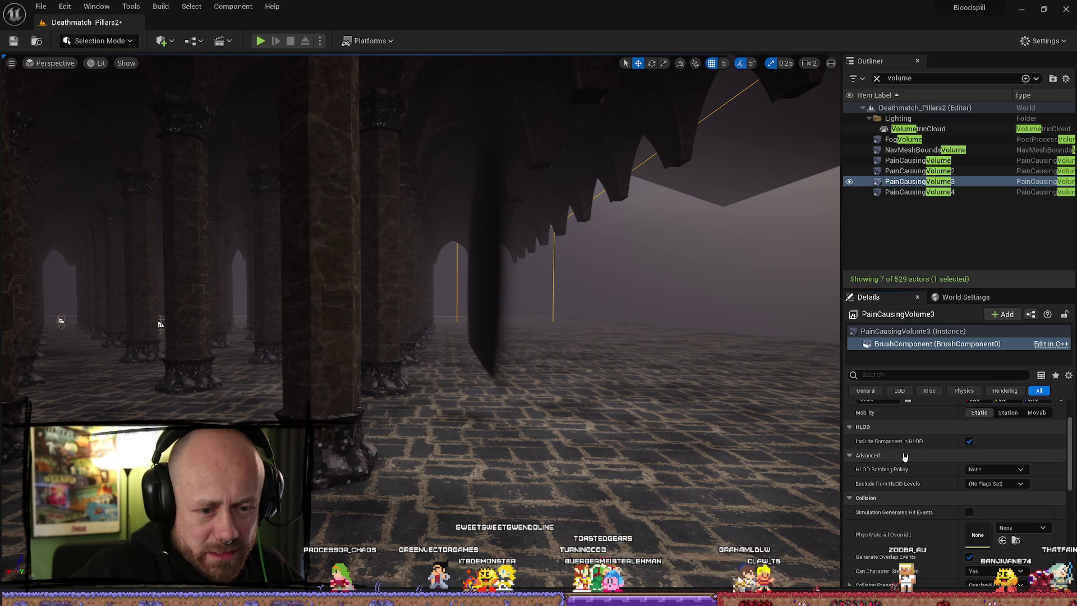
mouse_move(966, 347)
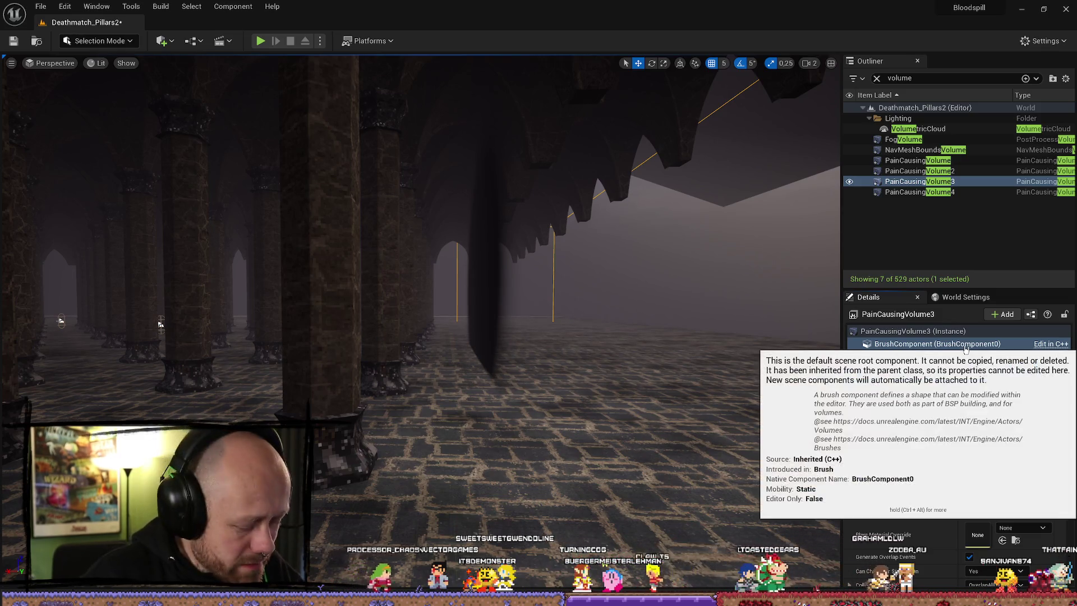
text(dra)
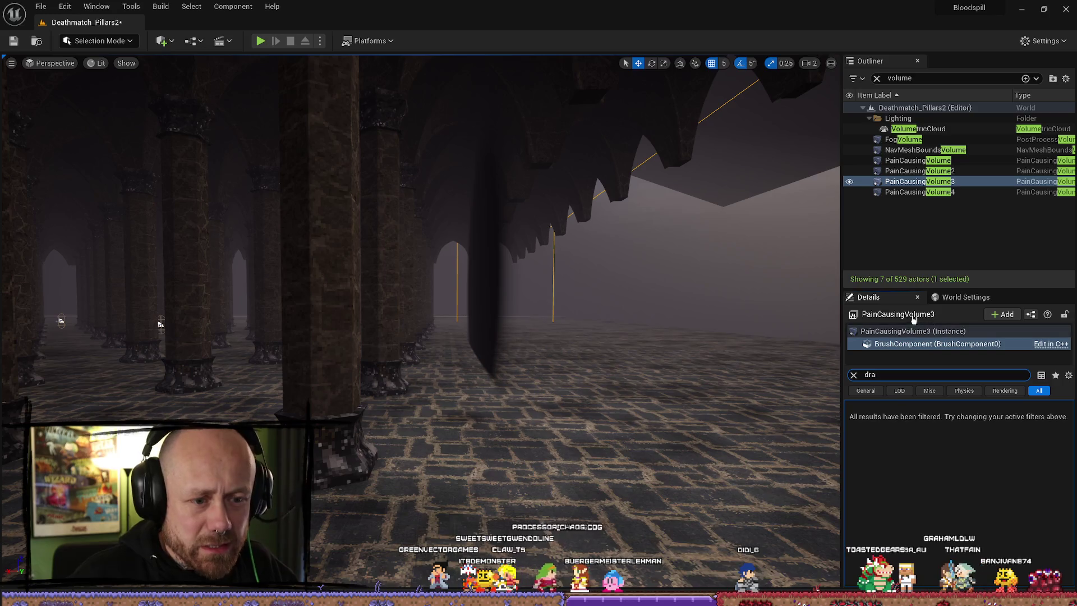
click(915, 344)
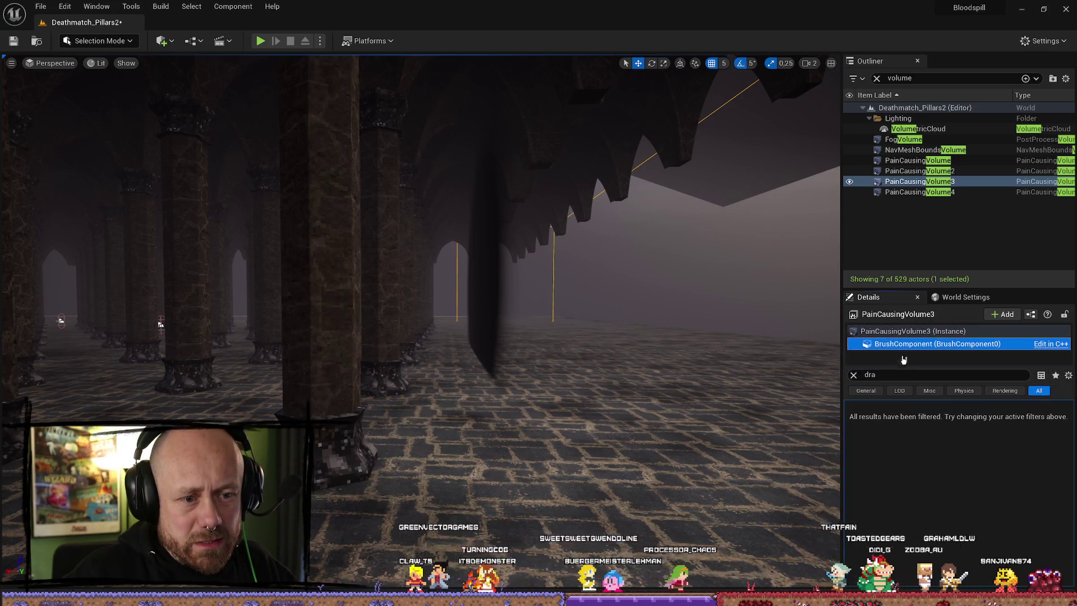
click(896, 374)
key(BackSpace)
key(BackSpace)
key(BackSpace)
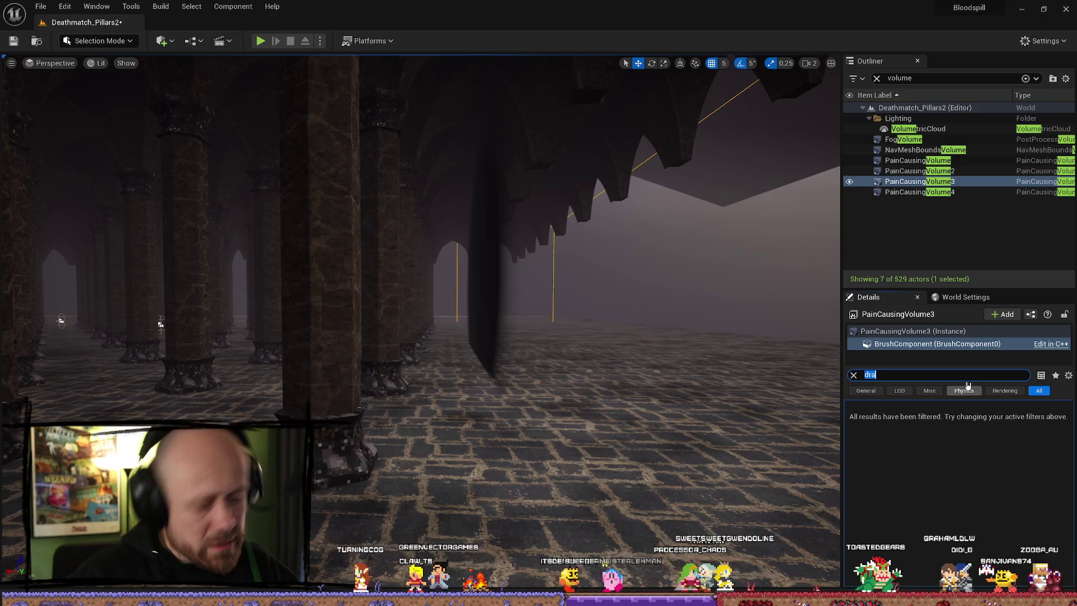
click(925, 331)
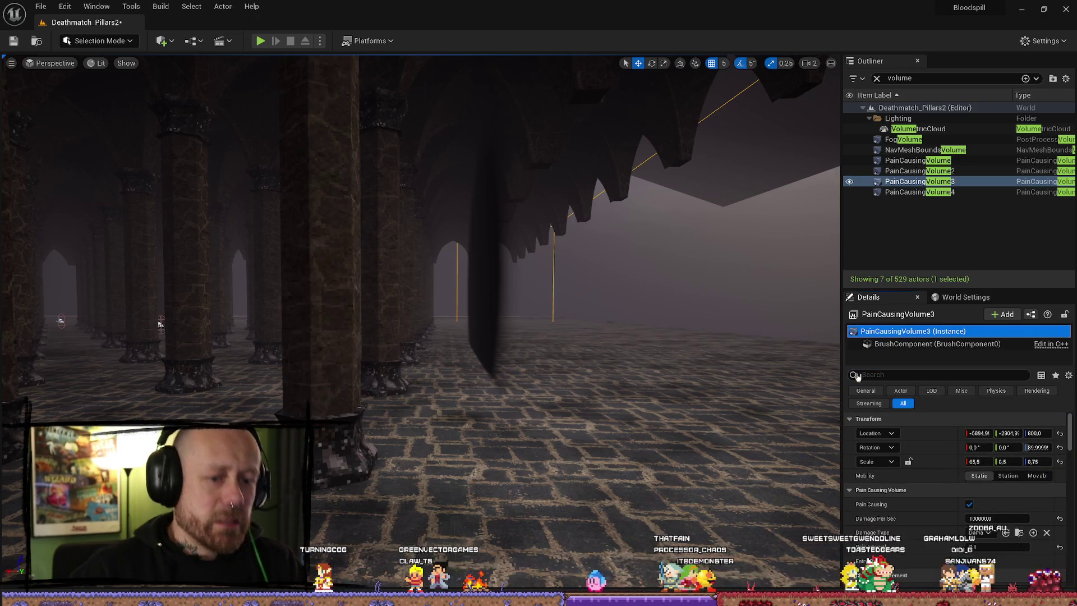
- Enable Physics on Contact for PainCausingVolume3 and briefly check World Settings
scroll(917, 473, down, 2)
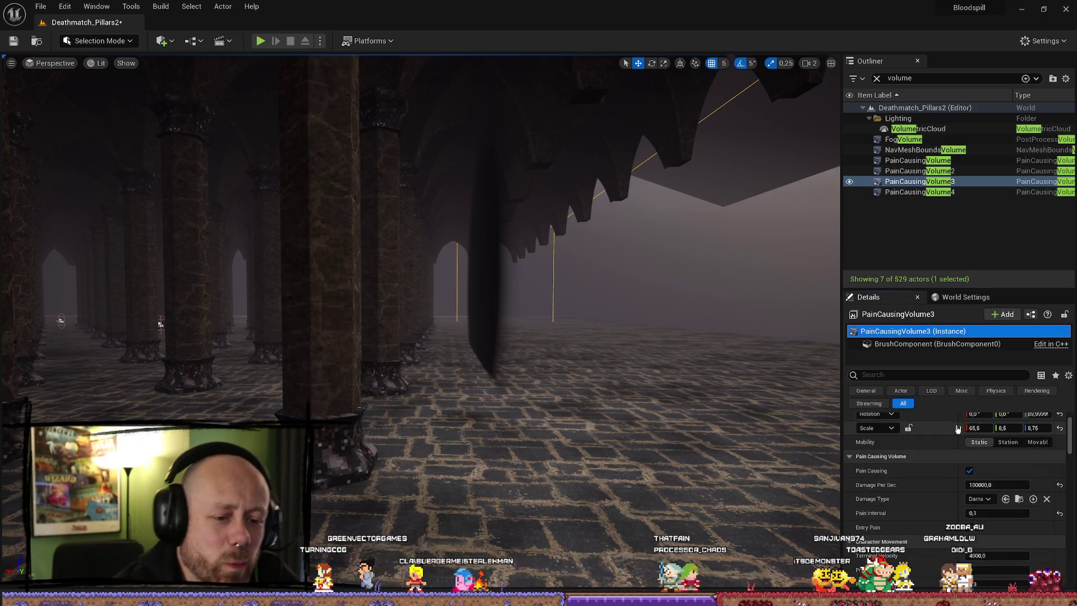
scroll(918, 473, down, 2)
scroll(918, 473, down, 1)
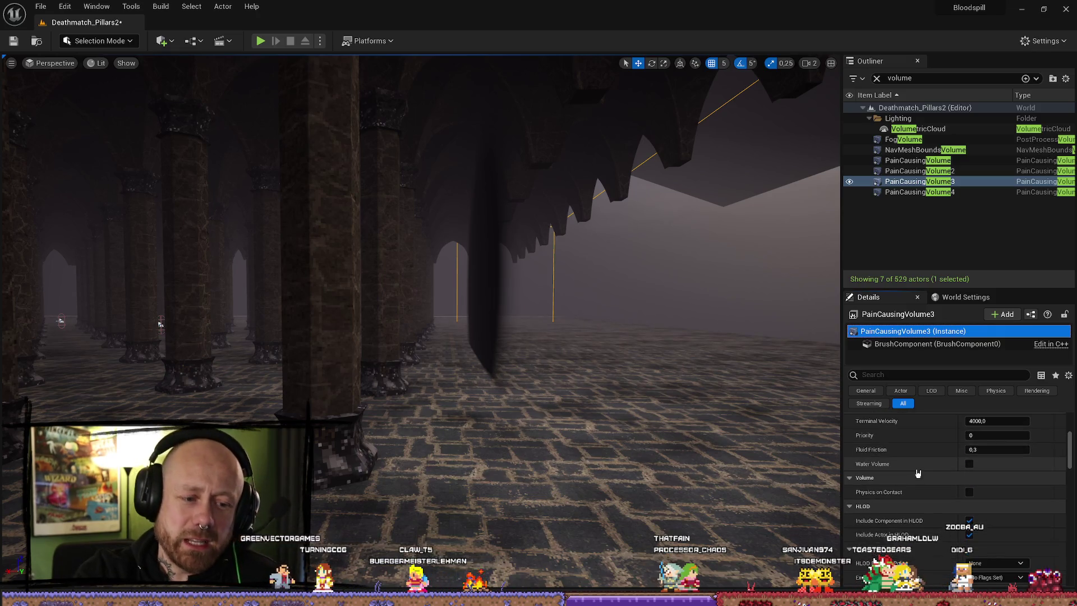
click(969, 492)
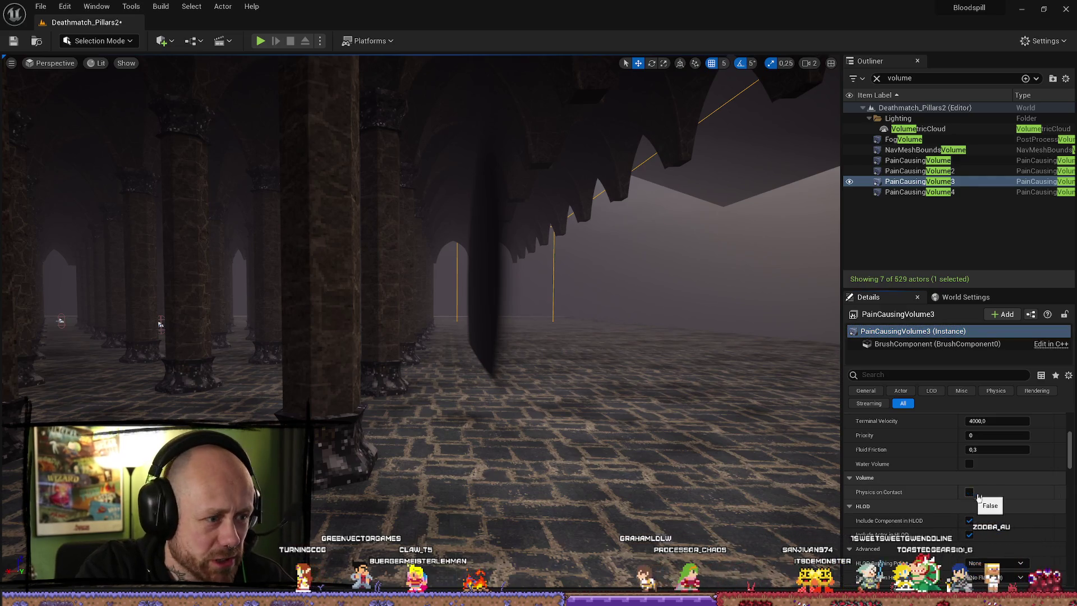
scroll(911, 487, down, 2)
scroll(920, 484, down, 2)
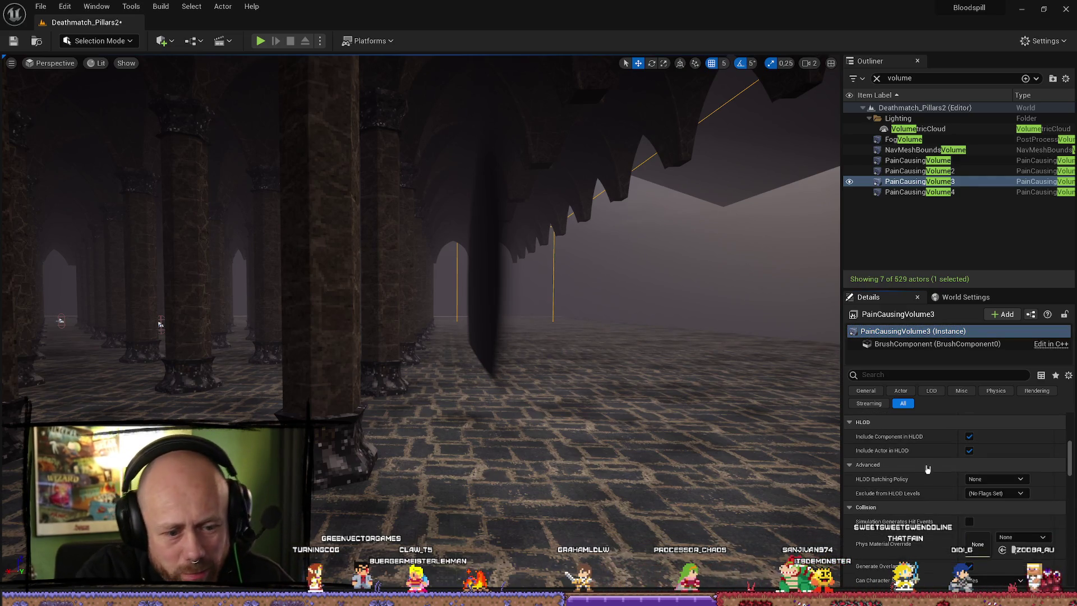
scroll(931, 462, down, 1)
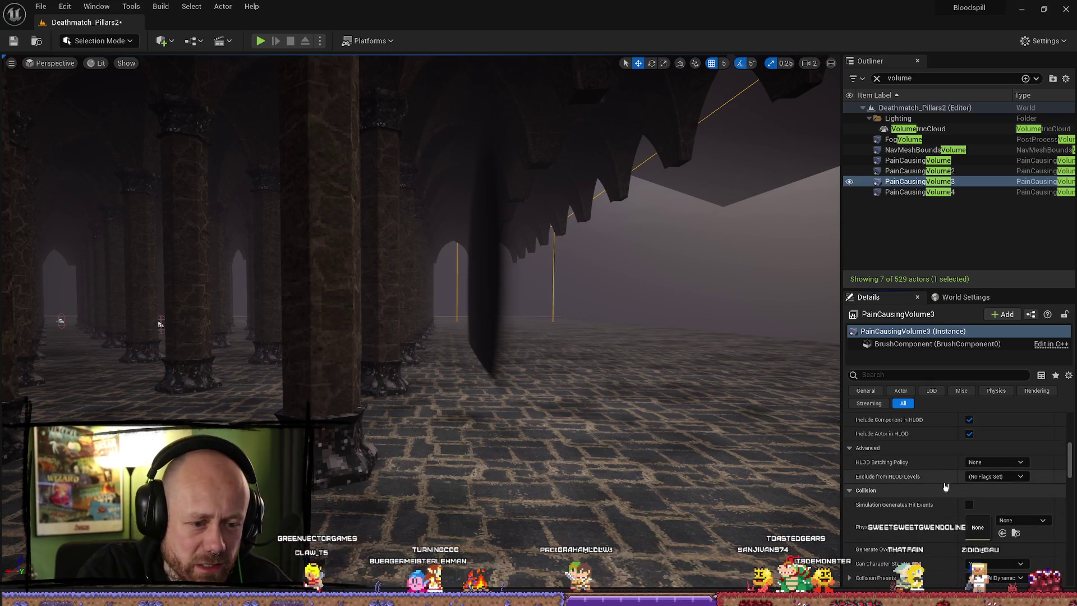
scroll(945, 519, down, 3)
scroll(943, 522, down, 4)
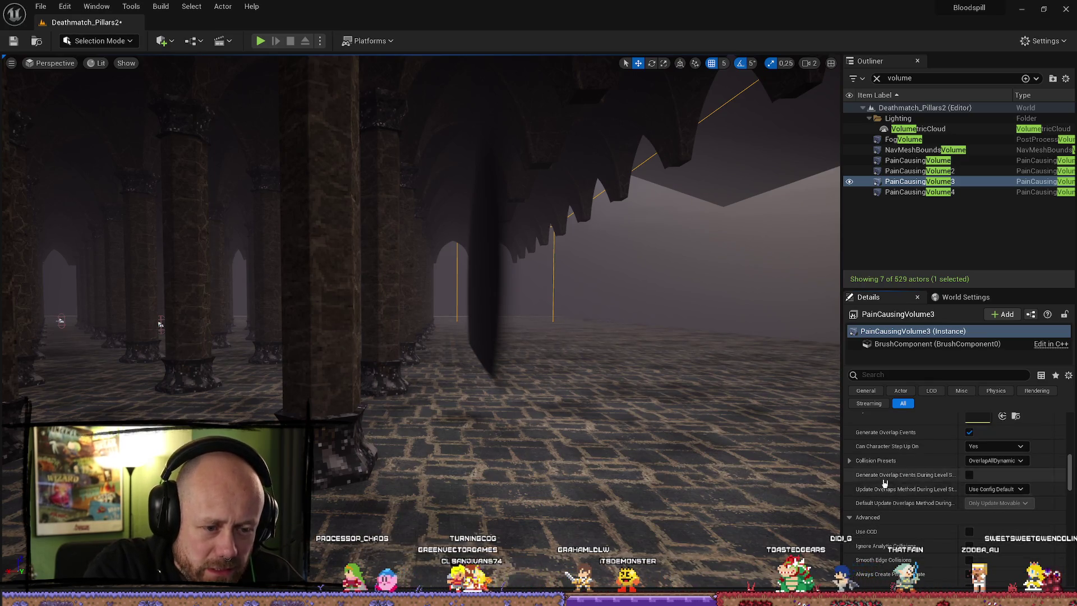
scroll(926, 499, down, 10)
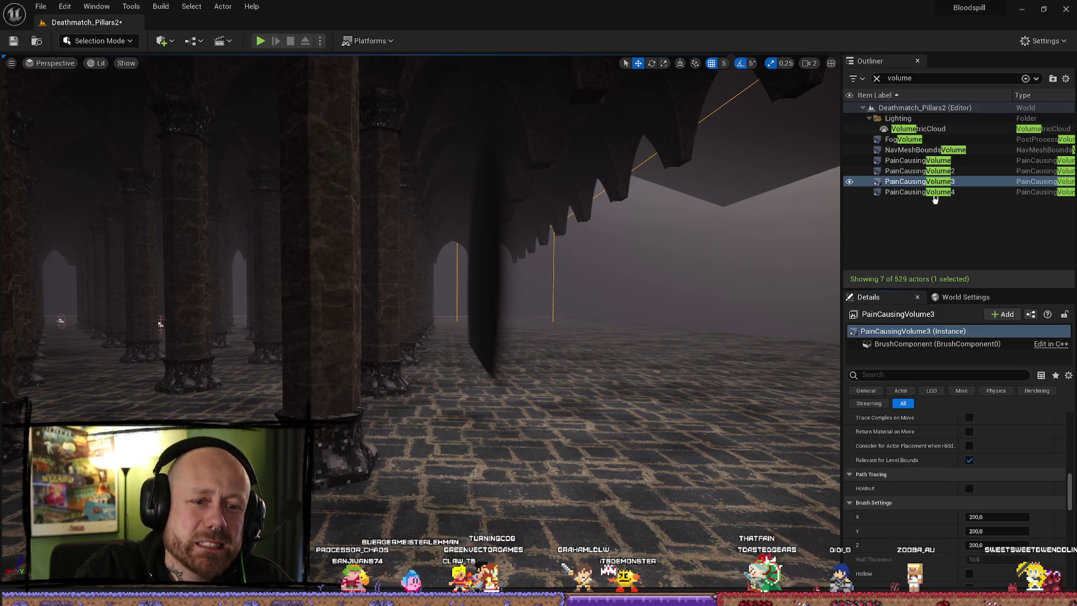
click(967, 302)
click(909, 298)
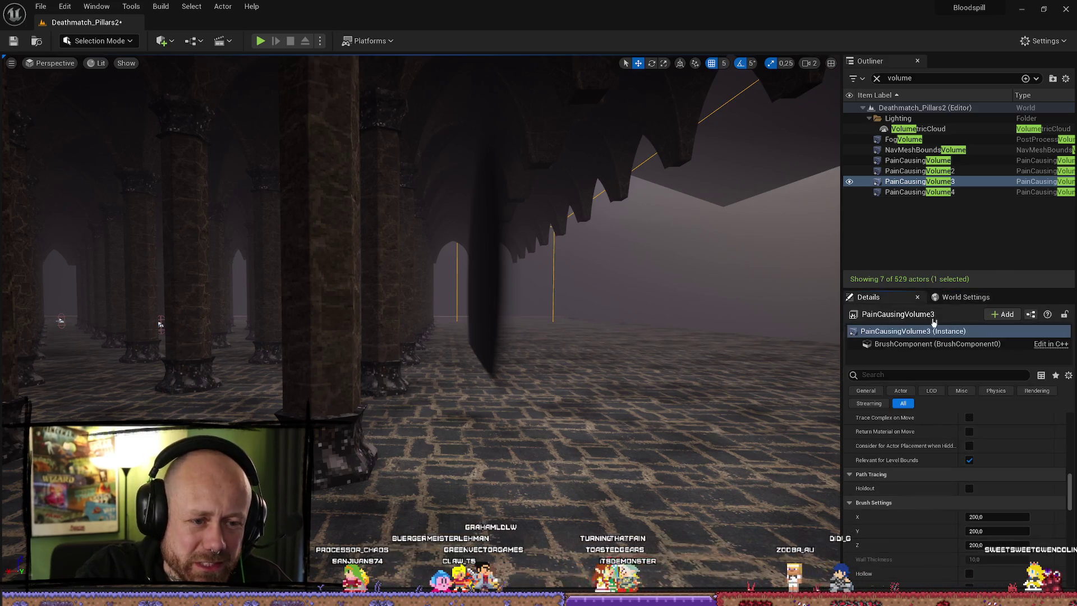
scroll(989, 427, down, 5)
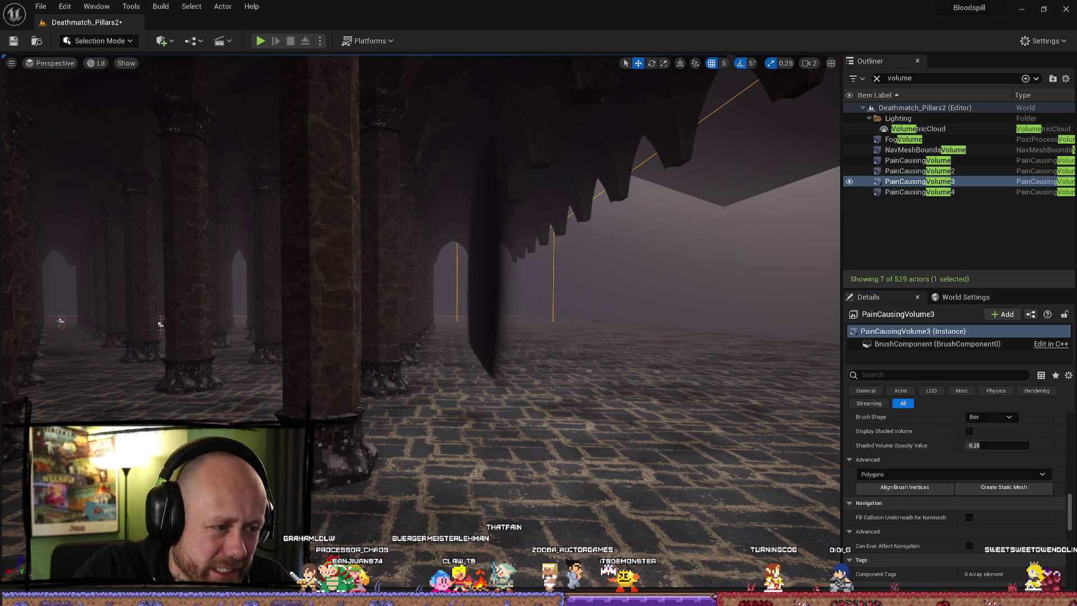
- Nudge the Plane2 wall to the right and start a Play test
click(485, 323)
drag(447, 285, 457, 277)
click(261, 41)
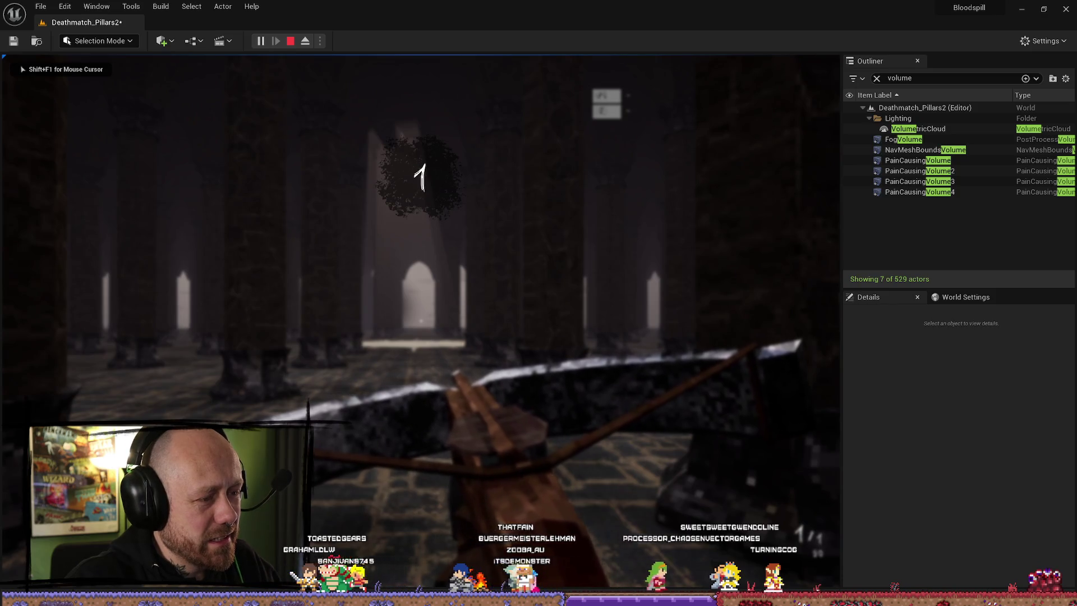
- Walk forward through the foggy pillar hall past the octagonal platform
key(w)
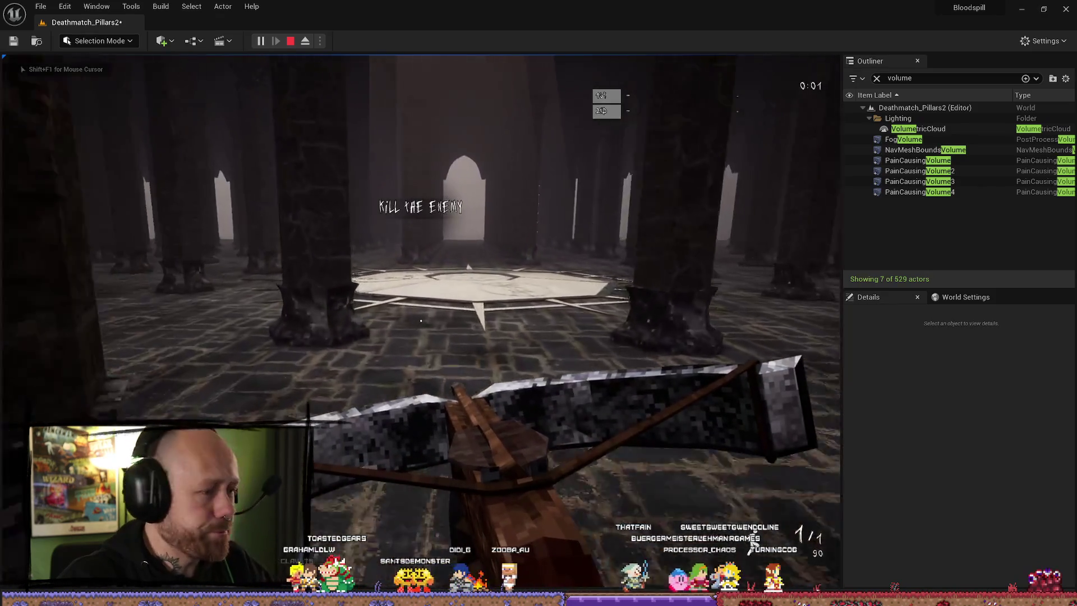
key(w)
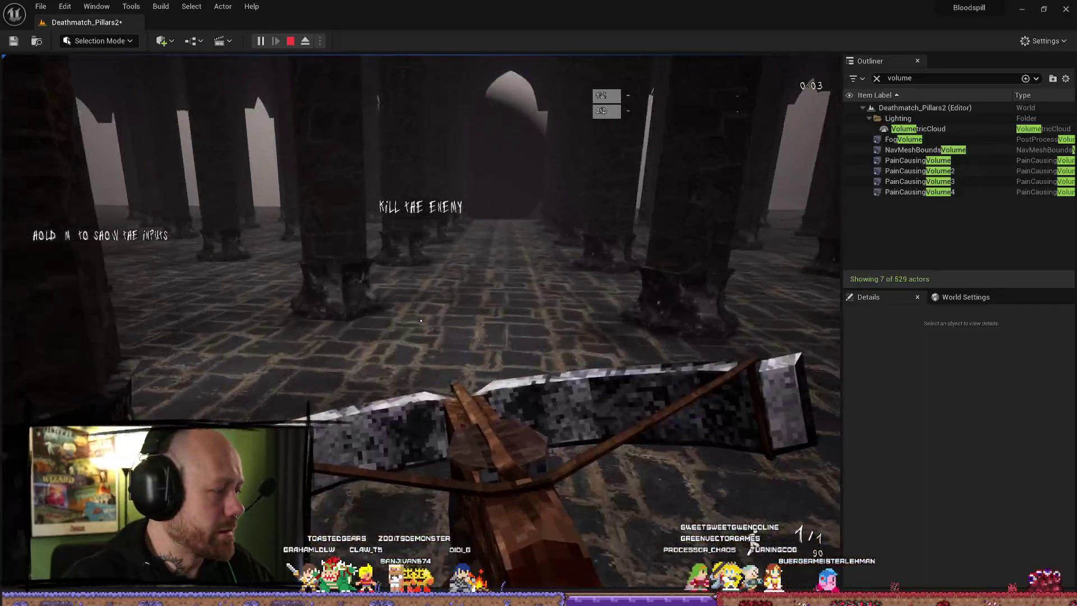
key(w)
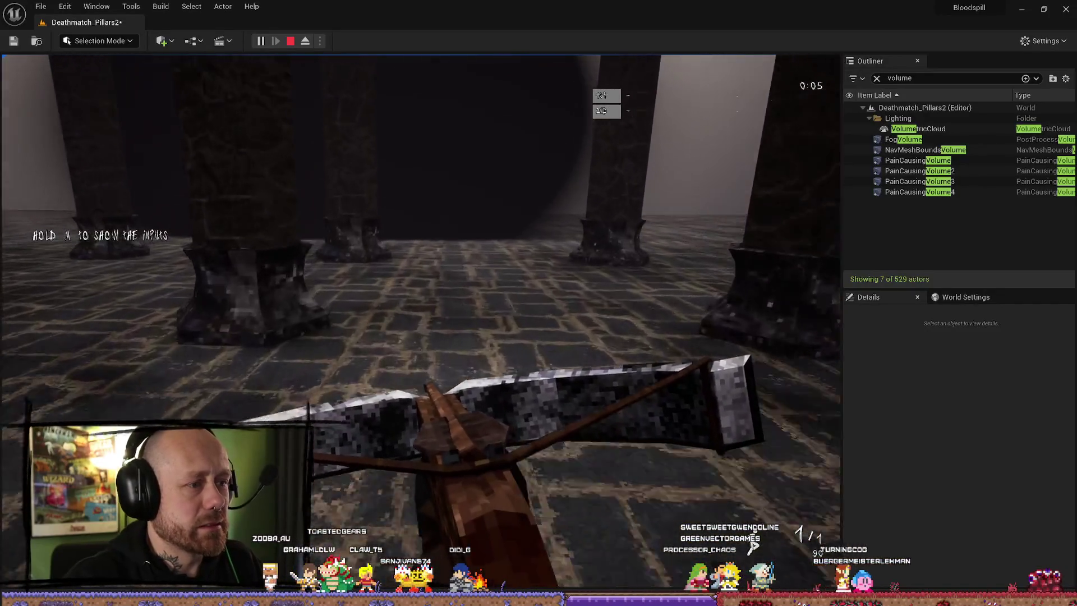
key(w)
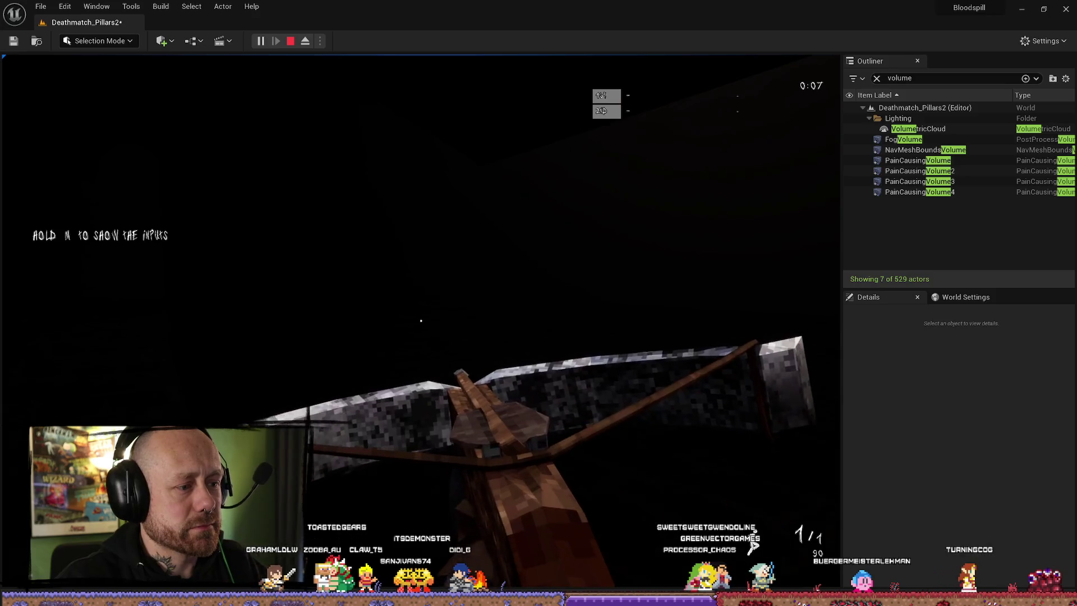
key(w)
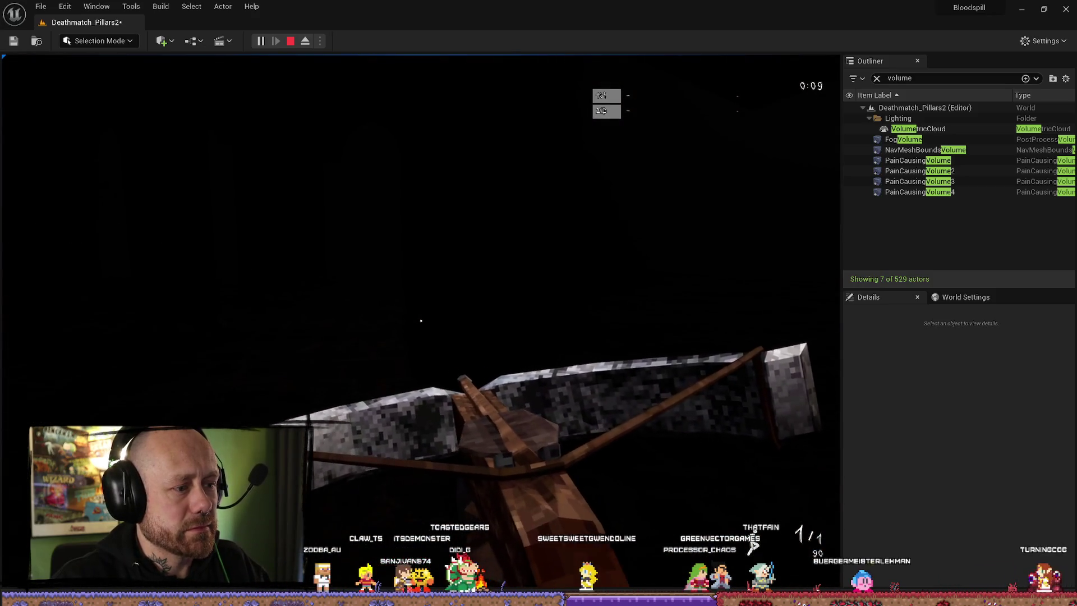
key(w)
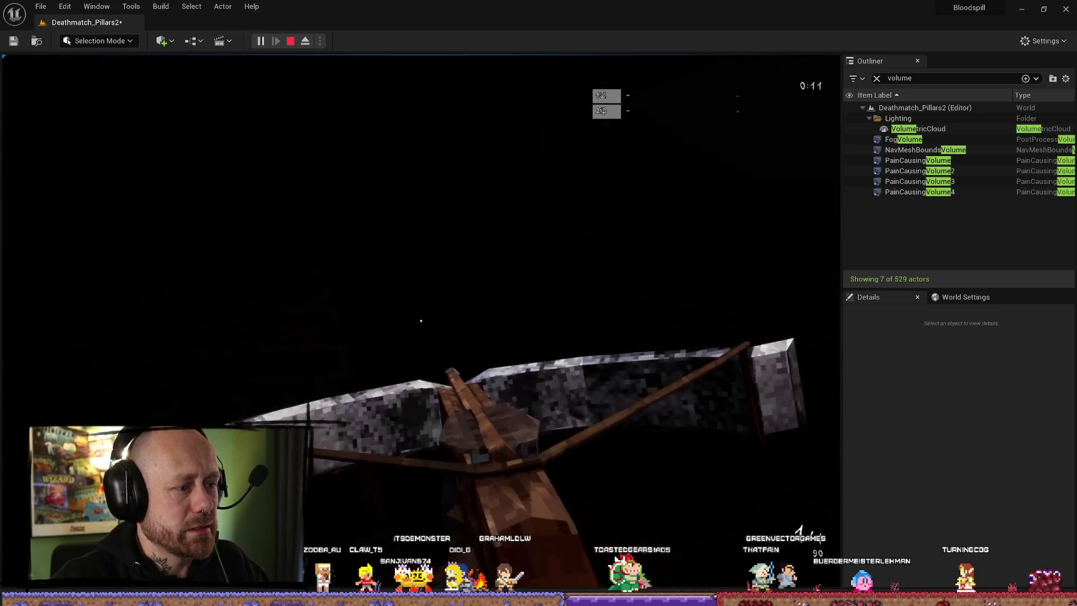
- Stop the play session and close the error Message Log
mouse_move(421, 320)
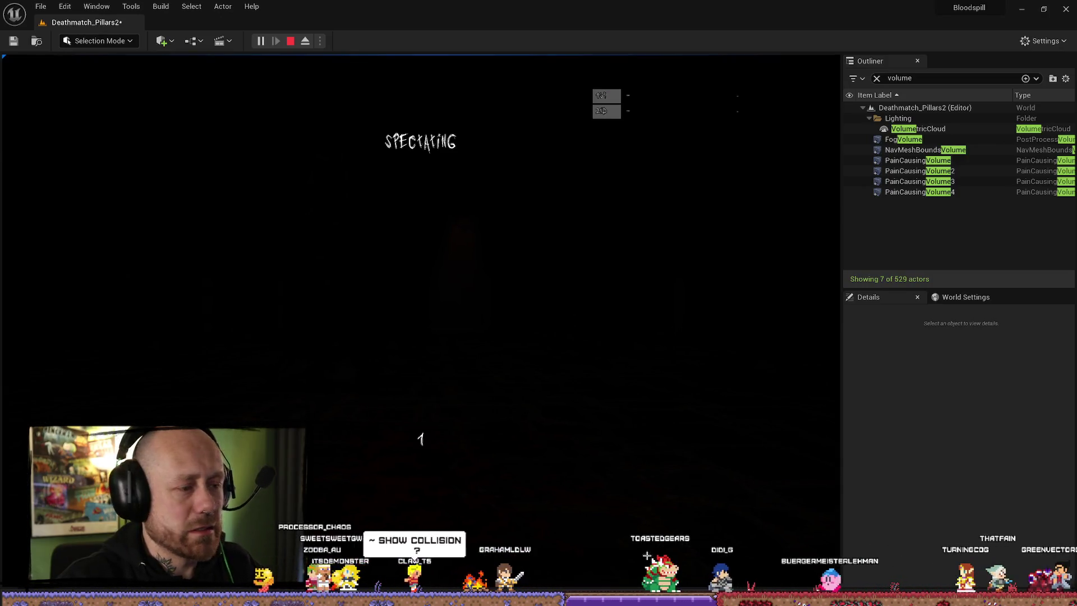
key(Escape)
click(910, 89)
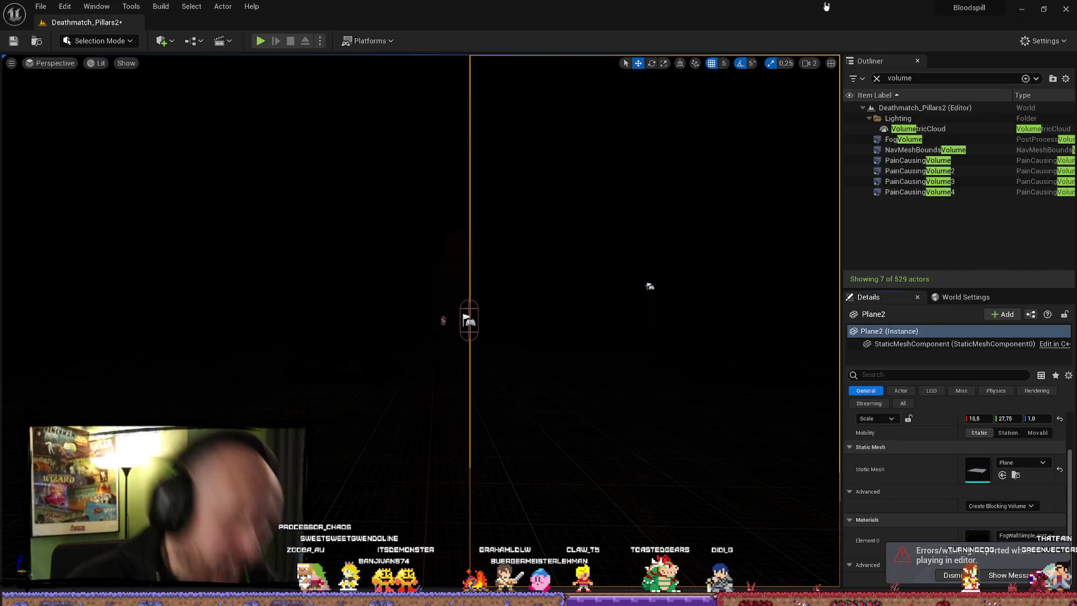
- Select and frame the FogVolume, then show the Content Drawer with FogShader_Inst1
mouse_move(639, 244)
mouse_down()
mouse_move(421, 263)
mouse_move(217, 313)
mouse_move(201, 277)
mouse_move(761, 191)
mouse_up()
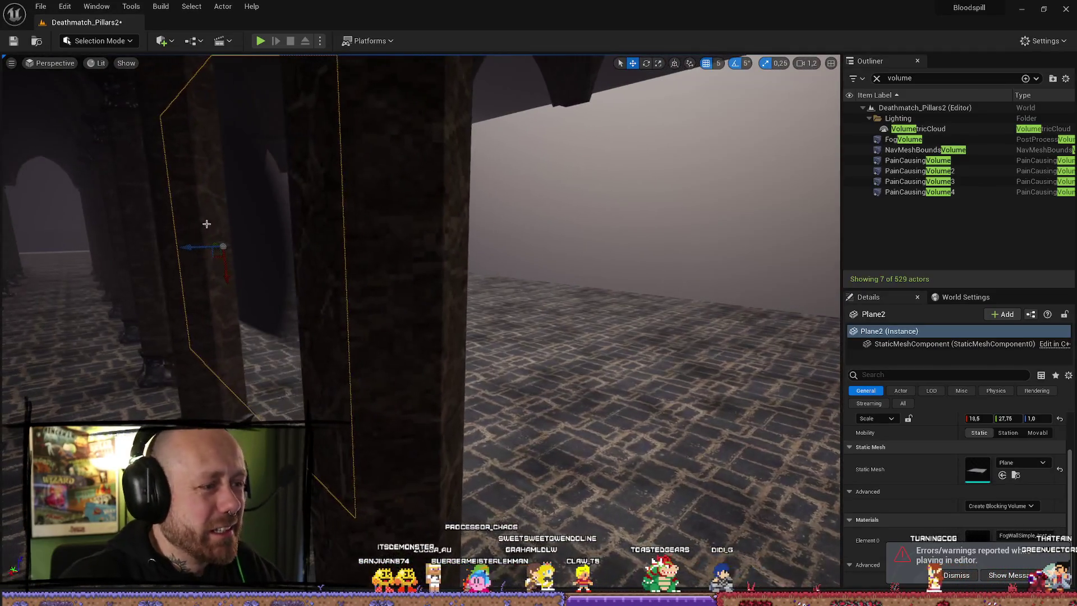
click(903, 139)
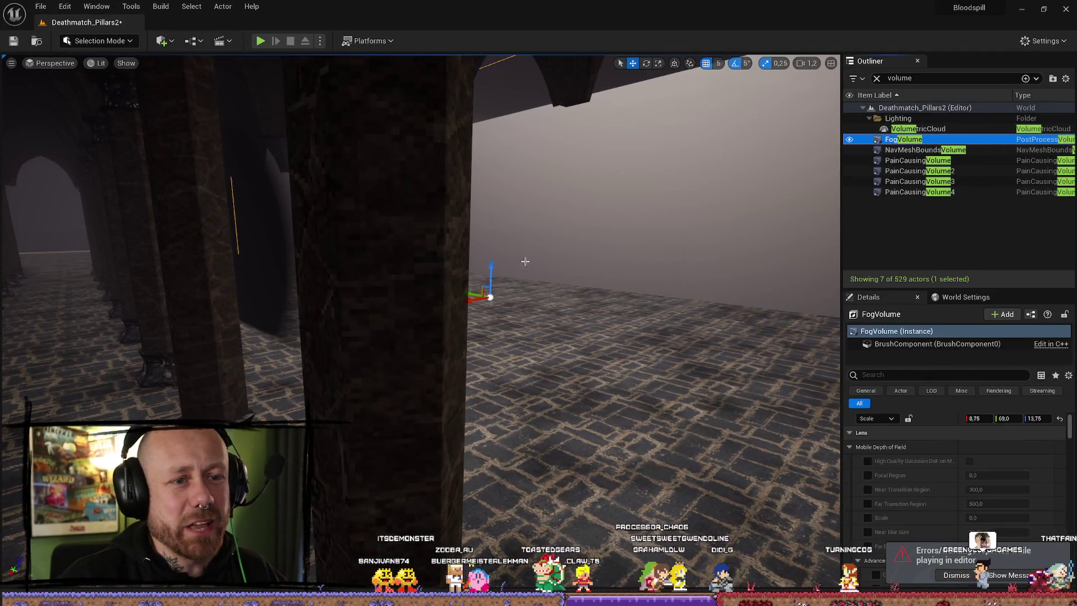
key(f)
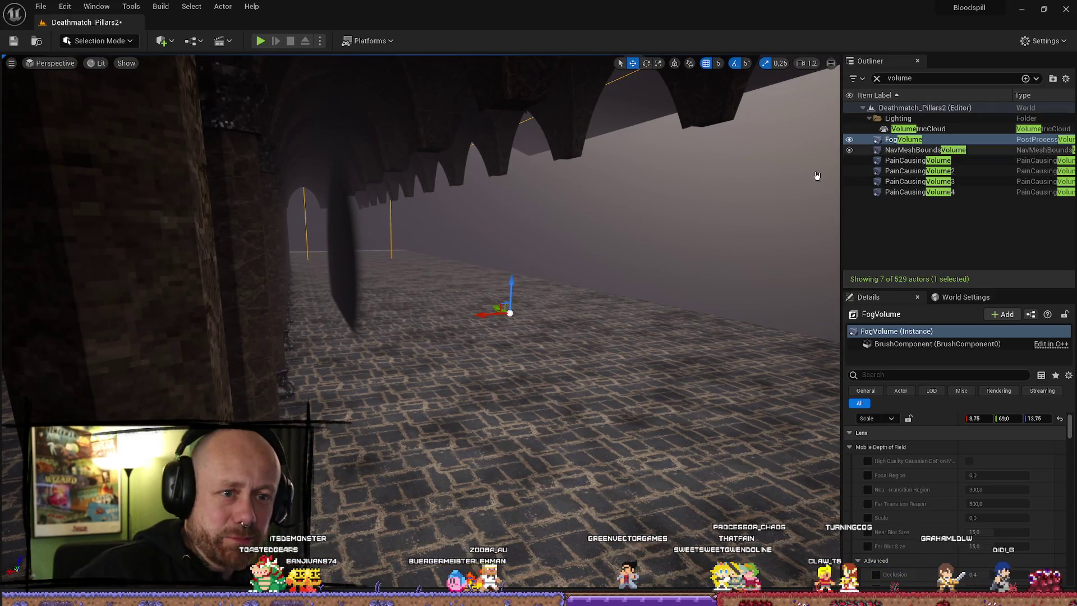
scroll(401, 296, down, 2)
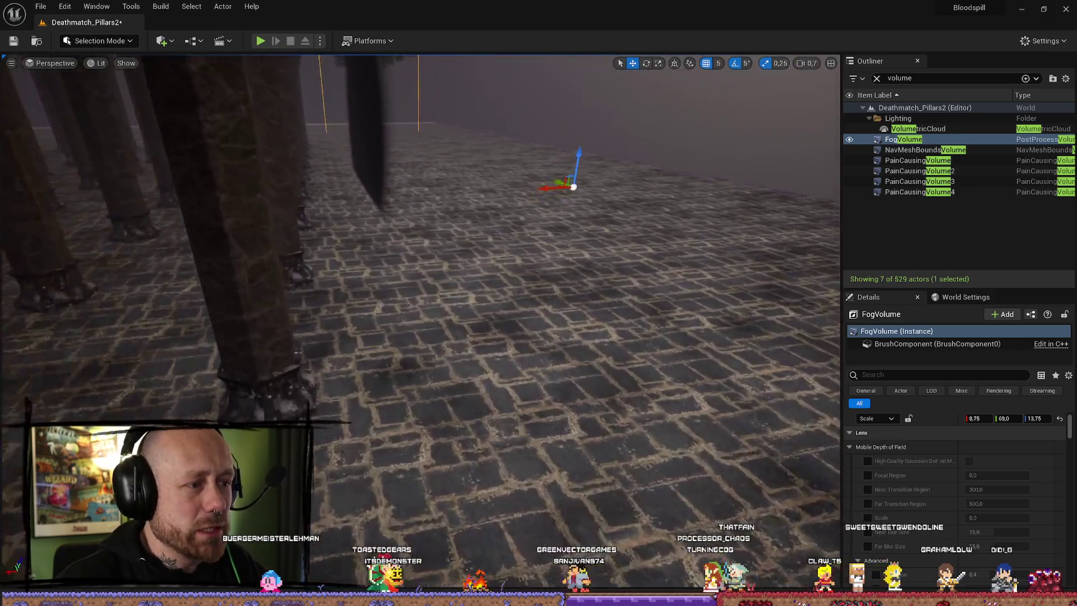
scroll(658, 397, up, 1)
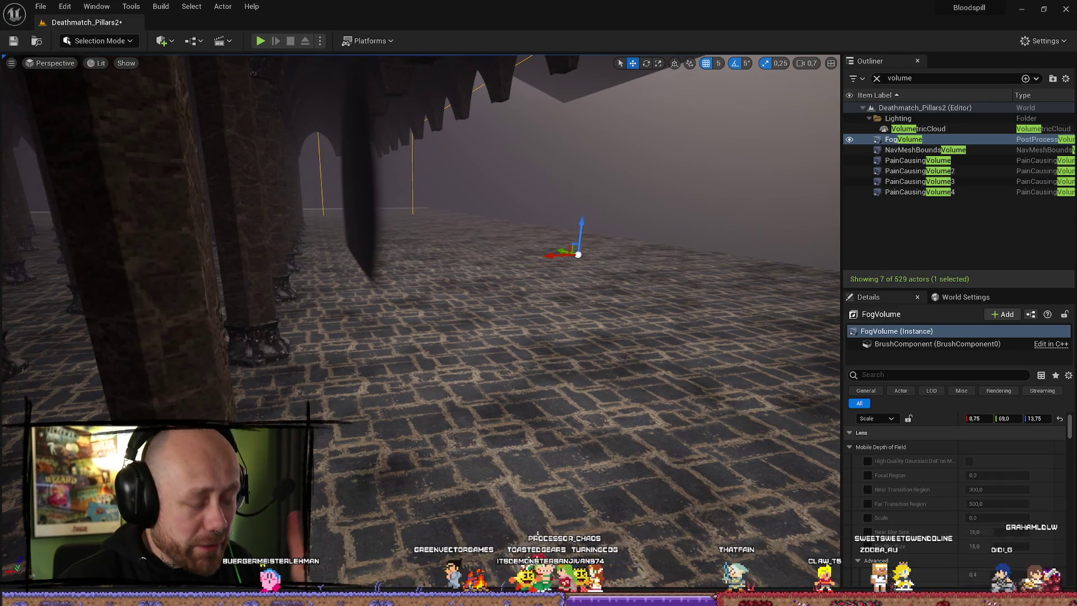
key(ctrl+space)
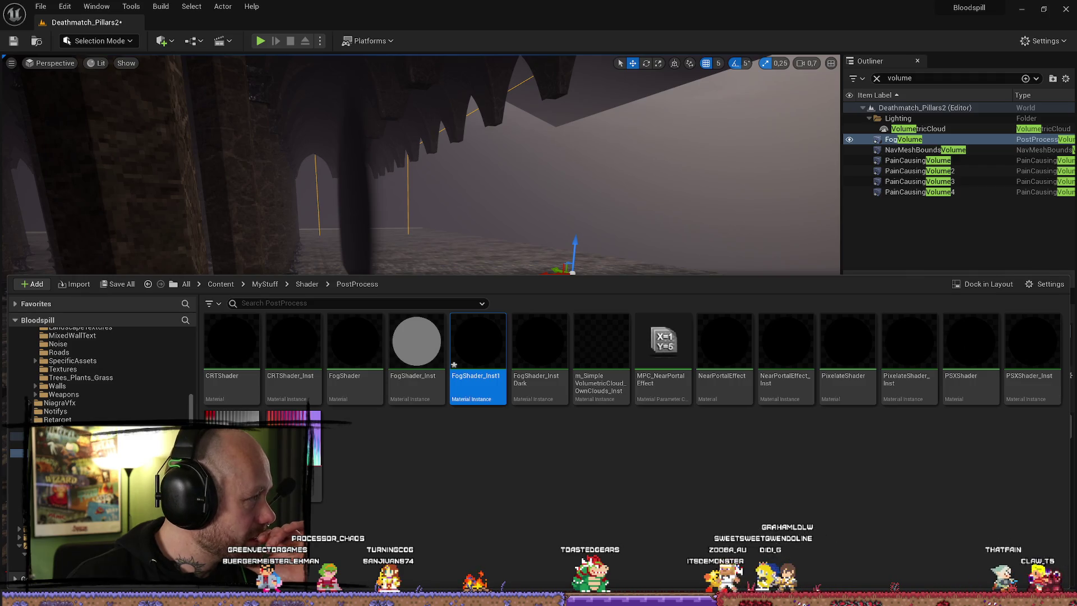
- Hide the Content Drawer and look around the FogVolume across the pillars and floor
key(ctrl+space)
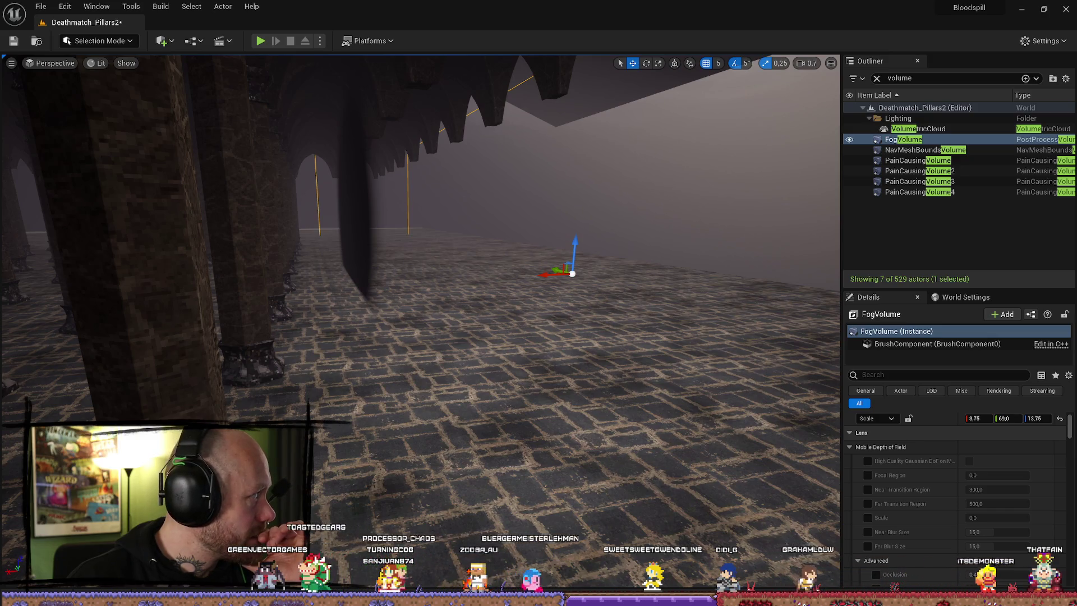
mouse_move(421, 280)
mouse_down()
mouse_move(404, 342)
mouse_move(477, 326)
mouse_move(465, 323)
mouse_move(465, 357)
mouse_up()
drag(11, 271, 93, 280)
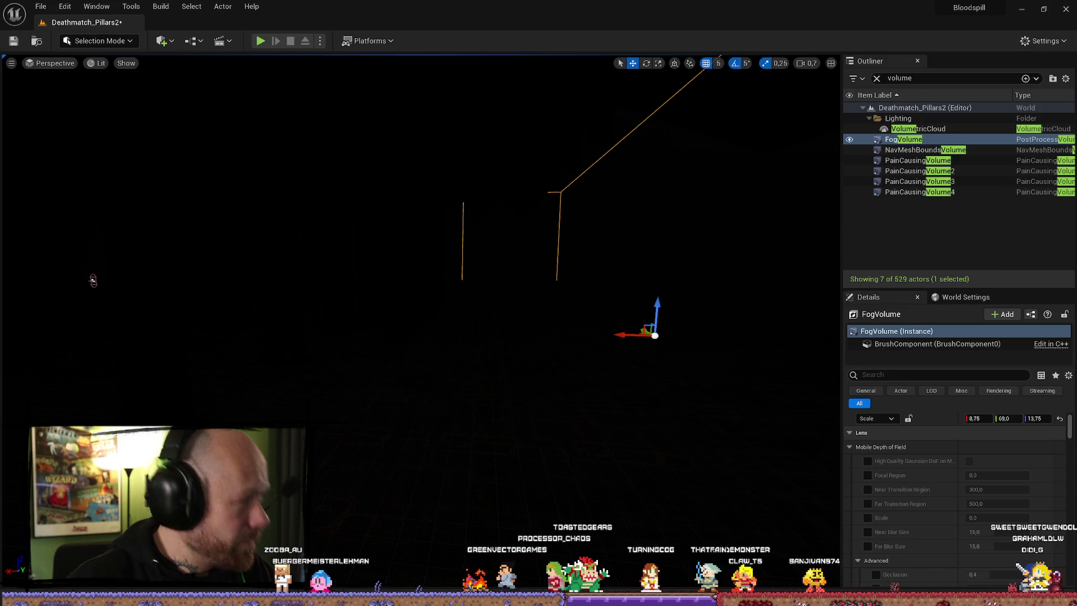
mouse_move(93, 281)
mouse_down()
mouse_move(51, 300)
mouse_move(89, 307)
mouse_move(115, 286)
mouse_move(303, 290)
mouse_up()
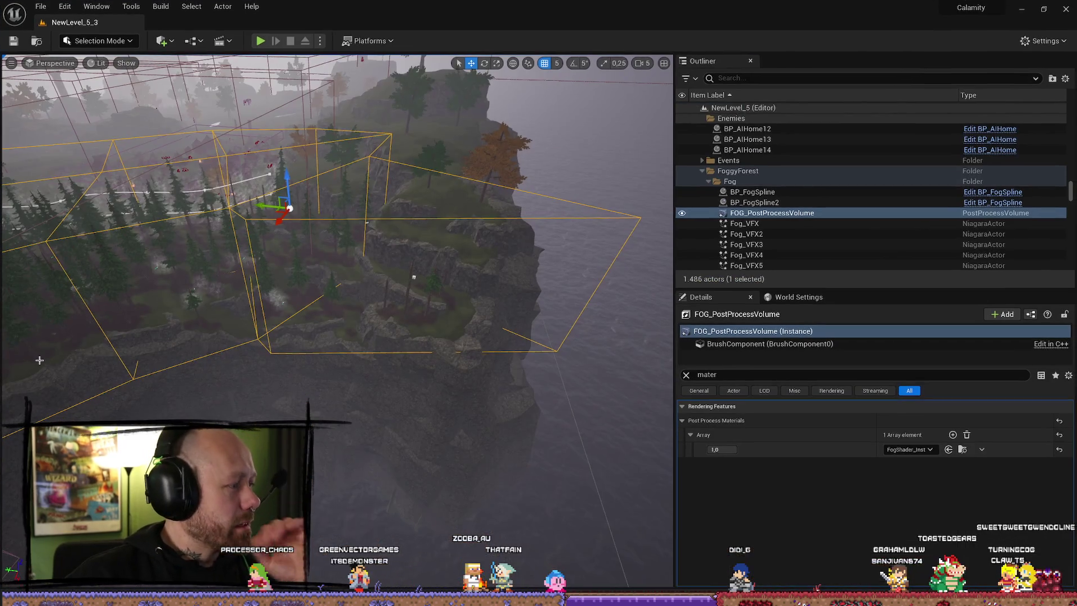
click(686, 375)
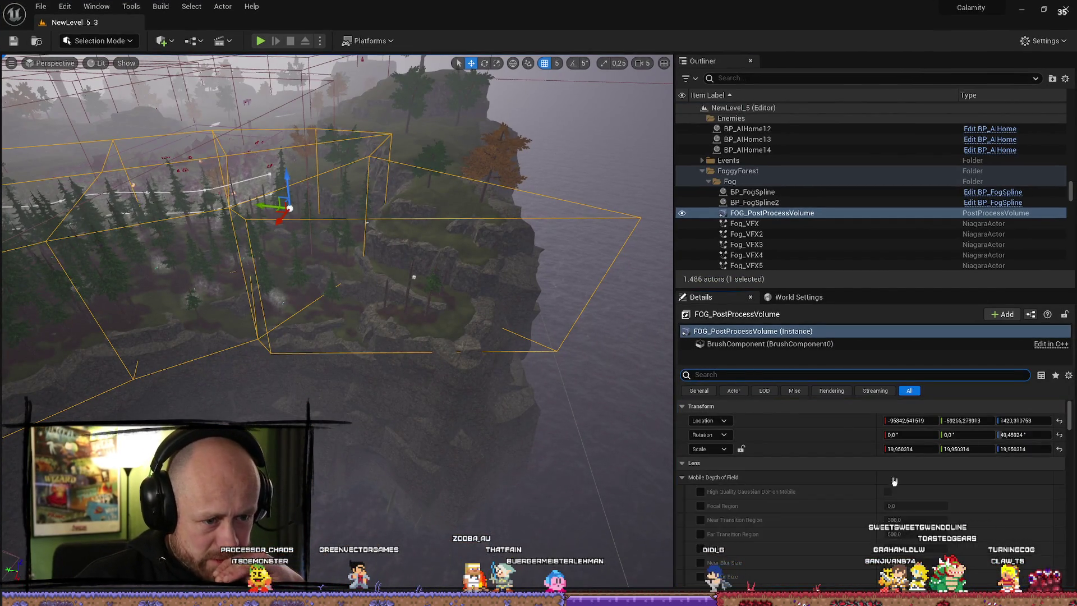
scroll(836, 533, down, 10)
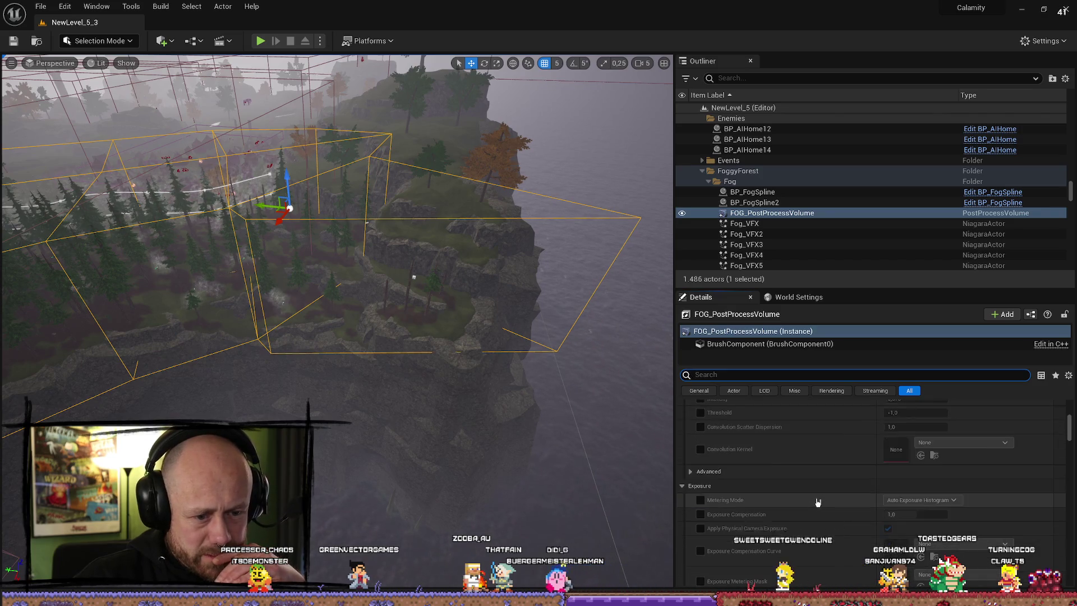
scroll(817, 501, down, 3)
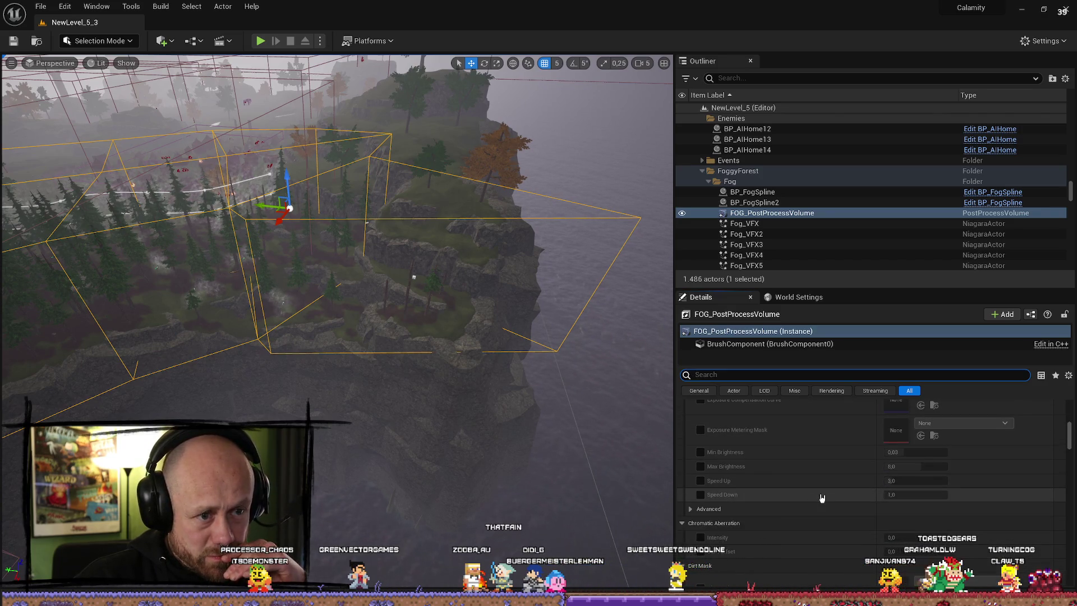
scroll(822, 498, down, 2)
scroll(820, 497, down, 3)
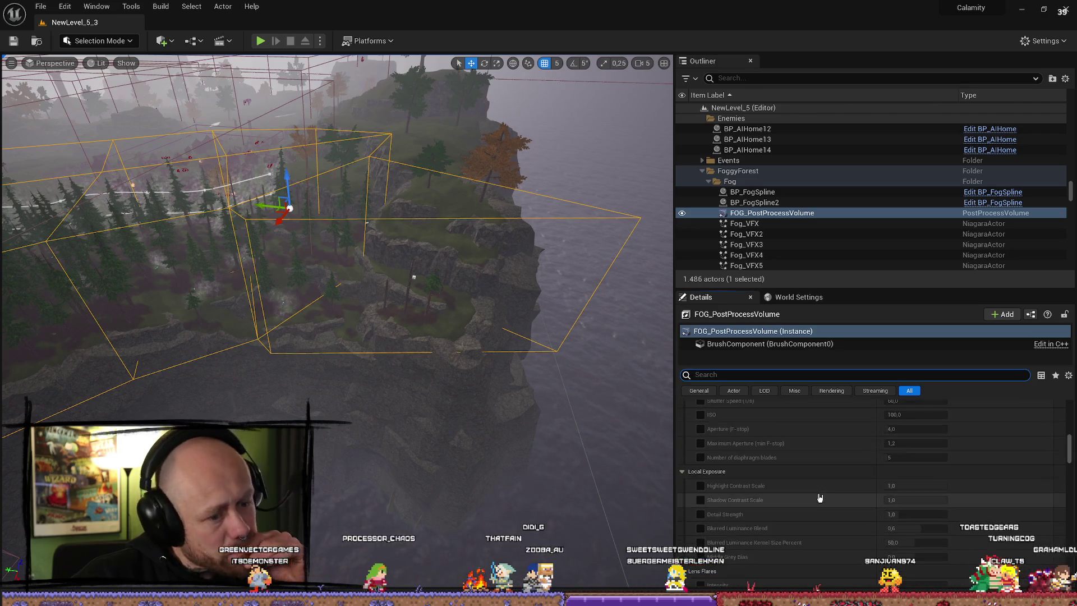
scroll(819, 497, down, 10)
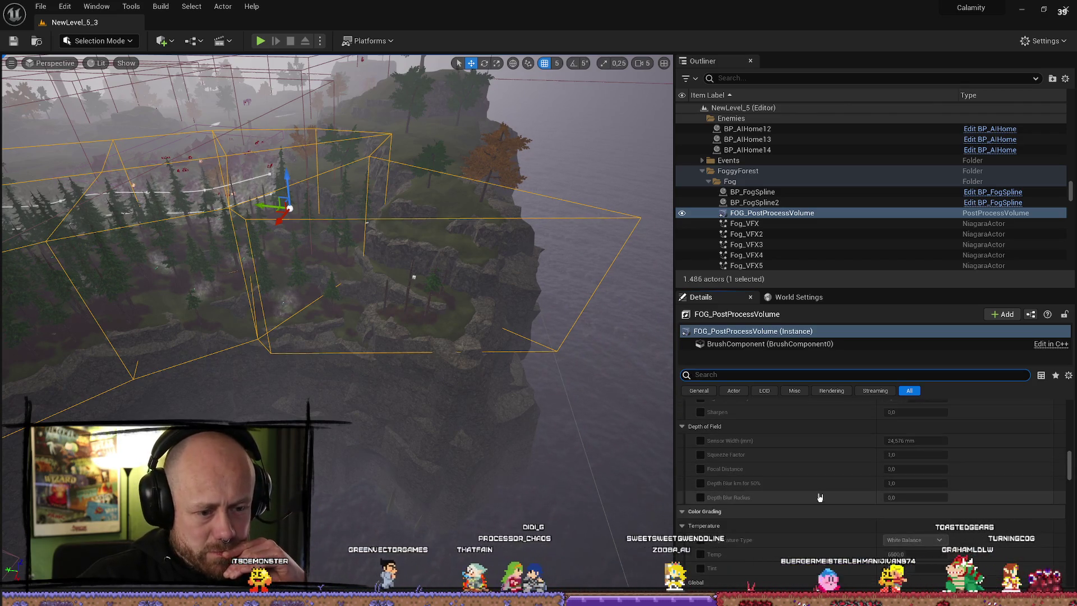
scroll(819, 497, down, 7)
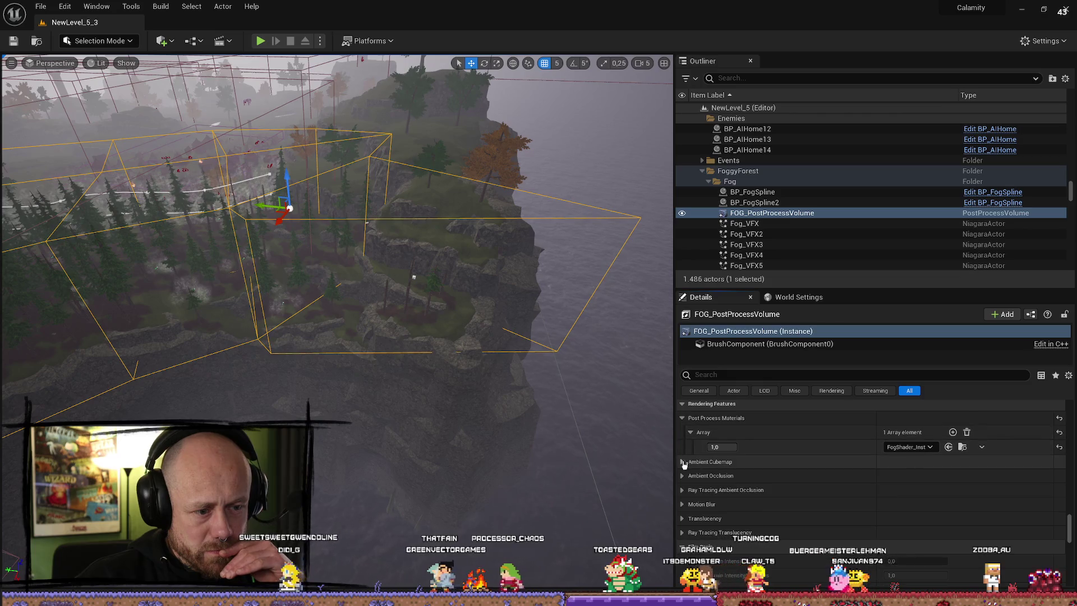
click(682, 463)
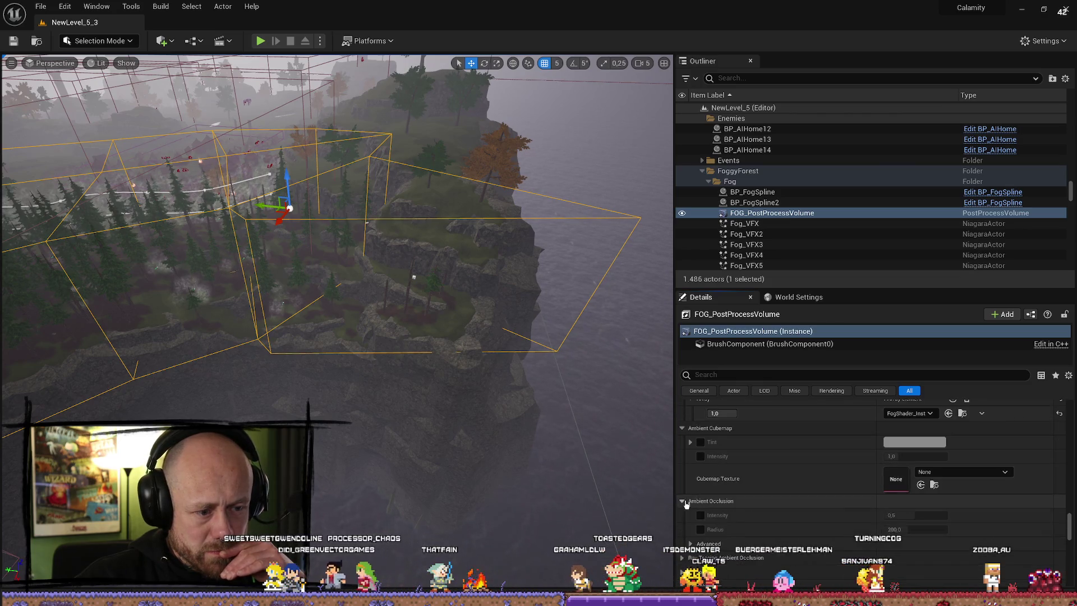
scroll(686, 505, down, 2)
click(682, 493)
scroll(685, 514, down, 2)
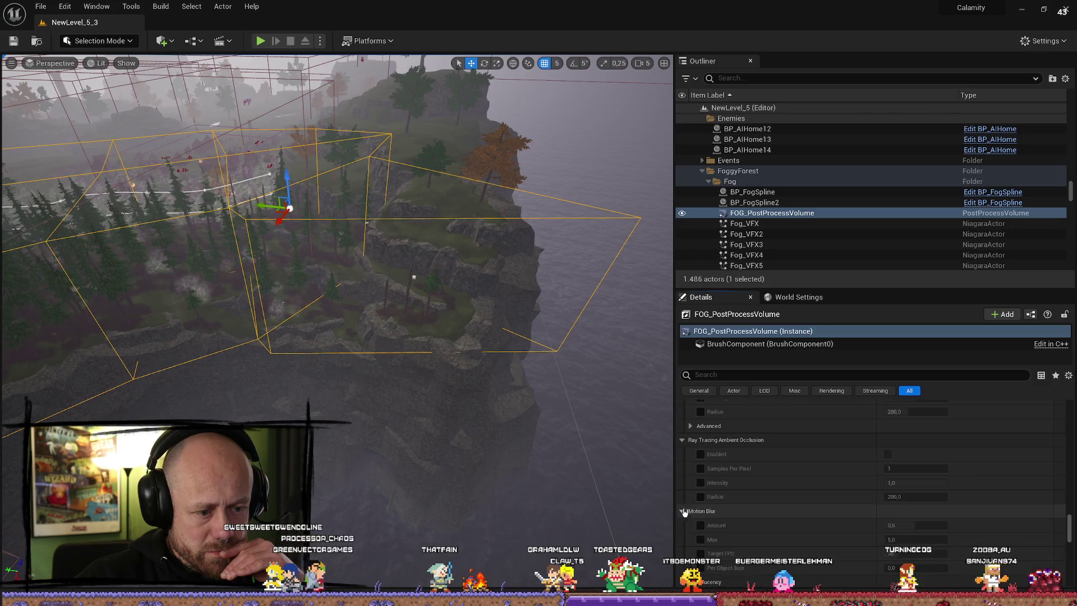
scroll(687, 522, down, 2)
scroll(690, 521, down, 3)
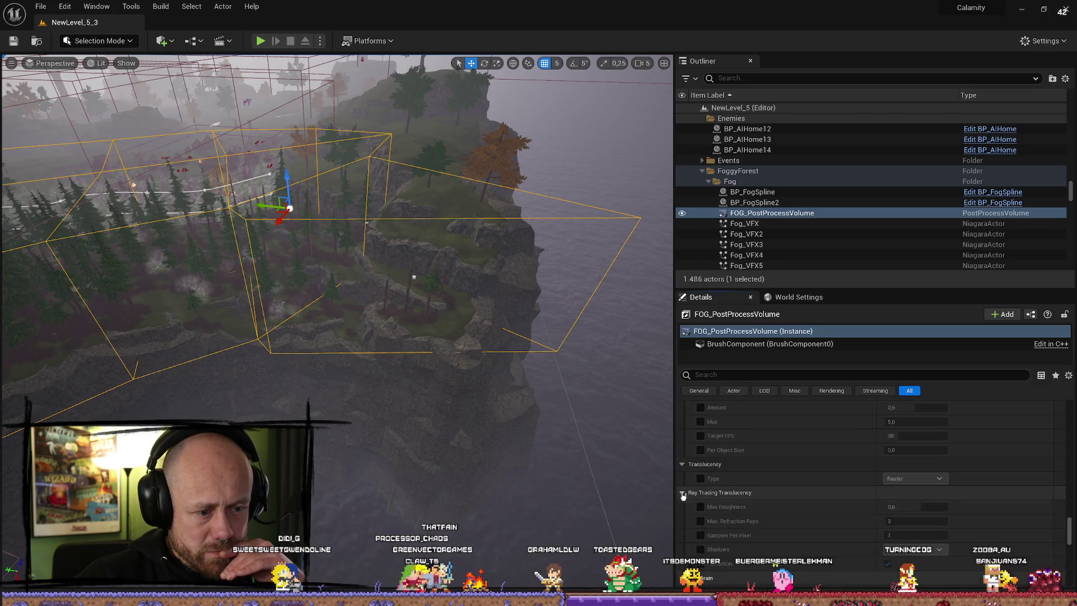
scroll(684, 494, down, 10)
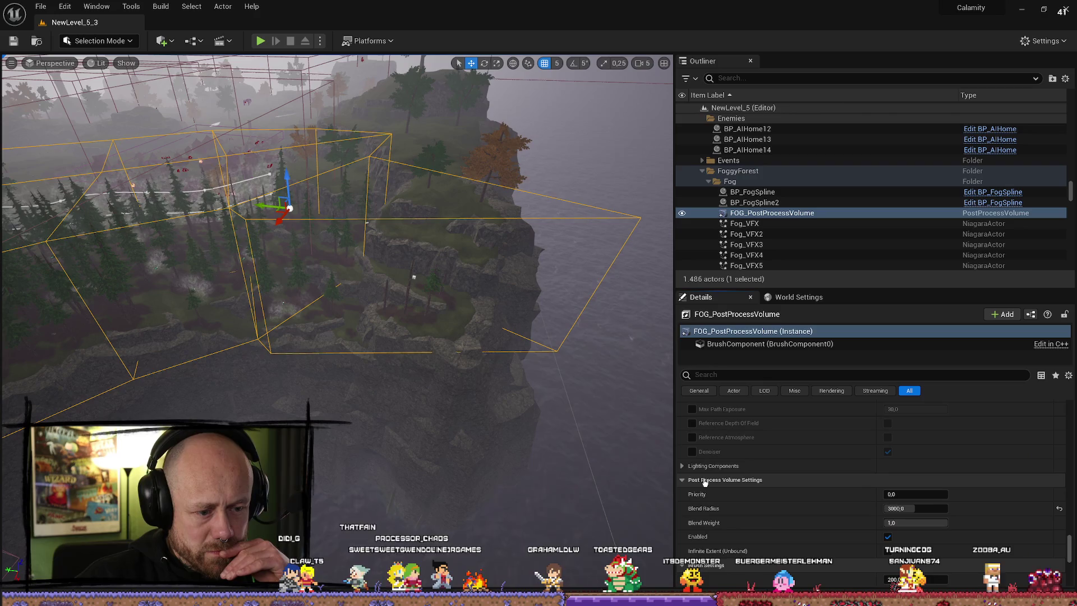
scroll(691, 488, down, 5)
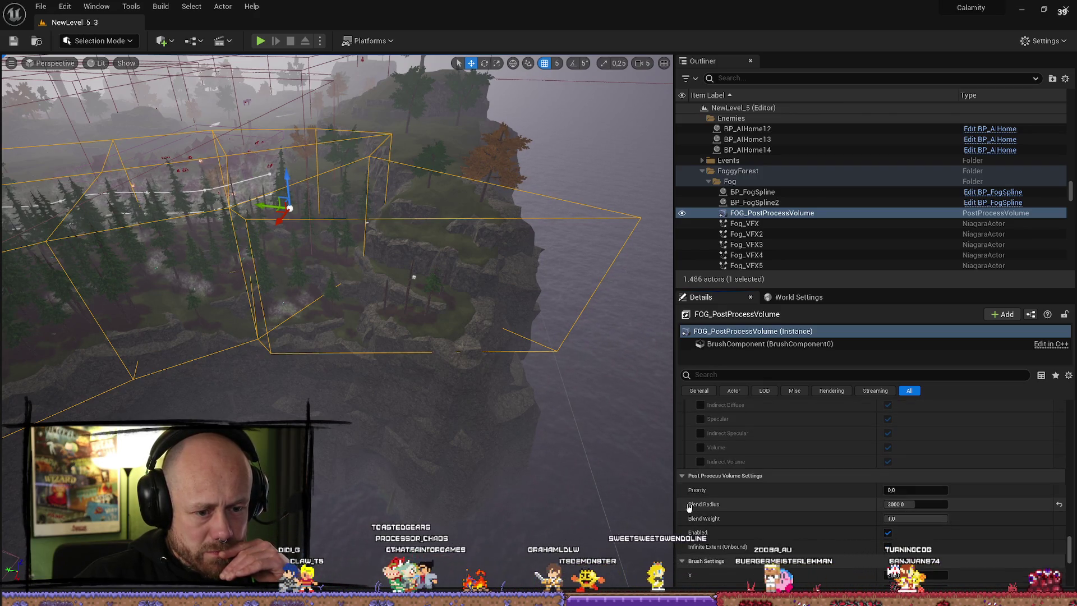
scroll(690, 508, down, 2)
mouse_move(701, 20)
mouse_down()
mouse_move(797, 21)
mouse_move(178, 114)
mouse_up()
click(481, 294)
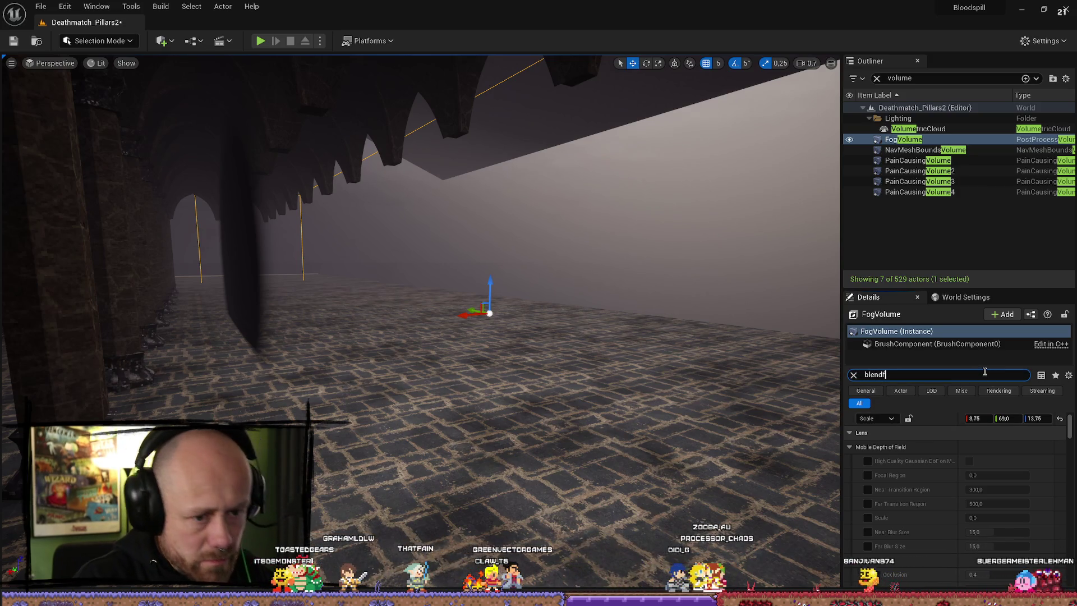
- Clear the 'blend' Details filter and bring the FogShader_Inst1 material editor into view
key(BackSpace)
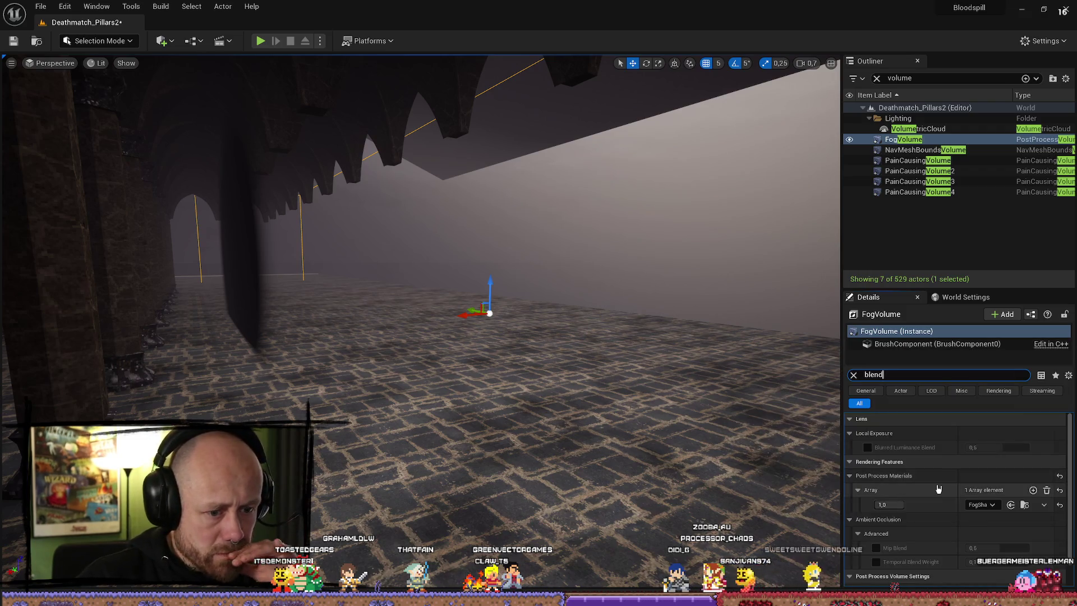
key(BackSpace)
key(BackSpace)
key(BackSpace)
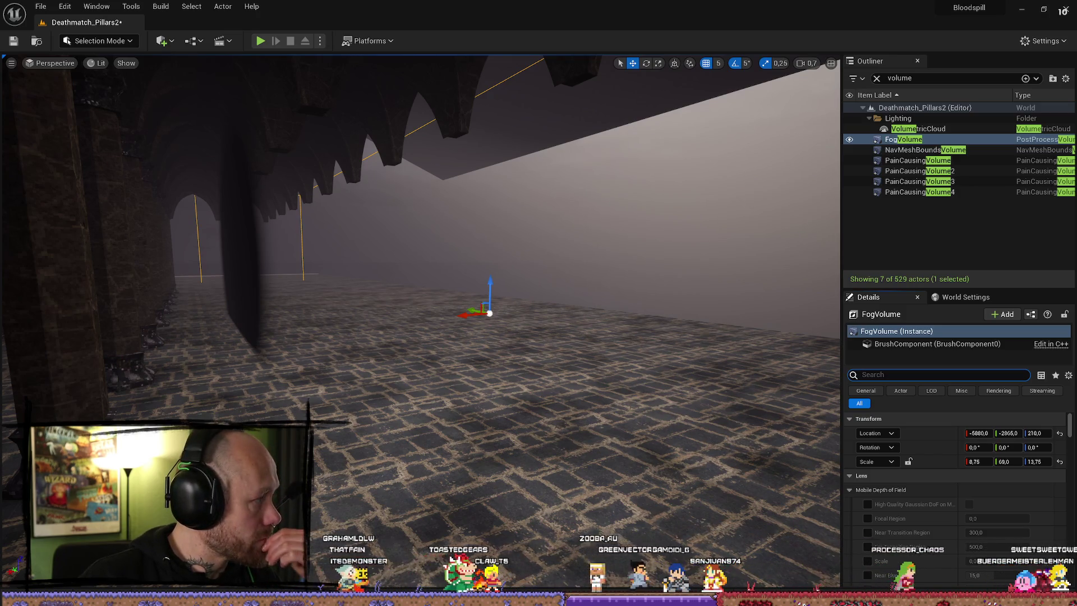
drag(0, 193, 925, 175)
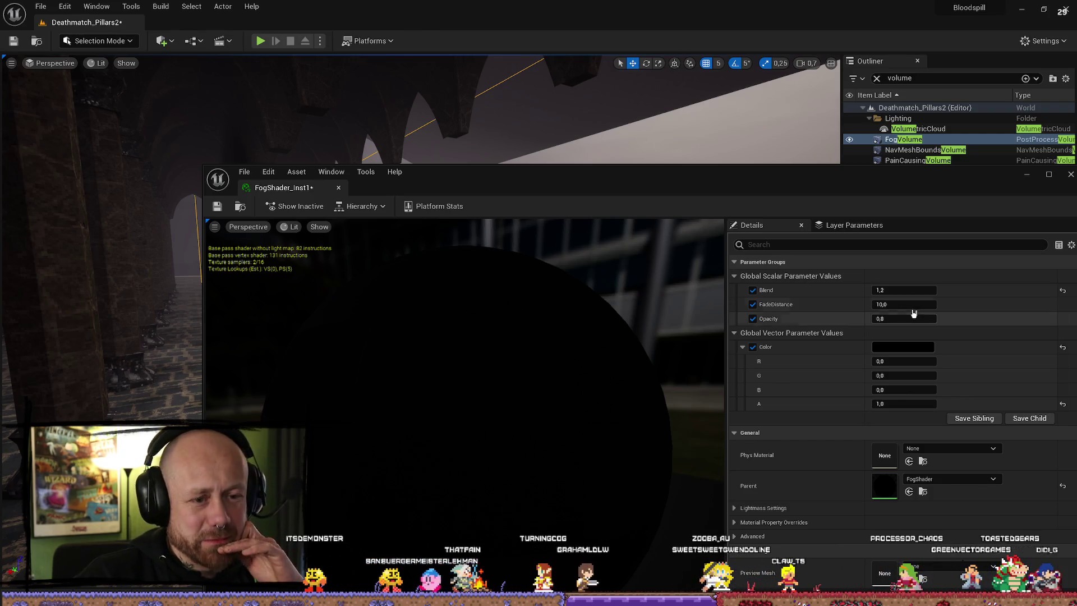
click(920, 305)
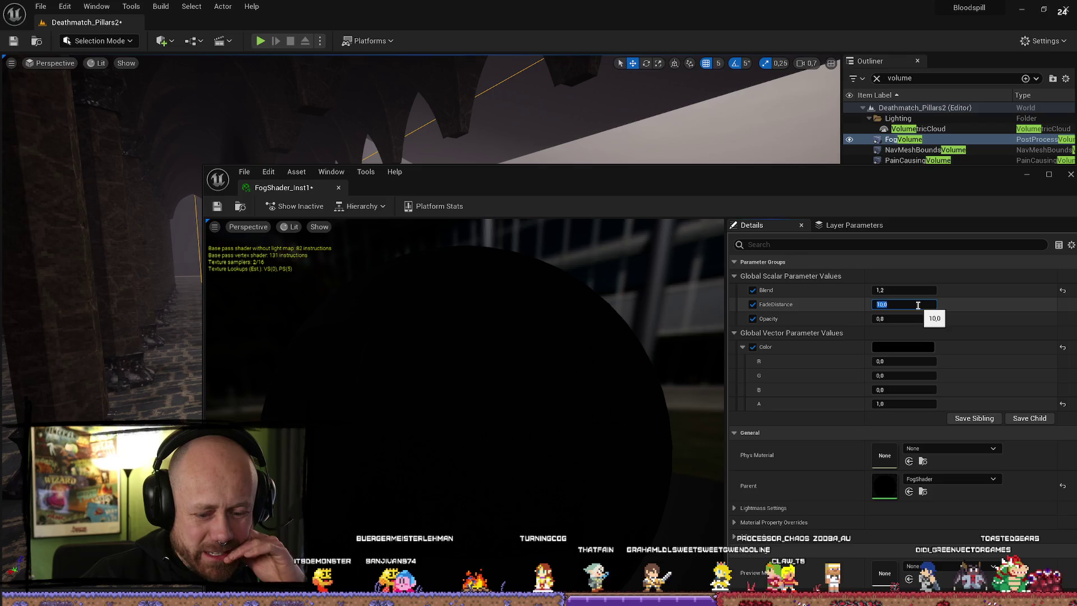
text(5000)
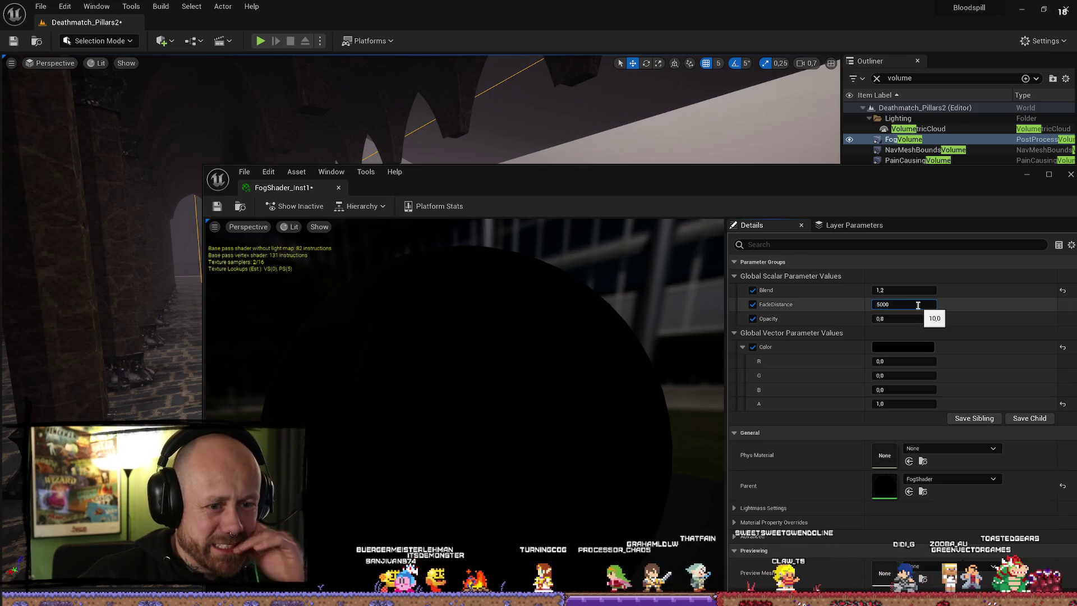
key(BackSpace)
key(BackSpace)
key(BackSpace)
key(Escape)
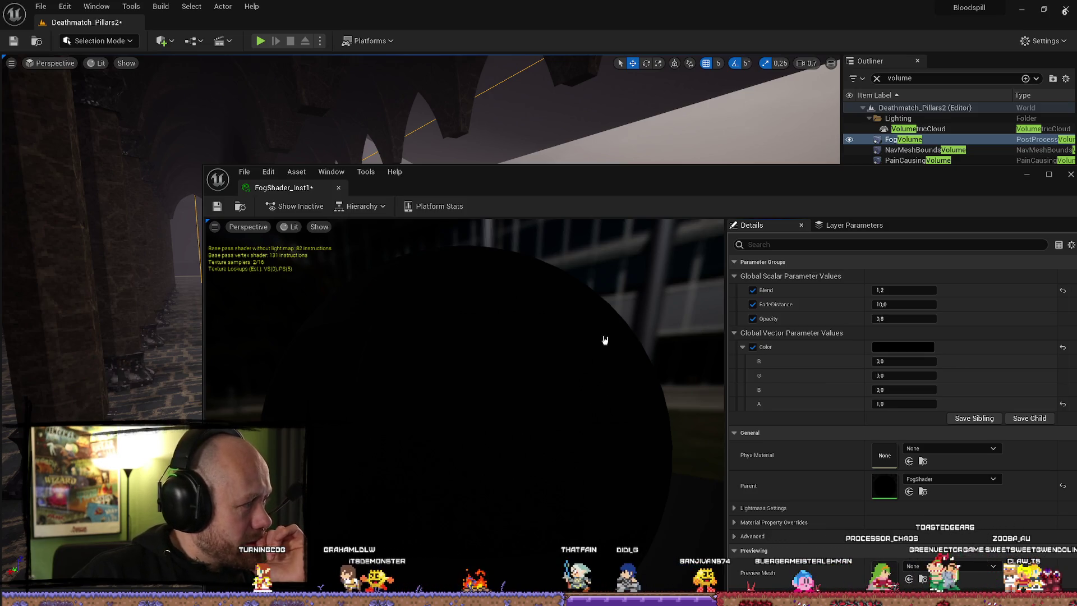
drag(825, 193, 600, 131)
- Back in the level editor, expand Actor Advanced and scroll up to the FogVolume's Post Process Volume Settings
click(953, 475)
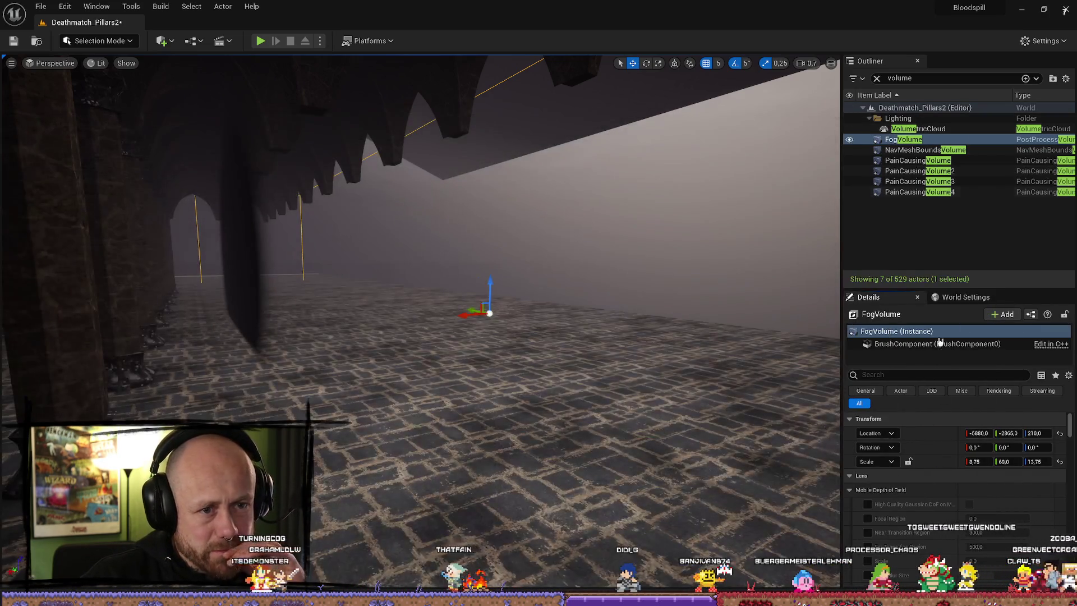
scroll(953, 475, down, 10)
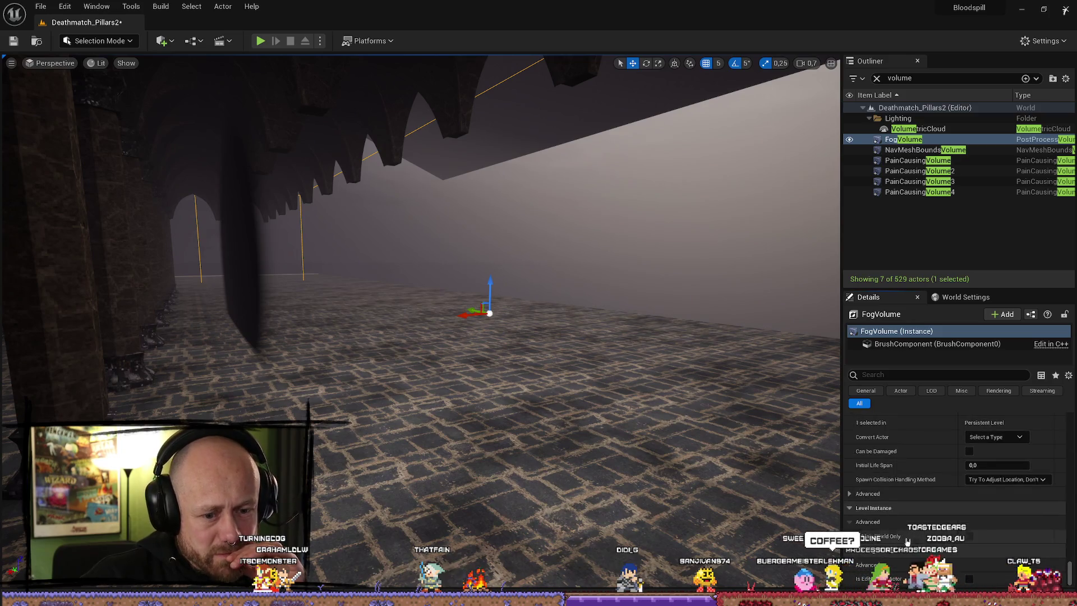
click(850, 495)
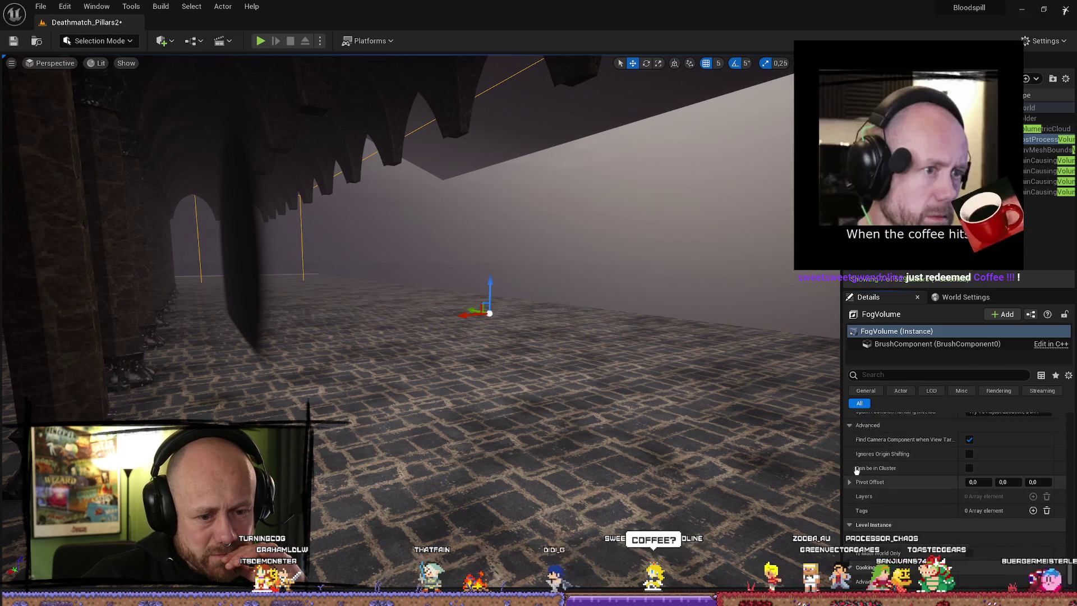
scroll(912, 486, up, 5)
scroll(913, 486, up, 3)
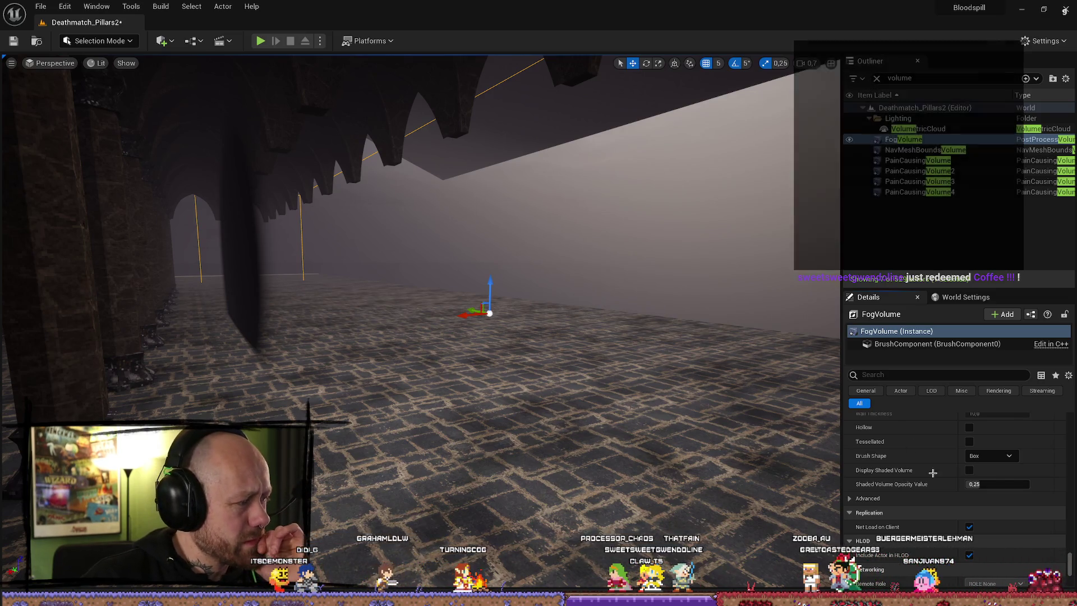
scroll(927, 492, up, 2)
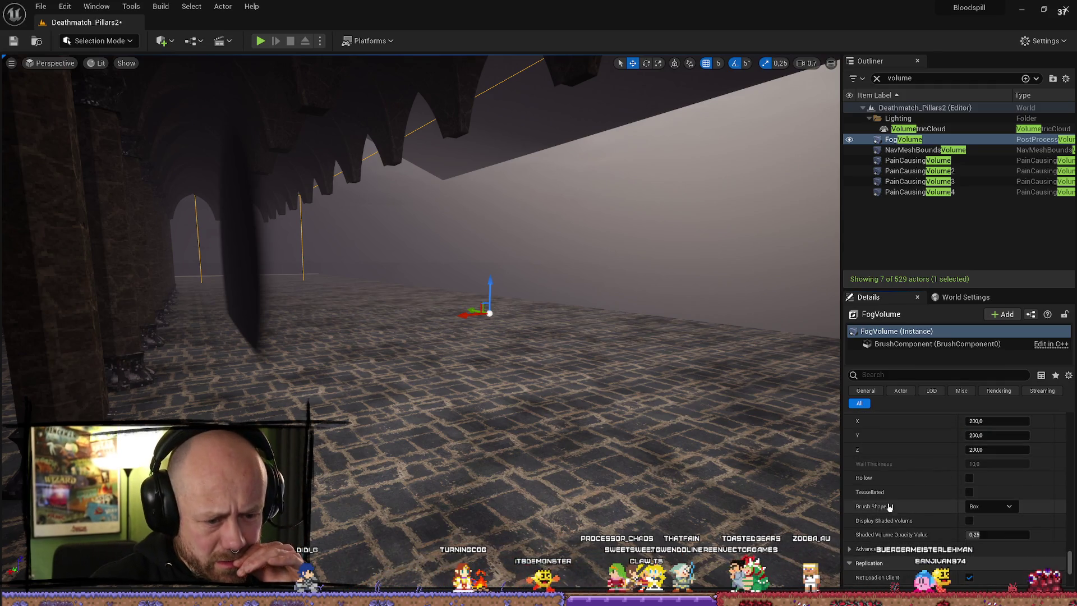
scroll(918, 508, up, 5)
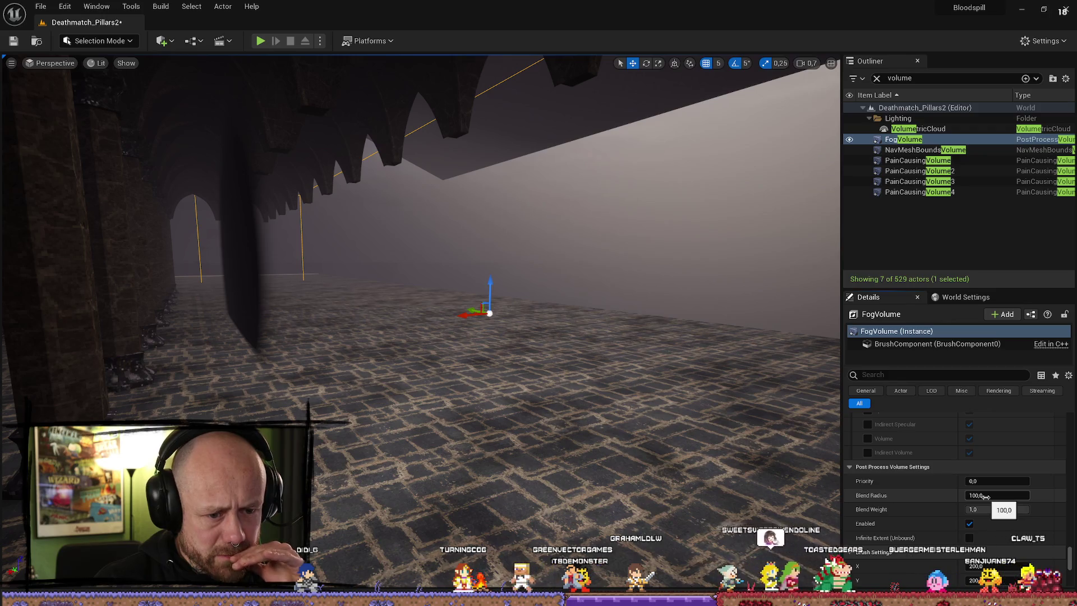
- Raise the FogVolume's Blend Radius to 200
mouse_move(987, 497)
mouse_down()
mouse_move(1027, 496)
mouse_move(987, 496)
mouse_up()
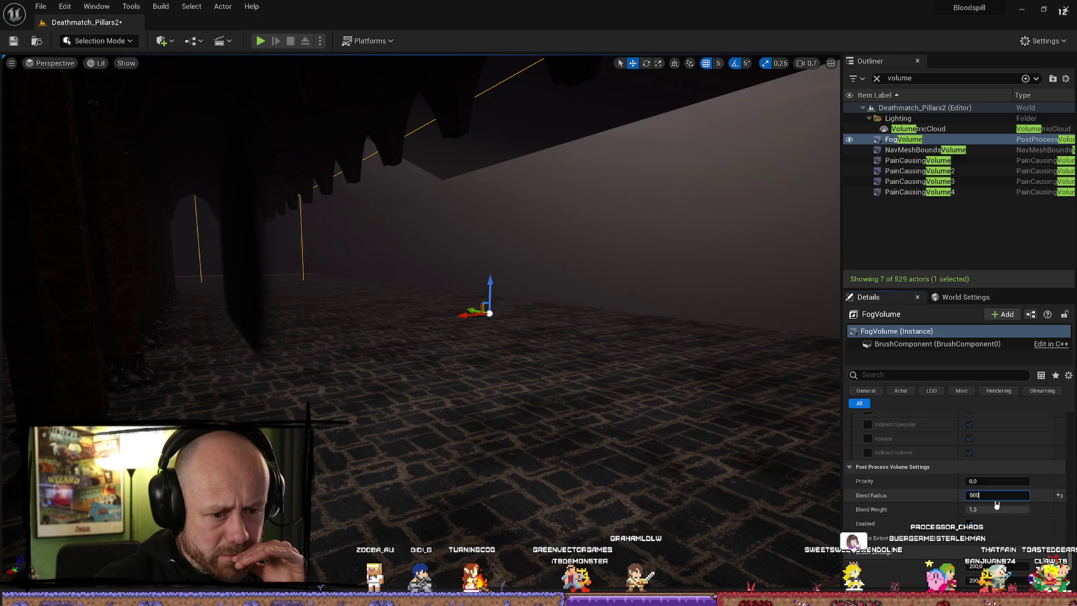
mouse_move(347, 340)
mouse_down()
mouse_move(363, 309)
mouse_move(314, 315)
mouse_up()
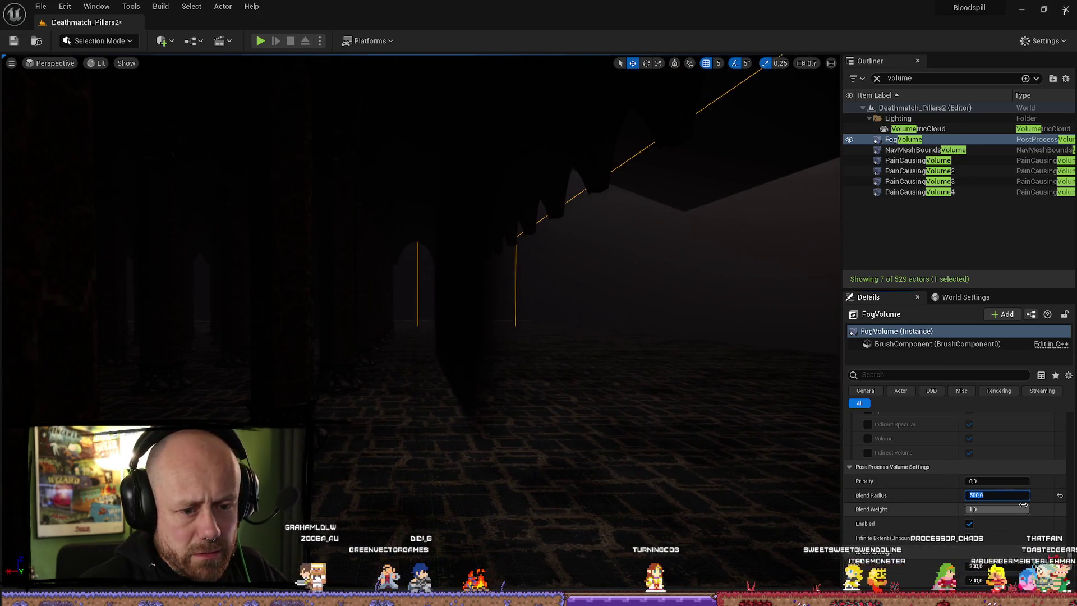
text(200)
key(Return)
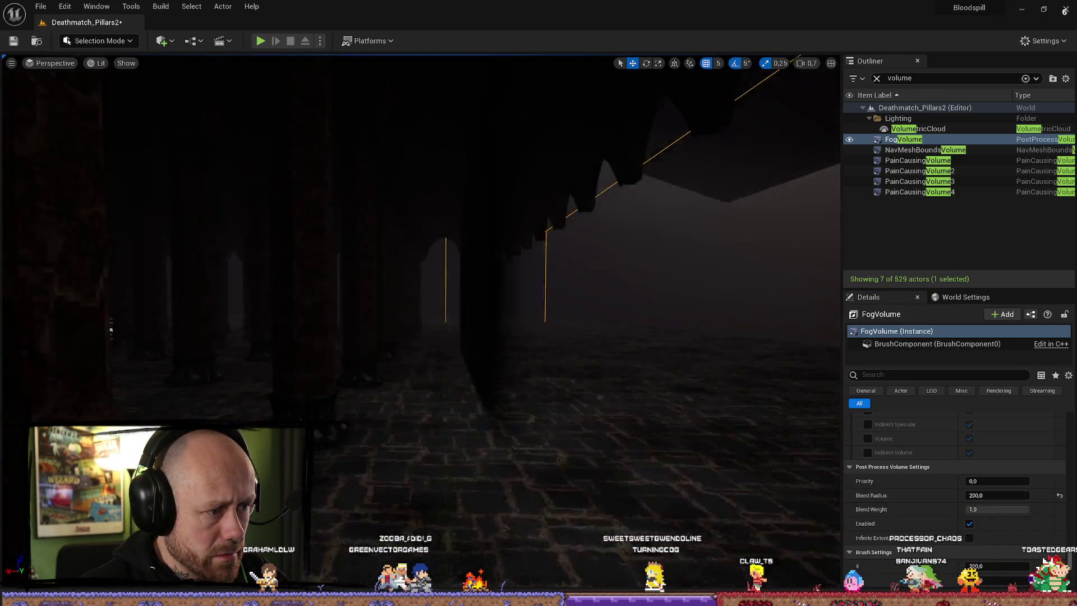
- Fly the camera through the corridor fog and select the Plane2 fog wall
mouse_move(109, 325)
mouse_down()
mouse_move(106, 283)
mouse_move(106, 317)
mouse_up()
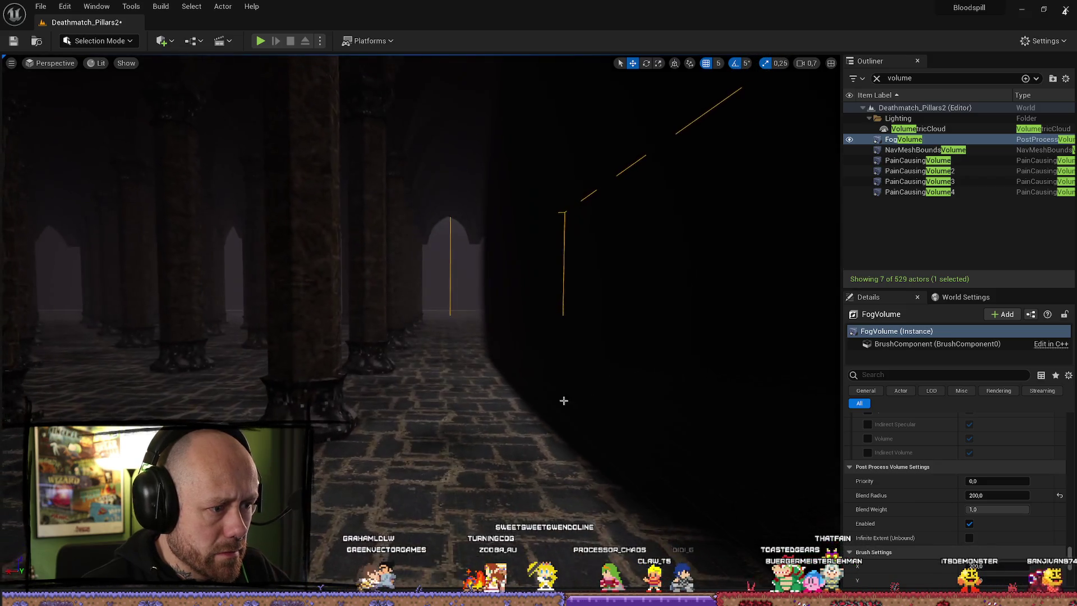
click(579, 378)
mouse_move(462, 269)
mouse_down()
mouse_move(464, 258)
mouse_move(485, 281)
mouse_move(534, 297)
mouse_up()
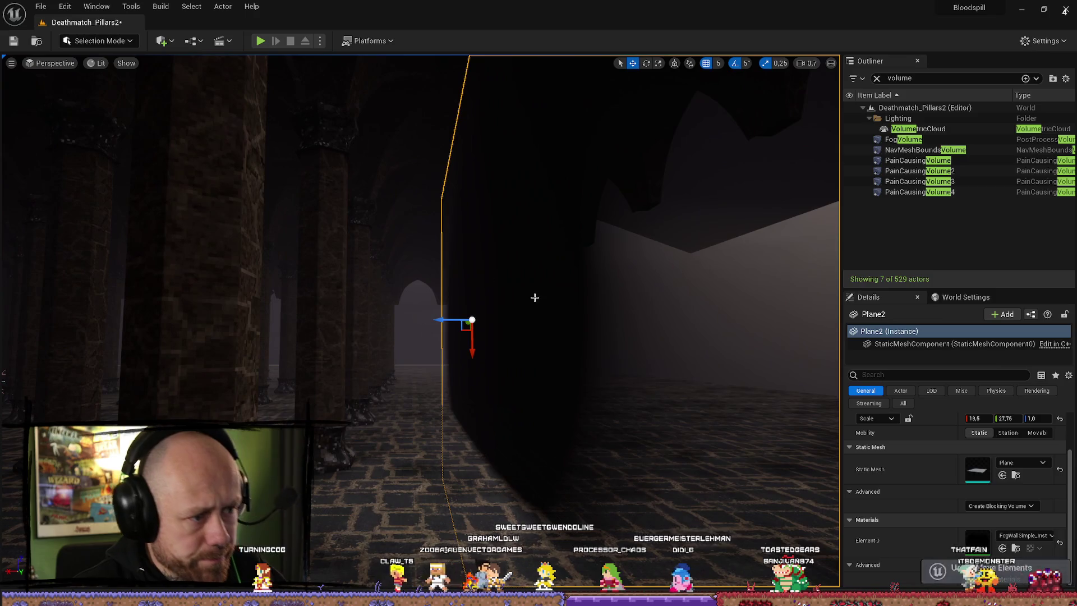
- Inspect PainCausingVolume4 and PainCausingVolume3, then launch Play In Editor with Alt+P
click(920, 191)
click(933, 183)
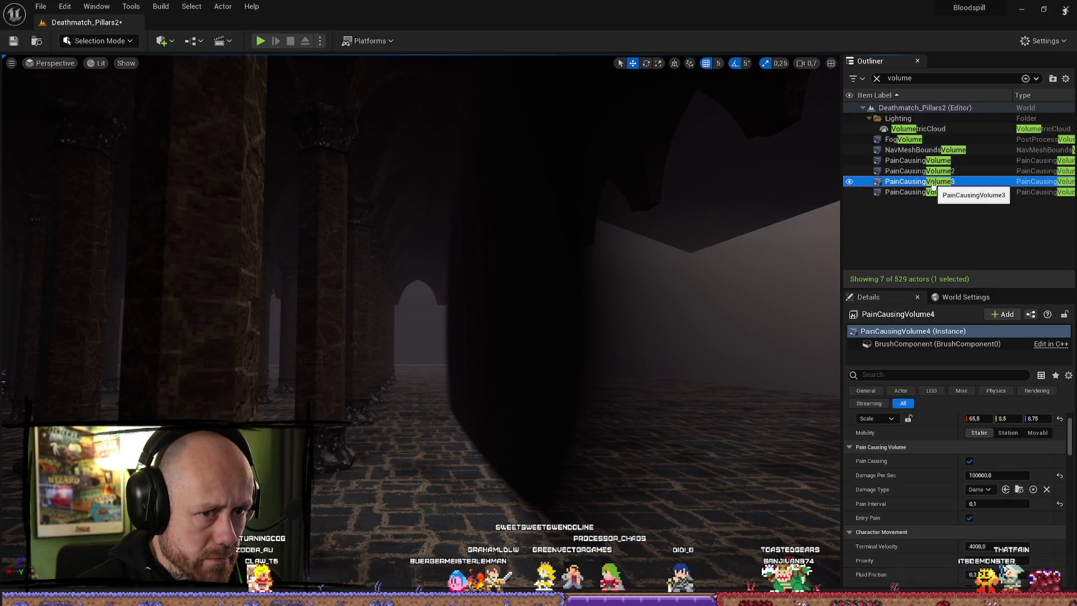
drag(416, 286, 416, 260)
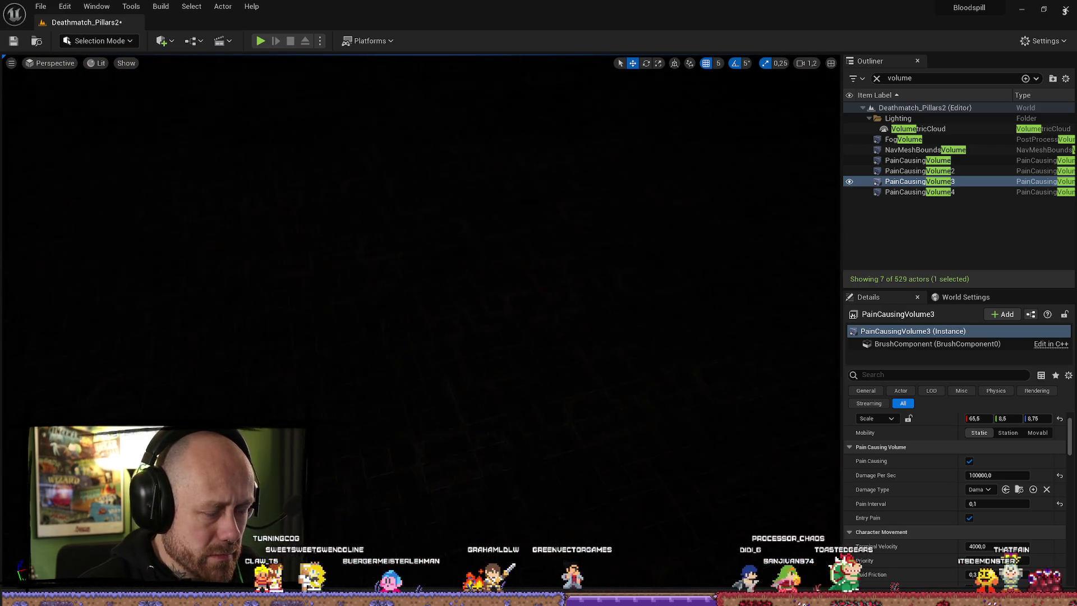
scroll(509, 318, down, 5)
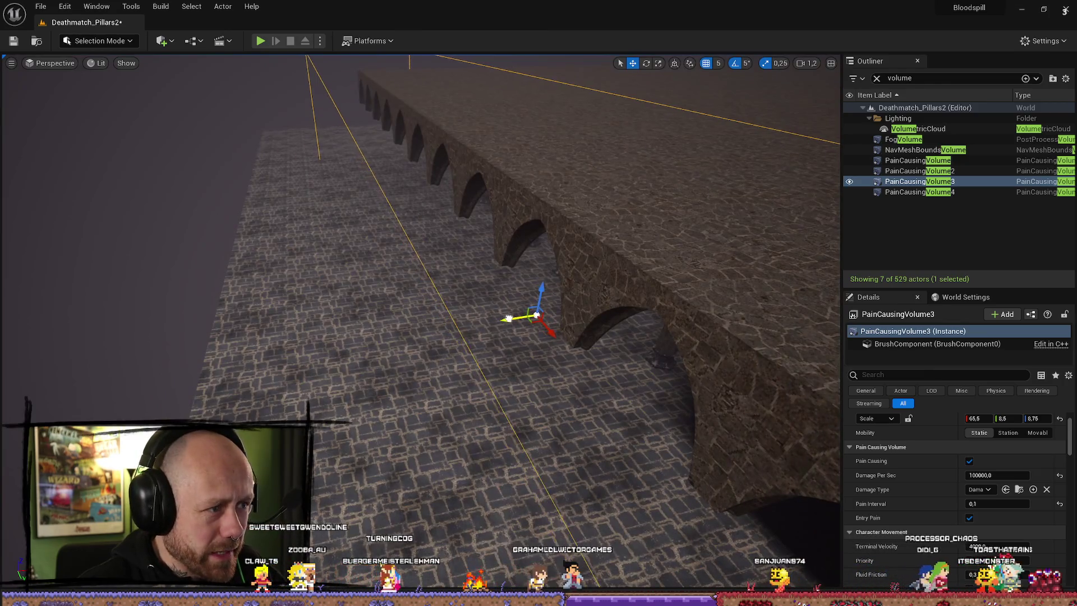
drag(510, 317, 520, 319)
key(alt+p)
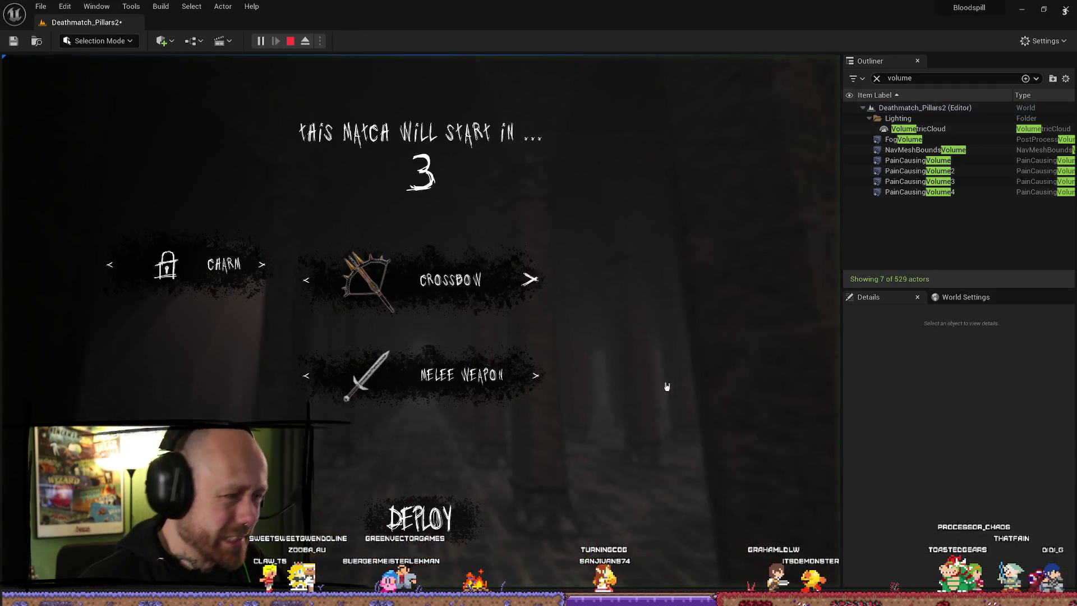
- Deploy with the crossbow loadout, play until death, then stop the play-test
click(425, 521)
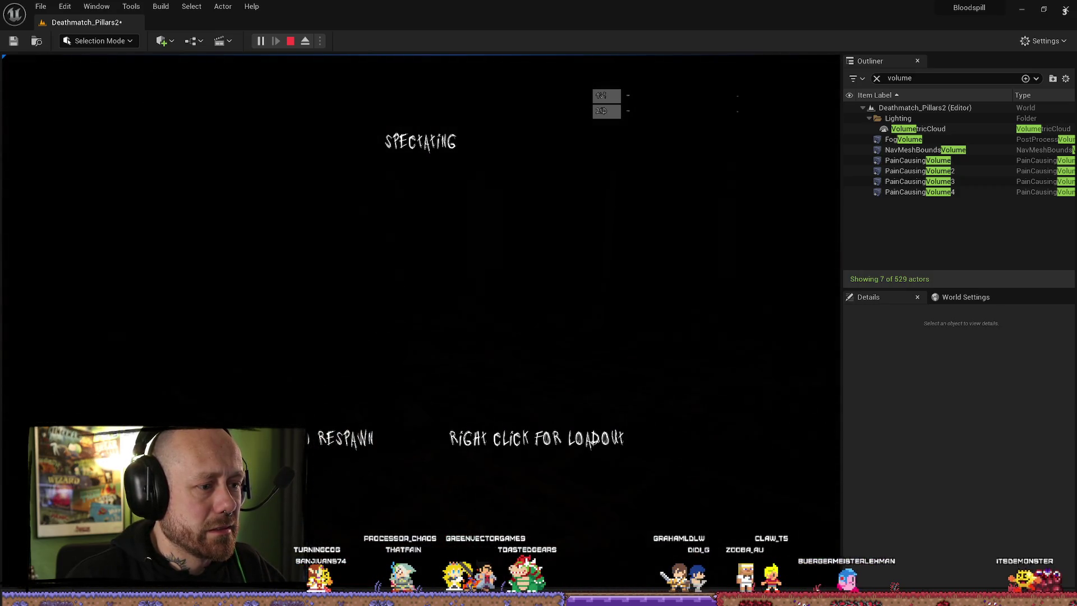
key(Escape)
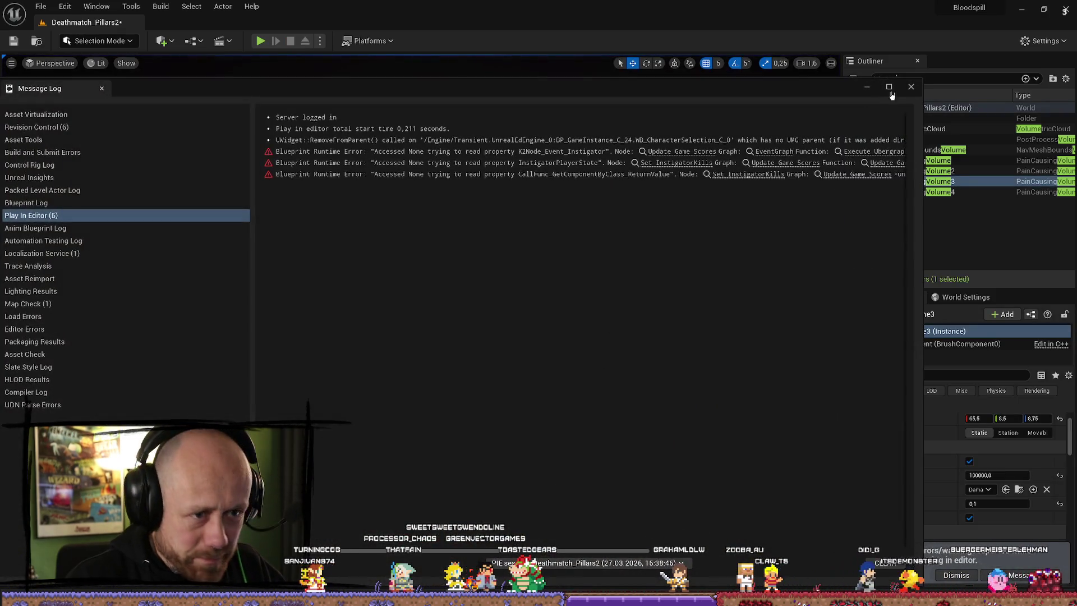
- Close the error log and select Plane2, VolumetricCloud, then the FogVolume in the Outliner
click(911, 86)
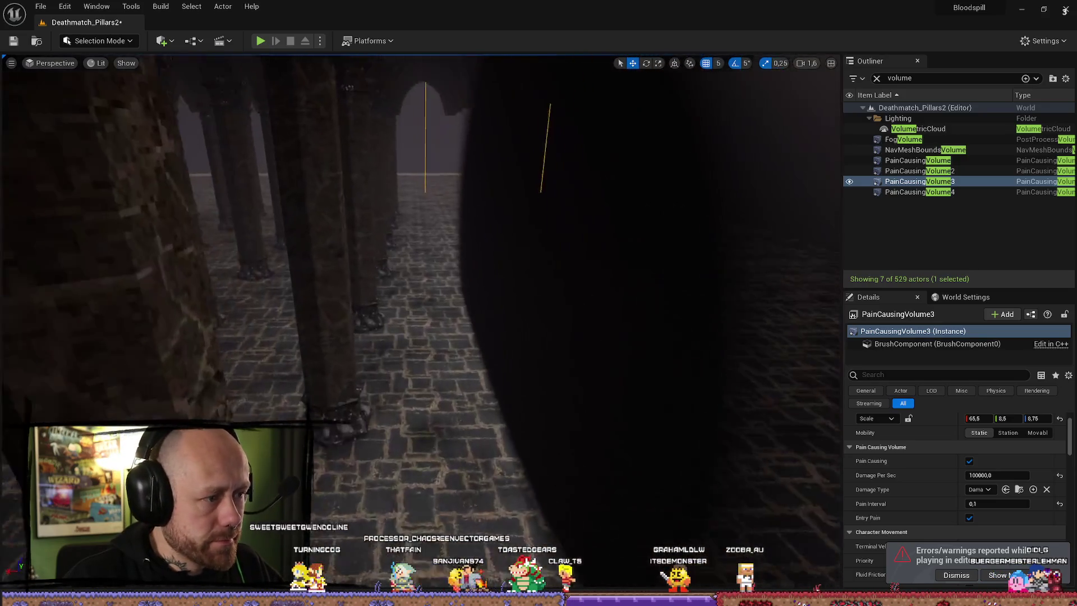
click(409, 176)
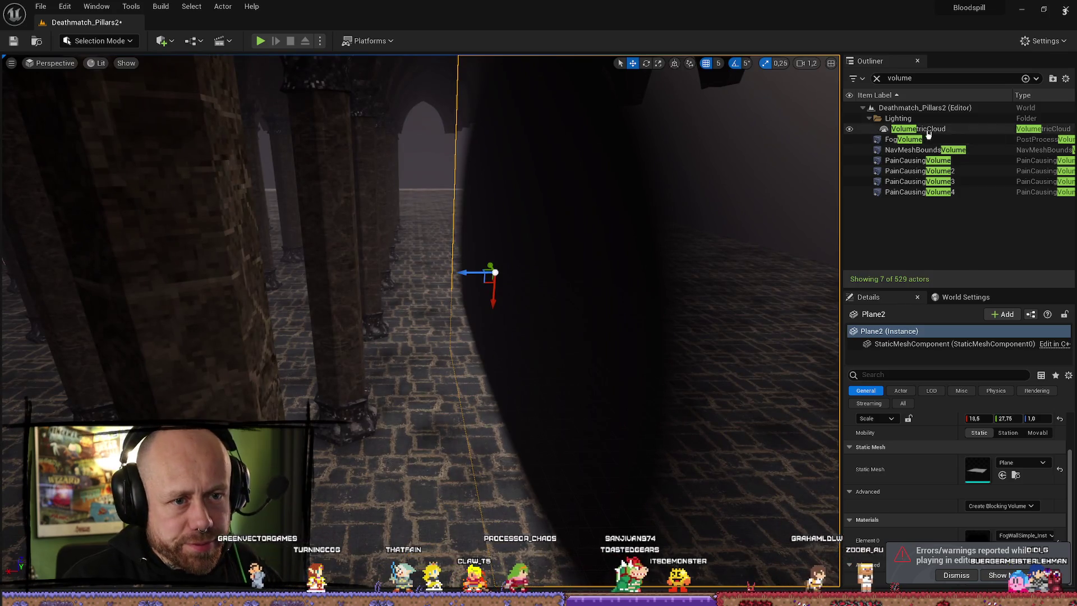
click(928, 132)
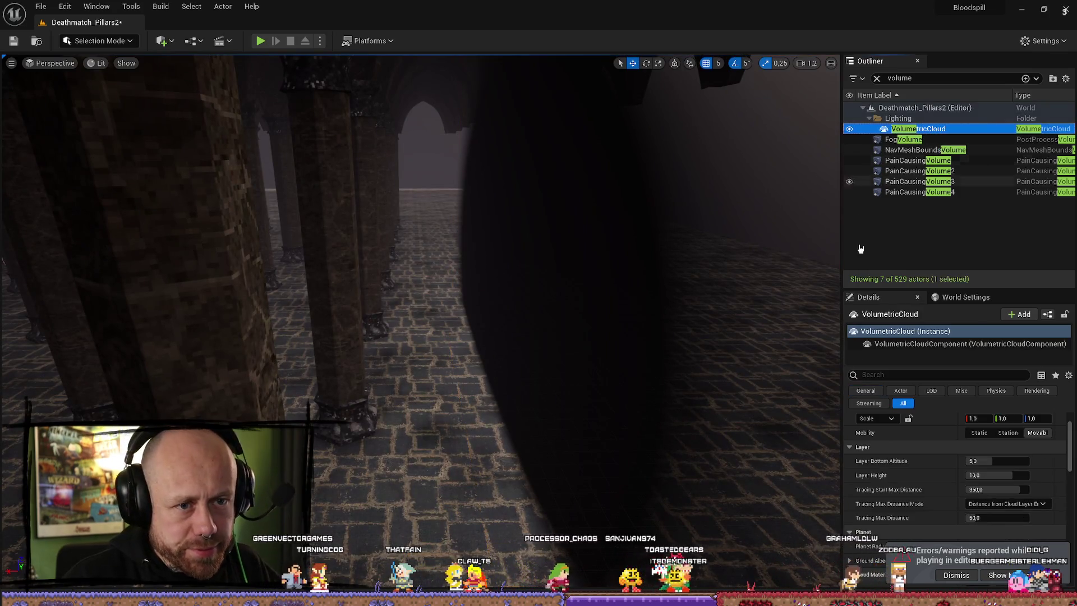
click(920, 139)
- Dismiss the error notification, set the FogVolume's Blend Radius back to 100, and play-test again
scroll(987, 538, down, 2)
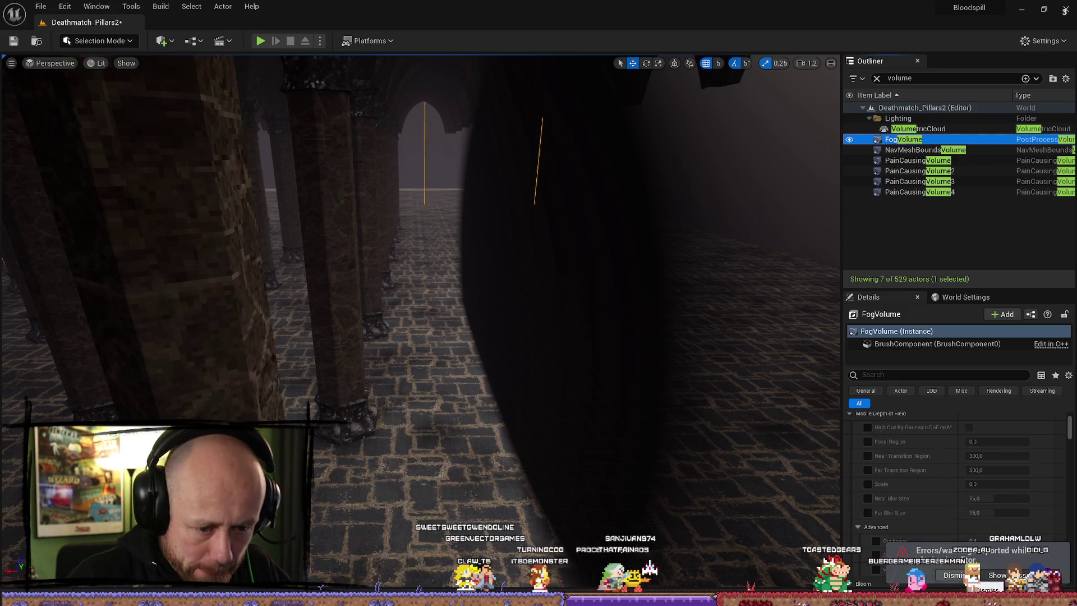
click(953, 575)
scroll(1010, 493, down, 5)
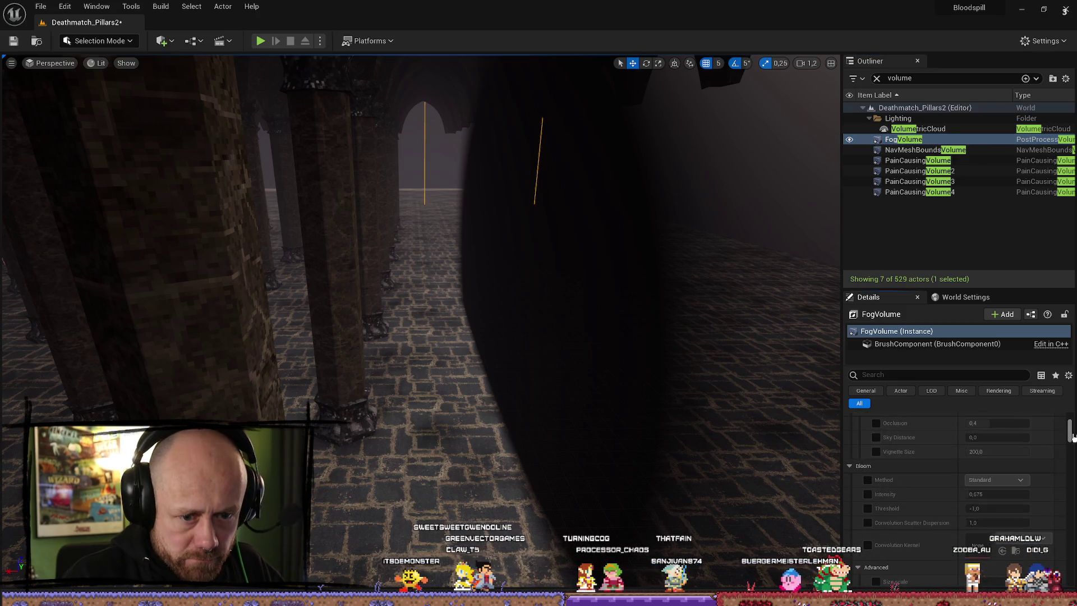
scroll(1019, 527, down, 15)
scroll(1019, 527, up, 5)
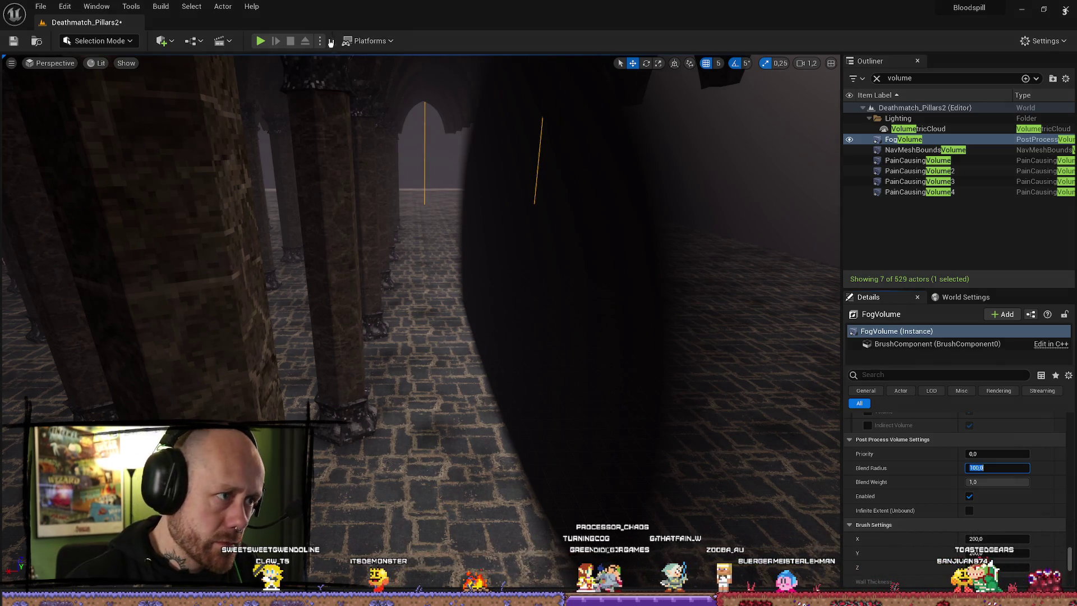
click(260, 41)
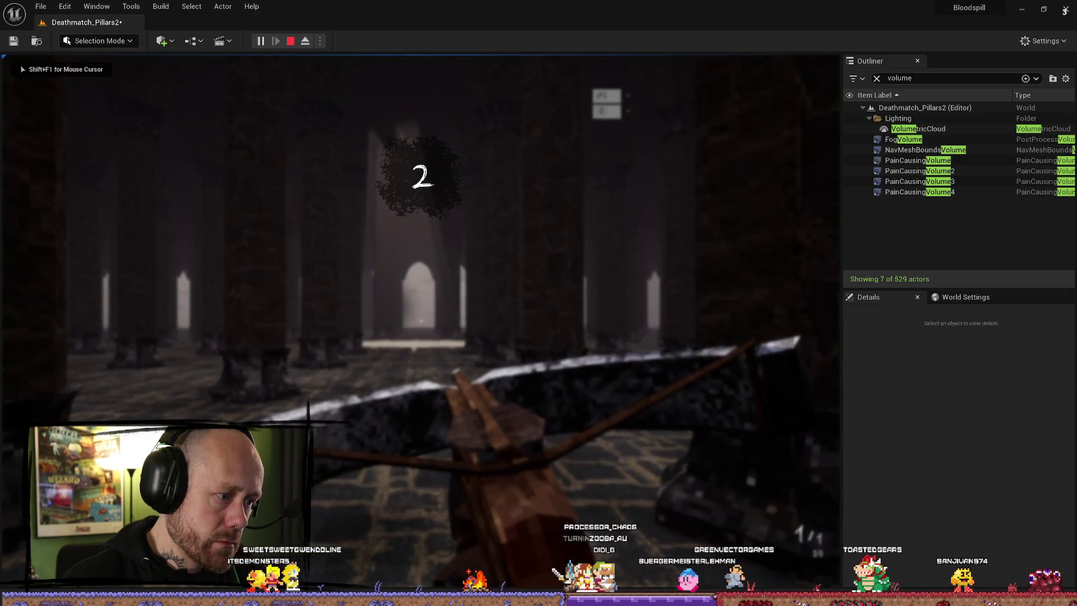
- Walk across the arena toward the pillars, respawn through the loadout menu, then stop the session
key(w)
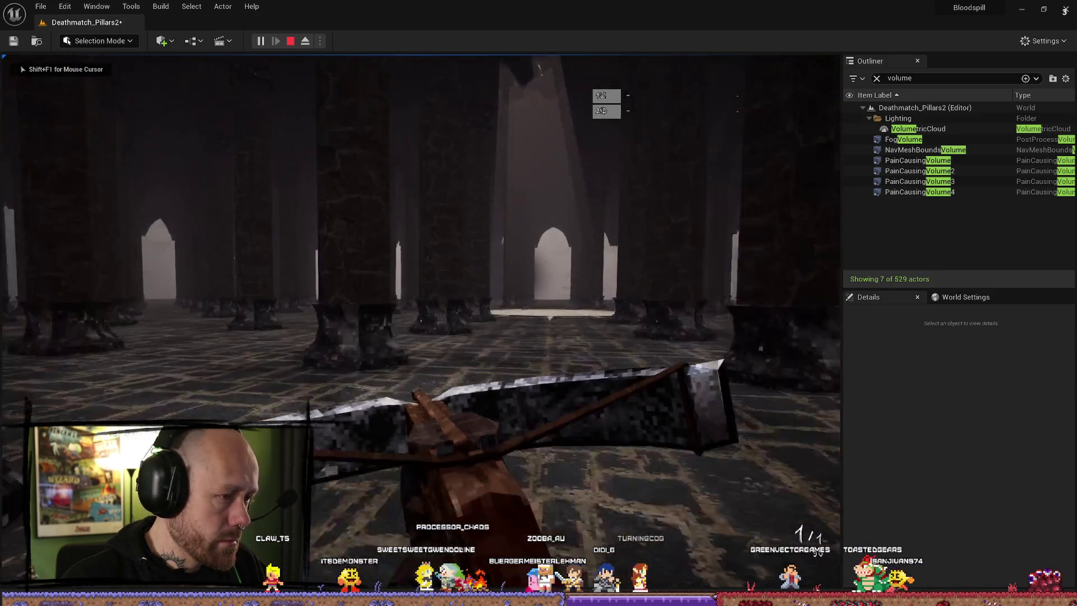
key(w)
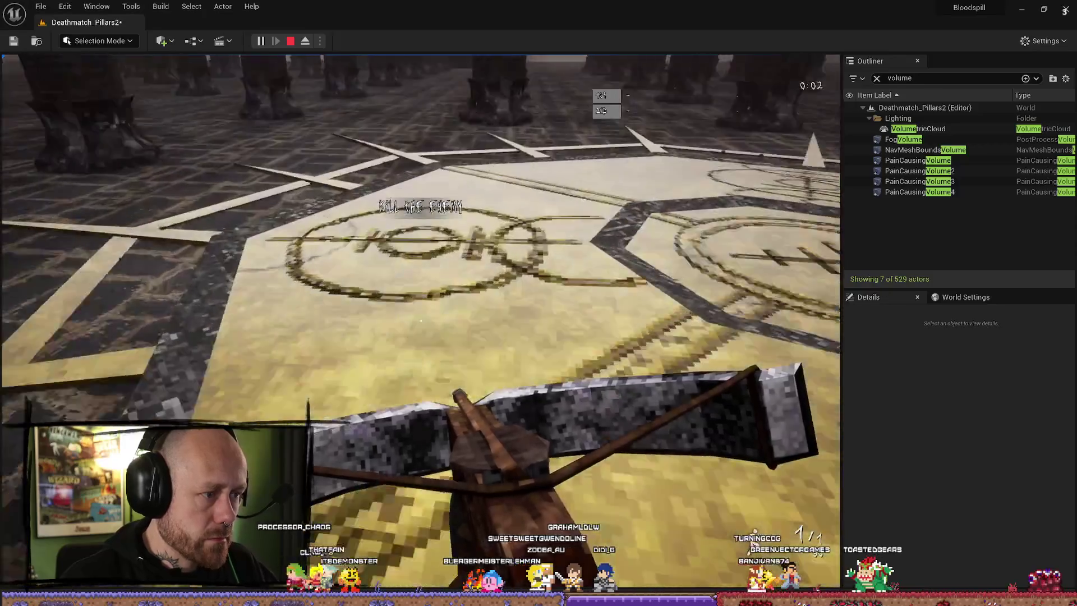
key(w)
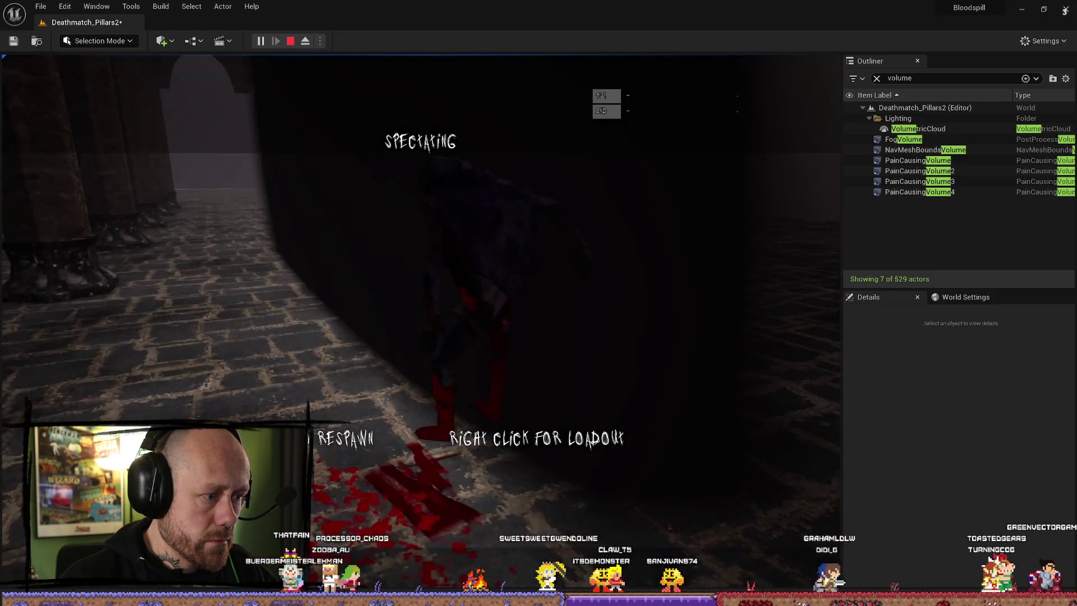
right_click(421, 323)
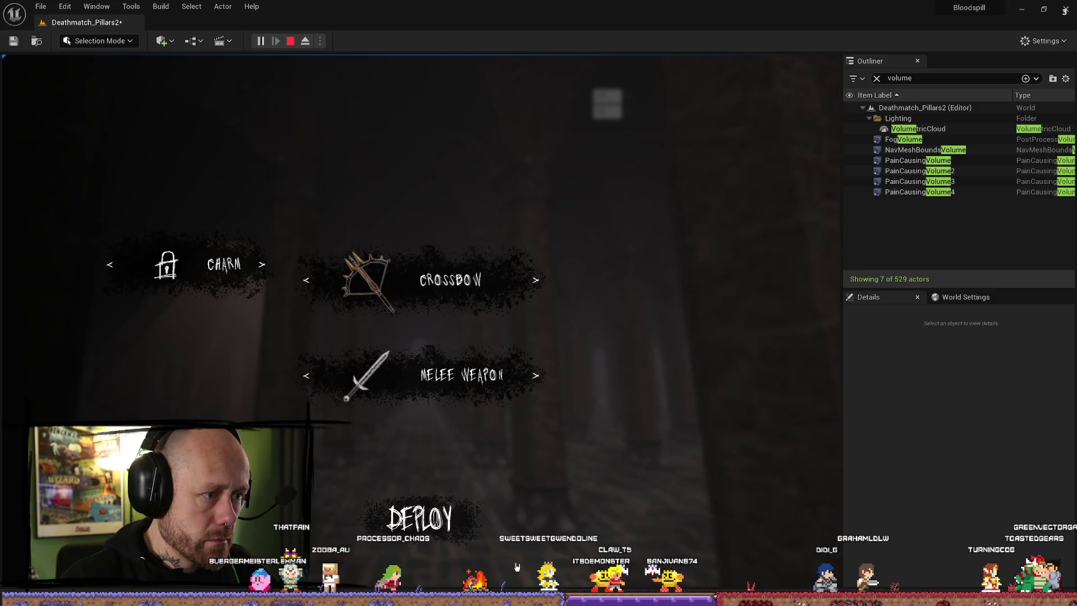
click(421, 582)
key(Escape)
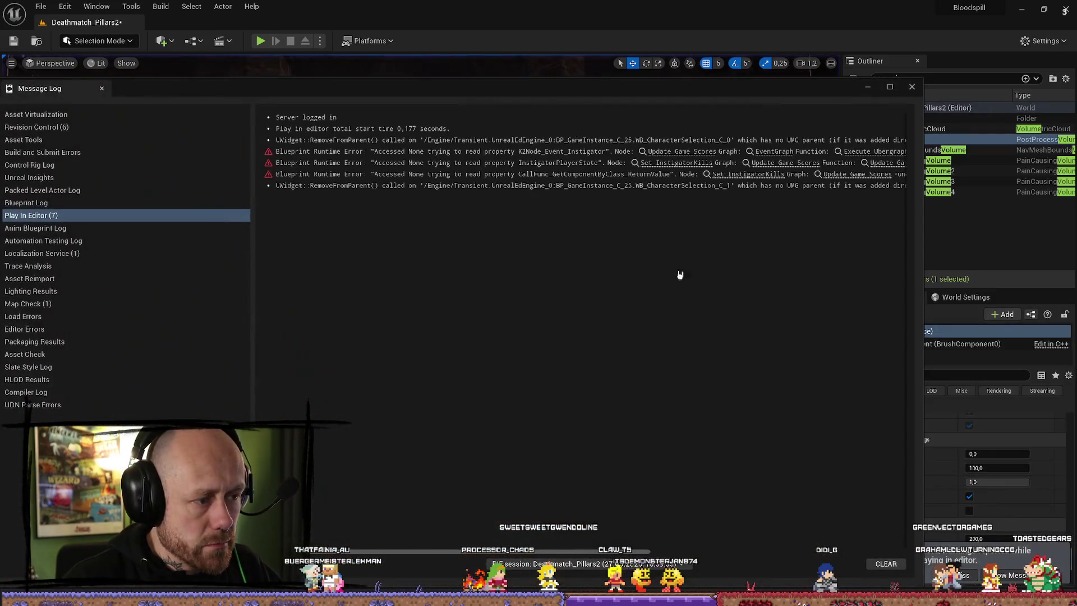
click(909, 86)
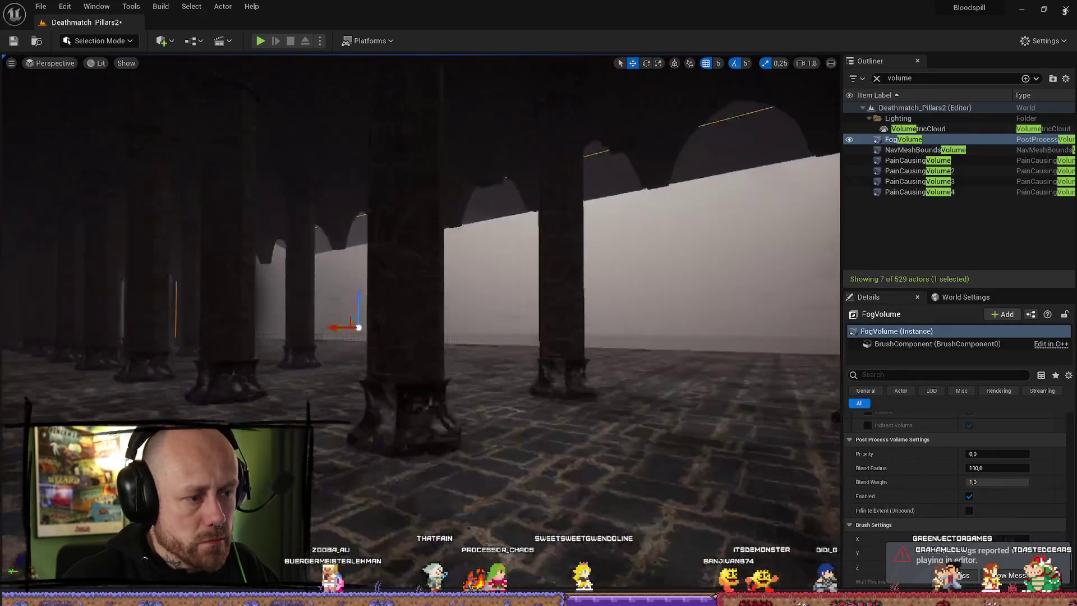
scroll(420, 280, down, 1)
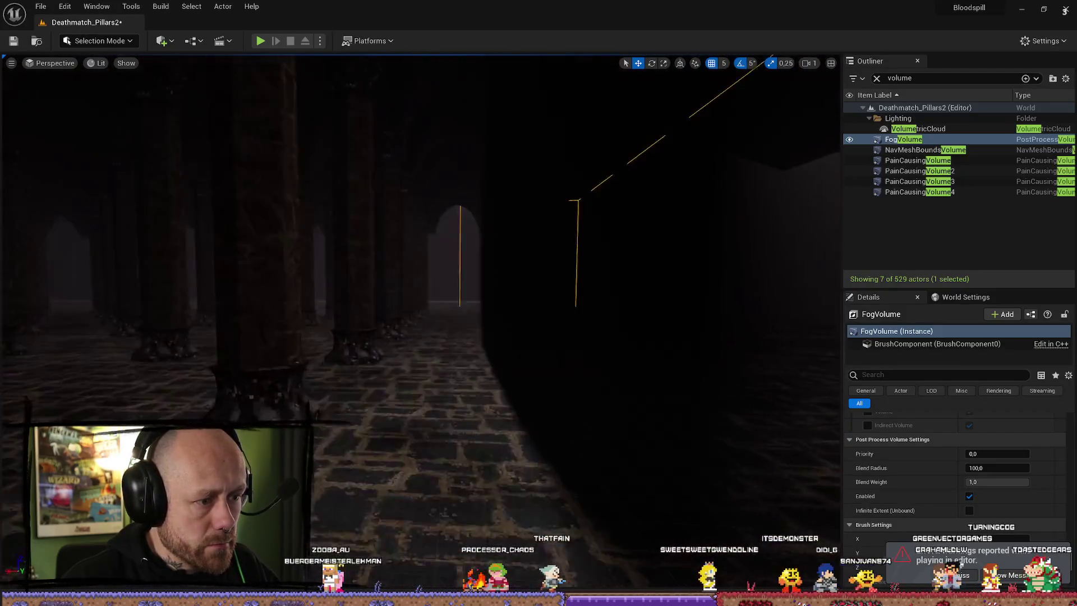
scroll(421, 280, down, 1)
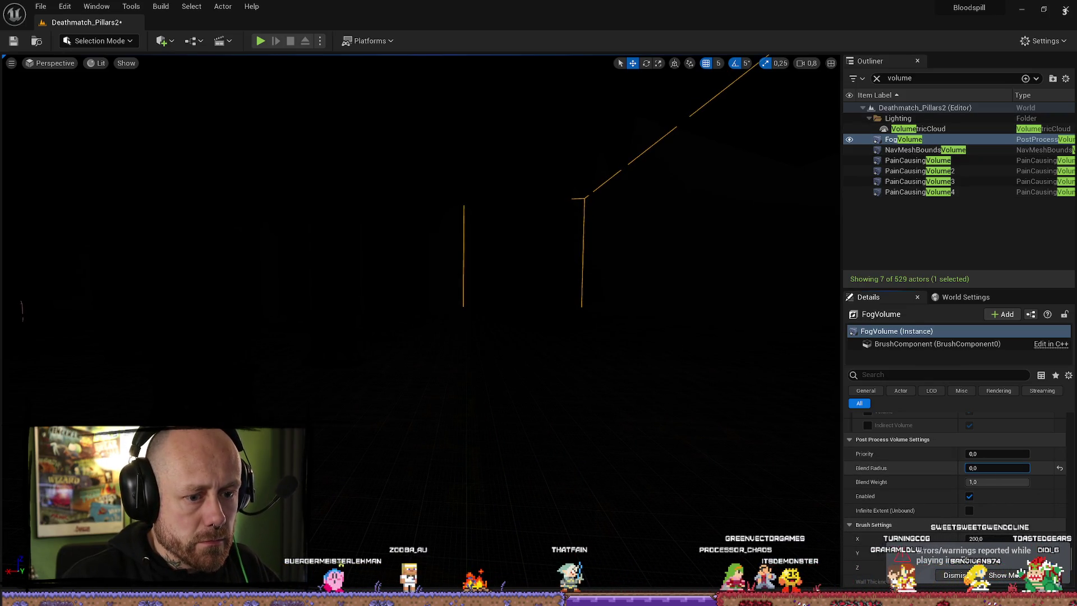
click(898, 118)
click(903, 139)
click(997, 467)
click(1059, 469)
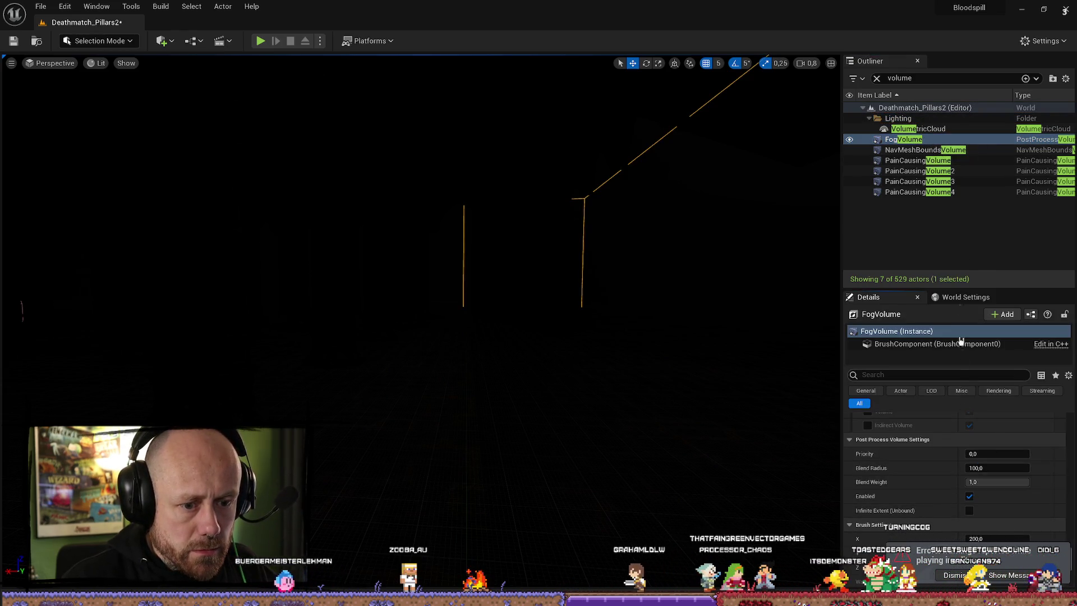
mouse_move(658, 214)
mouse_down()
mouse_move(658, 191)
mouse_move(357, 309)
mouse_up()
mouse_move(65, 362)
mouse_down()
mouse_move(291, 317)
mouse_move(229, 318)
mouse_move(234, 306)
mouse_move(218, 301)
mouse_up()
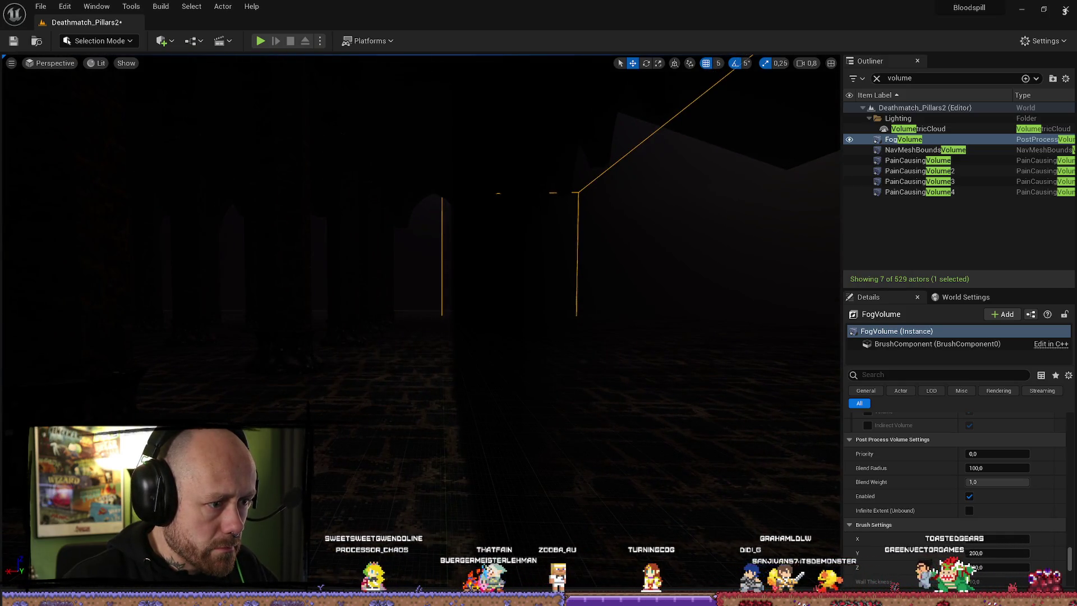
key(f)
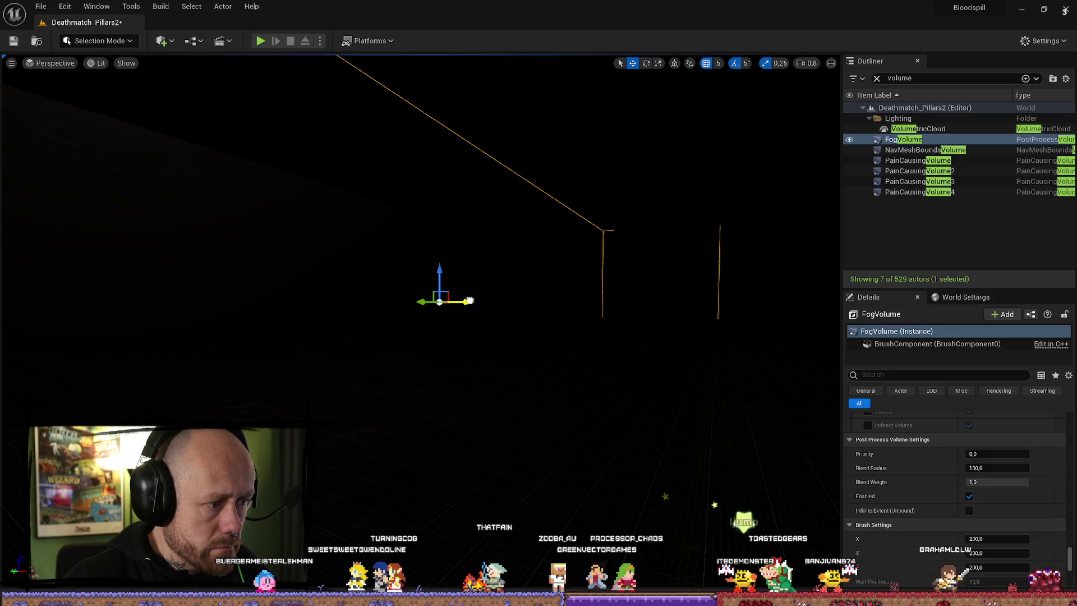
drag(471, 301, 393, 281)
click(260, 41)
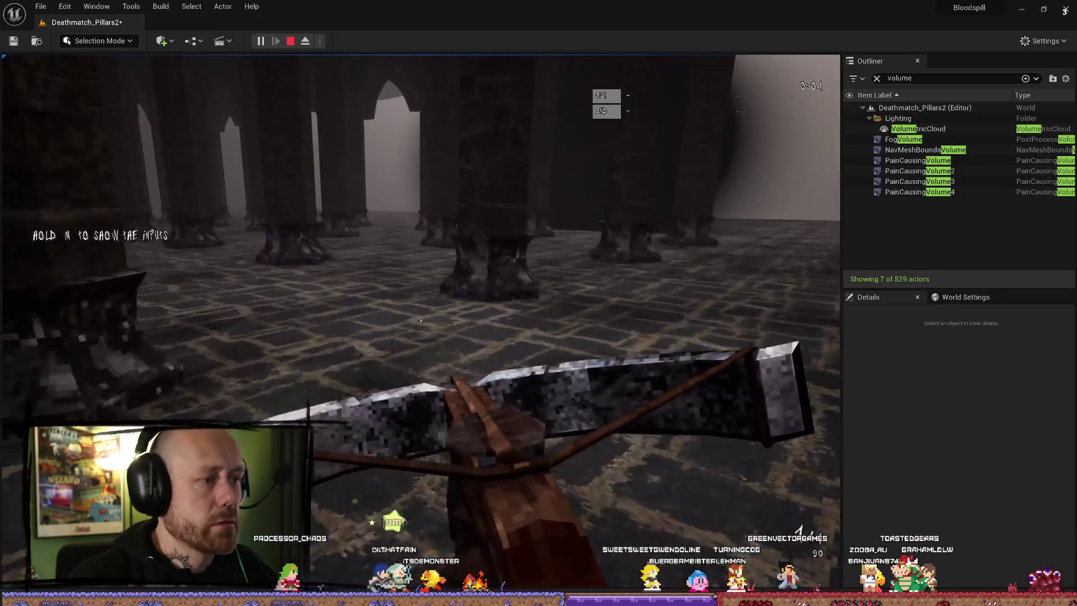
- Walk forward through the foggy pillar hall, then stop the play session
key(w)
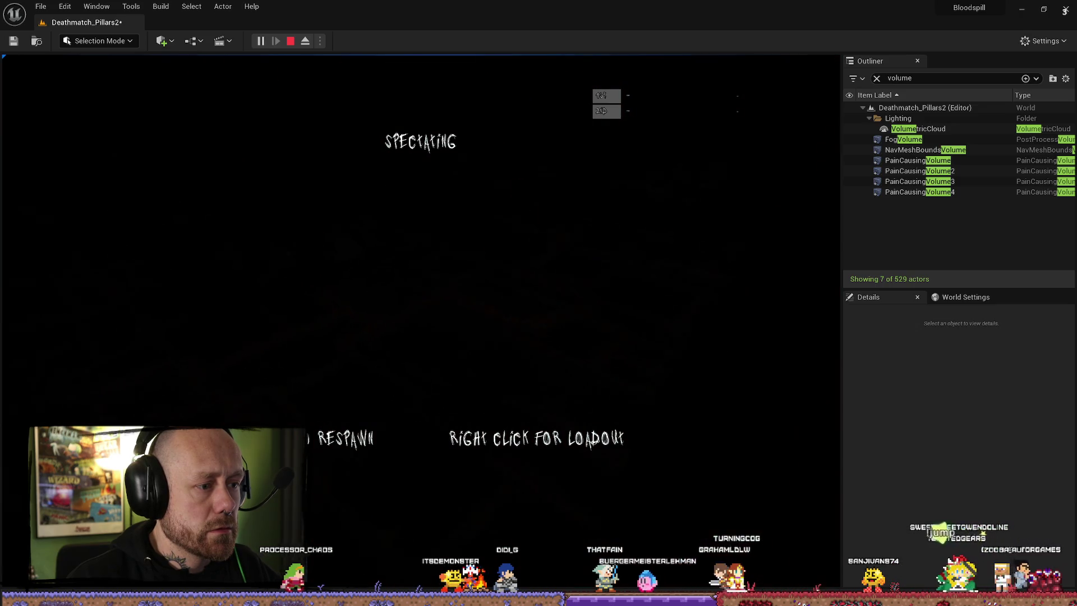
key(Escape)
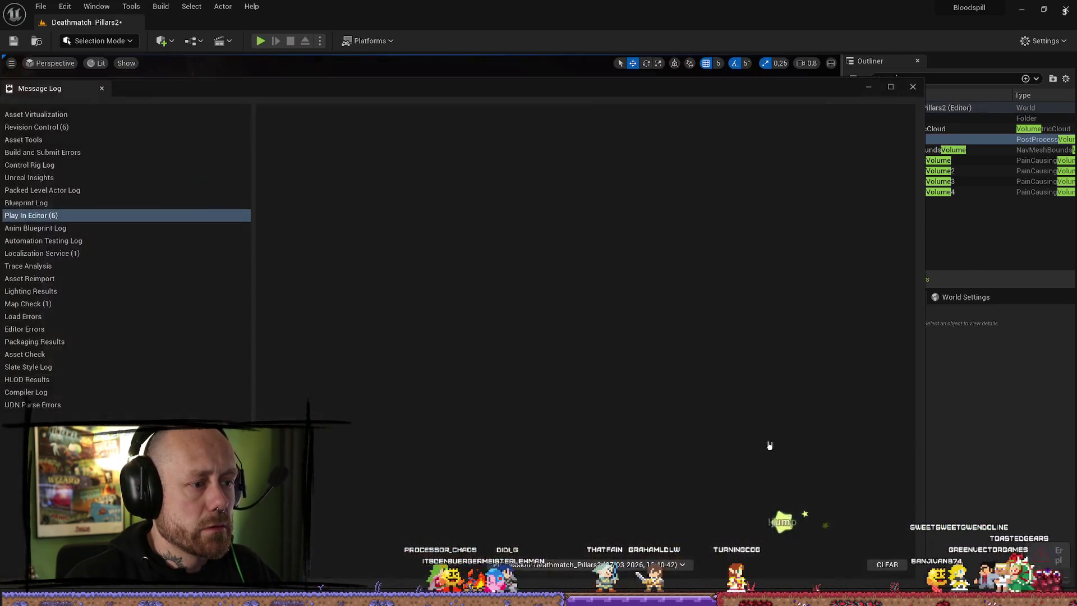
- Close the error log, set the Plane2 fog wall's Collision Presets to NoCollision, and launch a play test
click(912, 85)
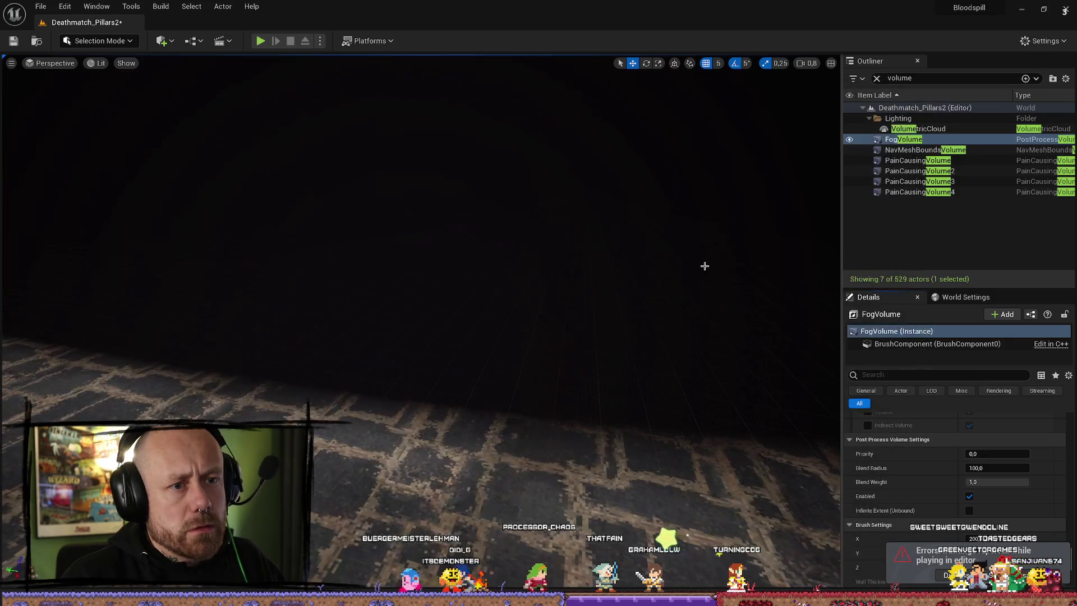
click(529, 289)
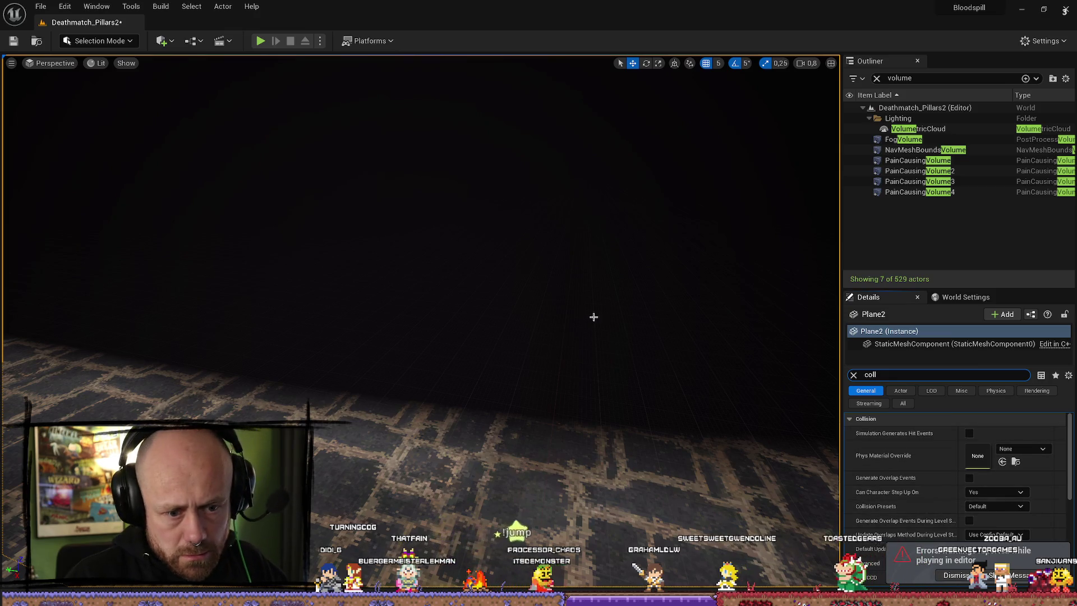
key(f)
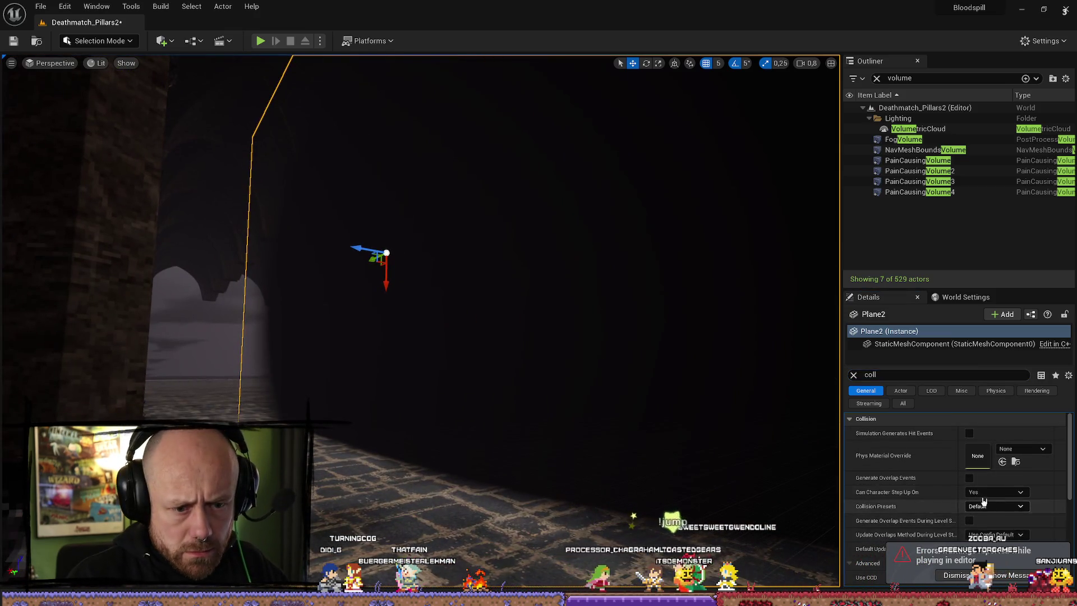
click(994, 507)
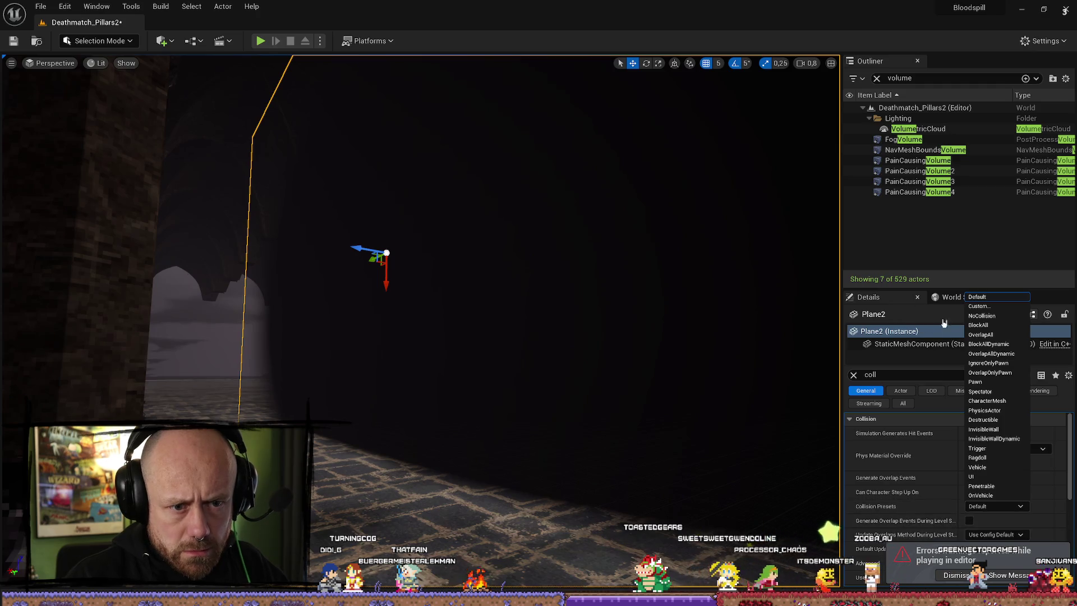
click(988, 316)
click(254, 42)
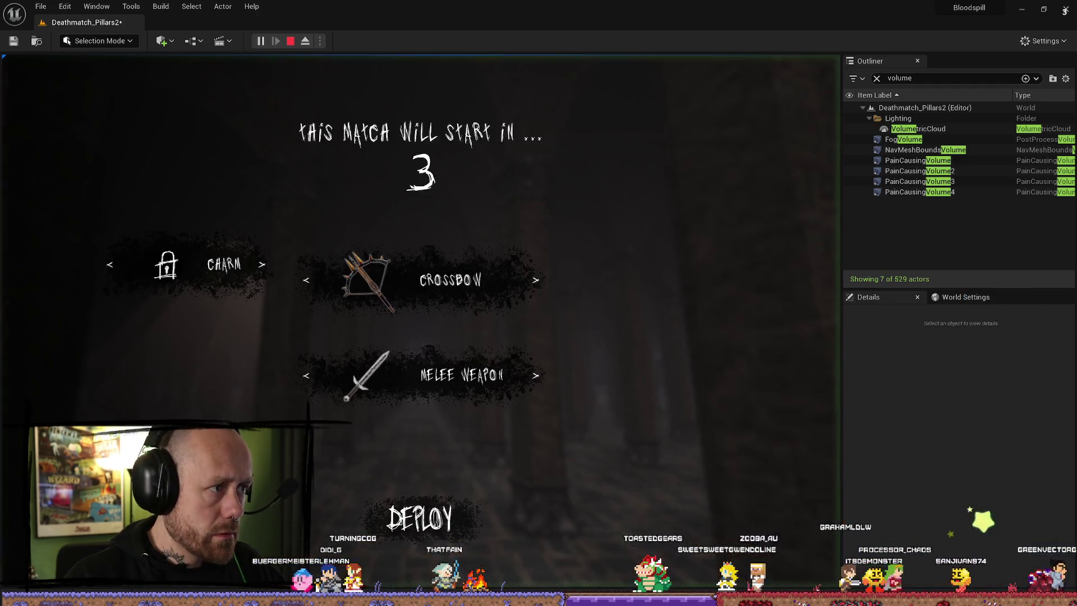
- Deploy, walk across the platform between the pillars, respawn with the crossbow, then stop the session
click(438, 502)
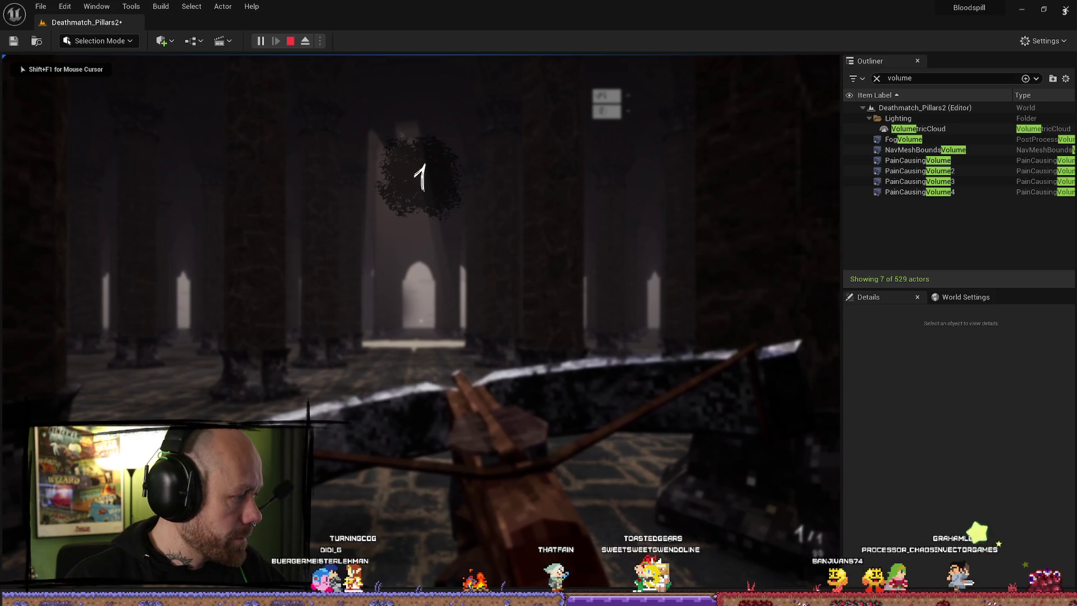
key(w)
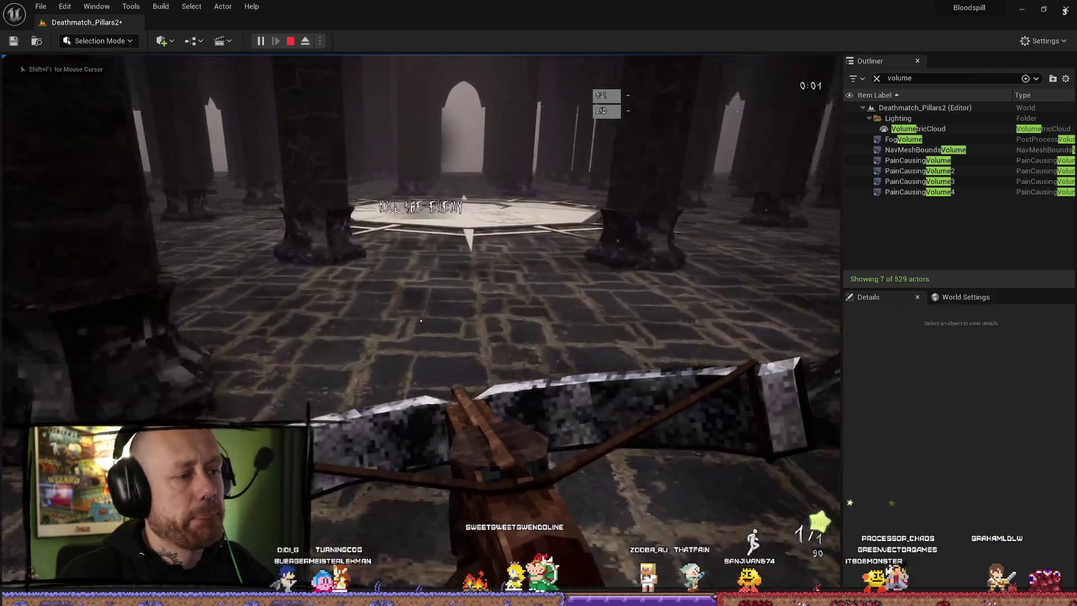
key(w)
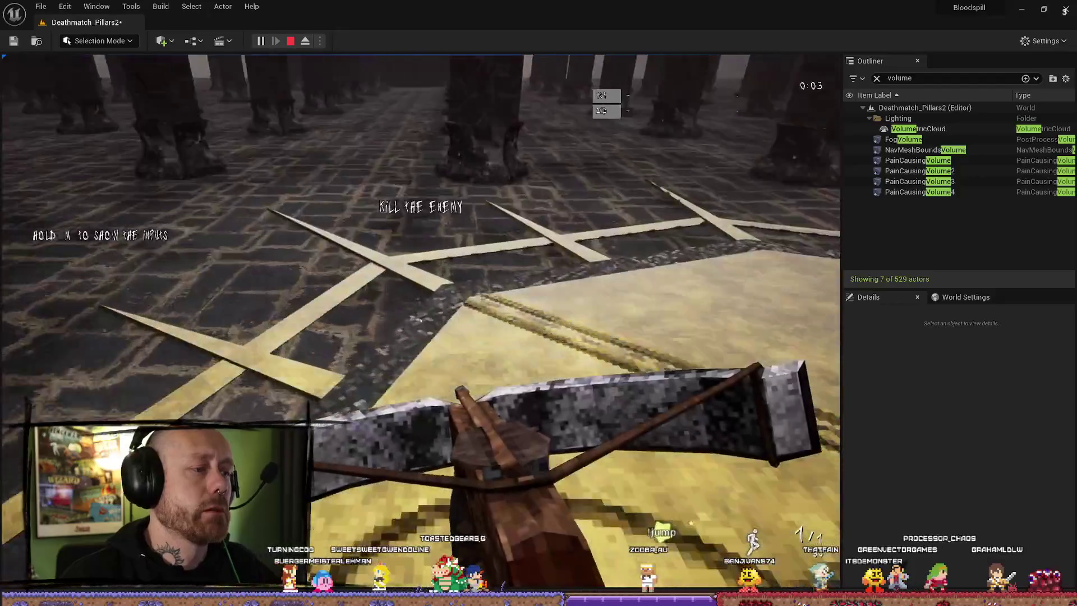
key(w)
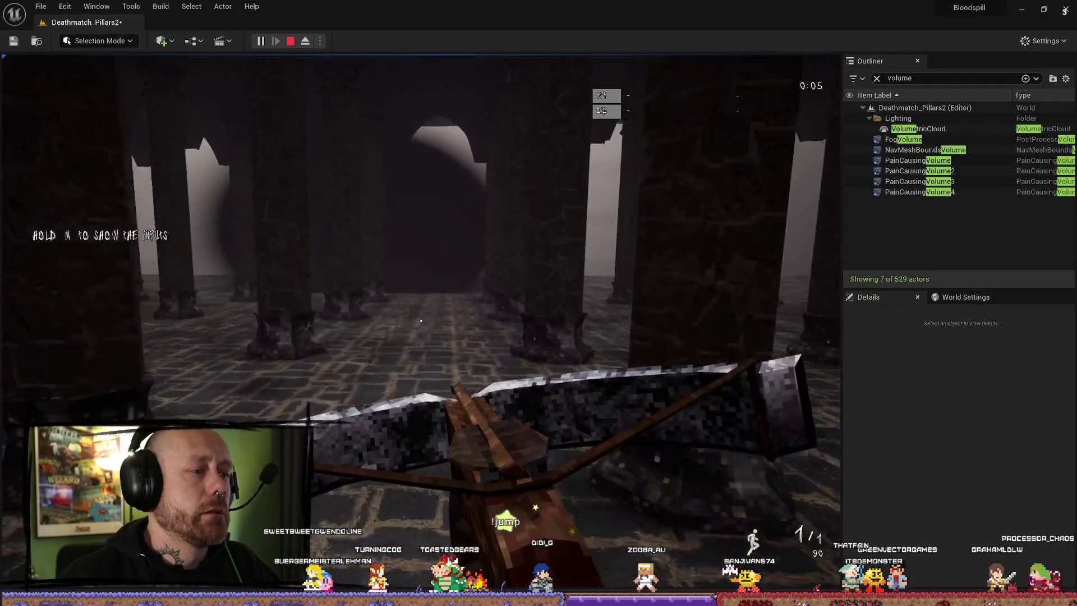
key(w)
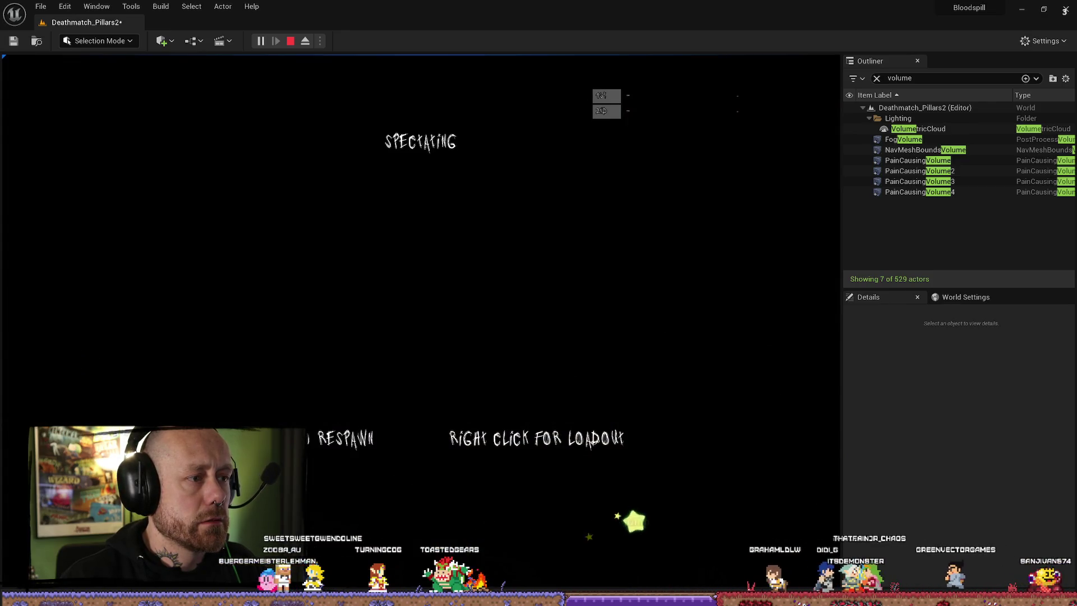
right_click(690, 512)
click(457, 510)
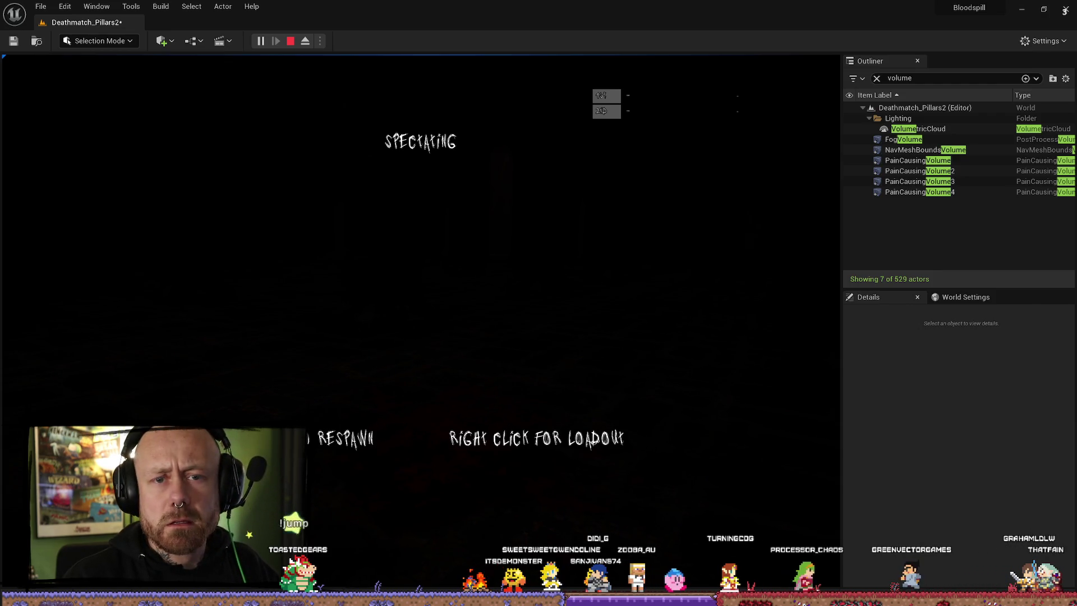
key(Escape)
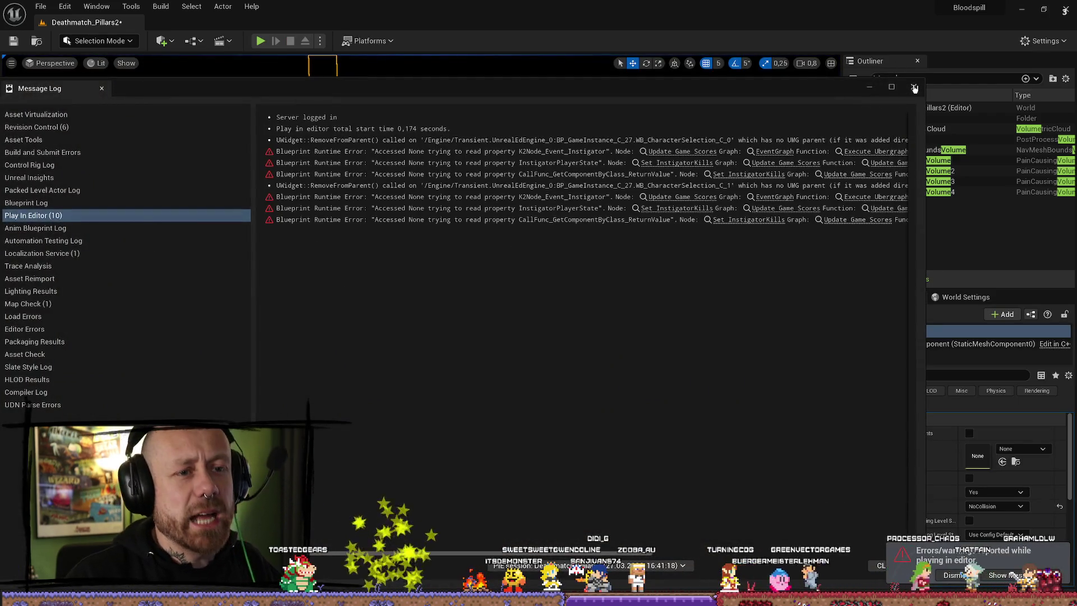
- Close the error log, save Deathmatch_Pillars2, frame the FogVolume, and start another play test
click(915, 88)
click(7, 41)
click(1021, 10)
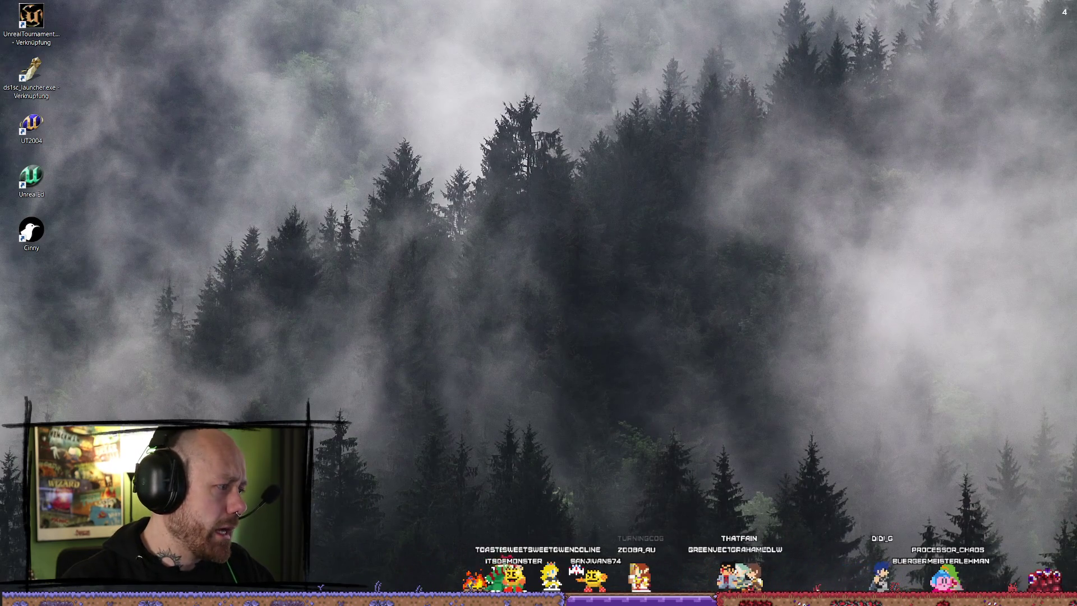
key(alt+Tab)
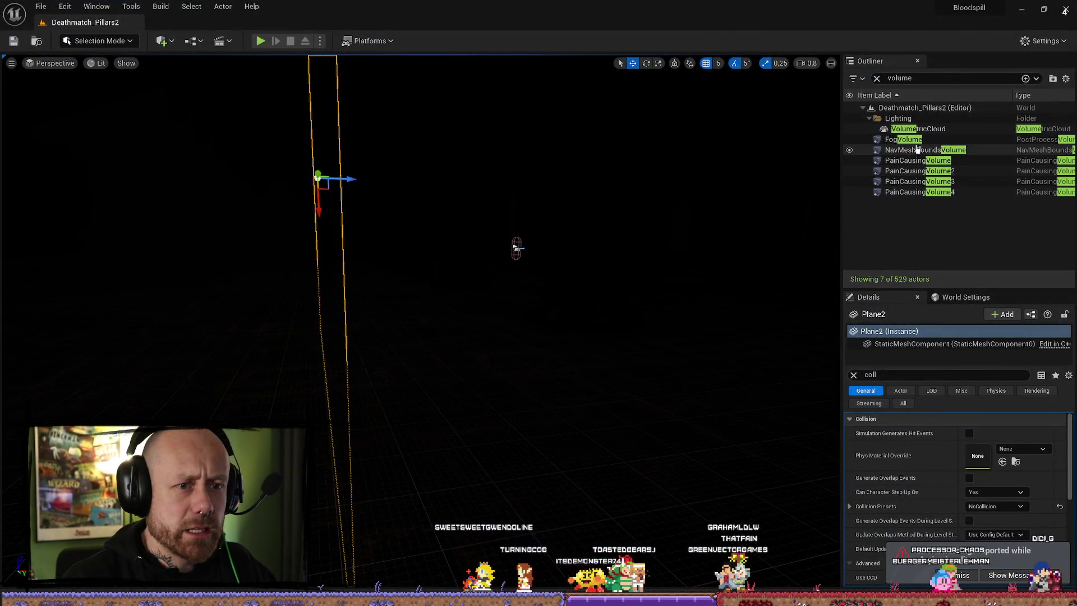
double_click(904, 139)
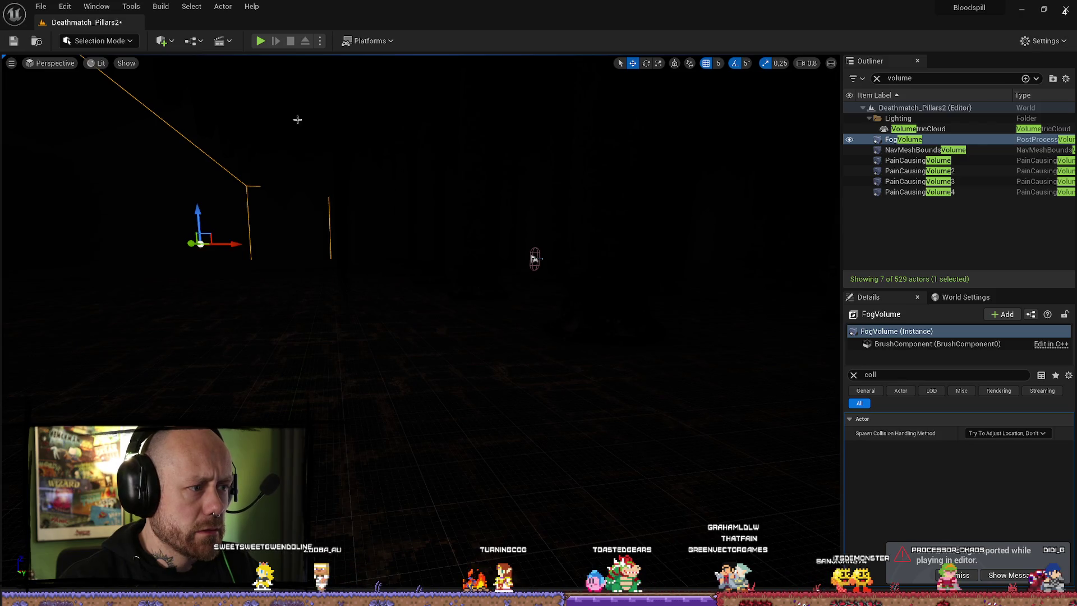
click(260, 42)
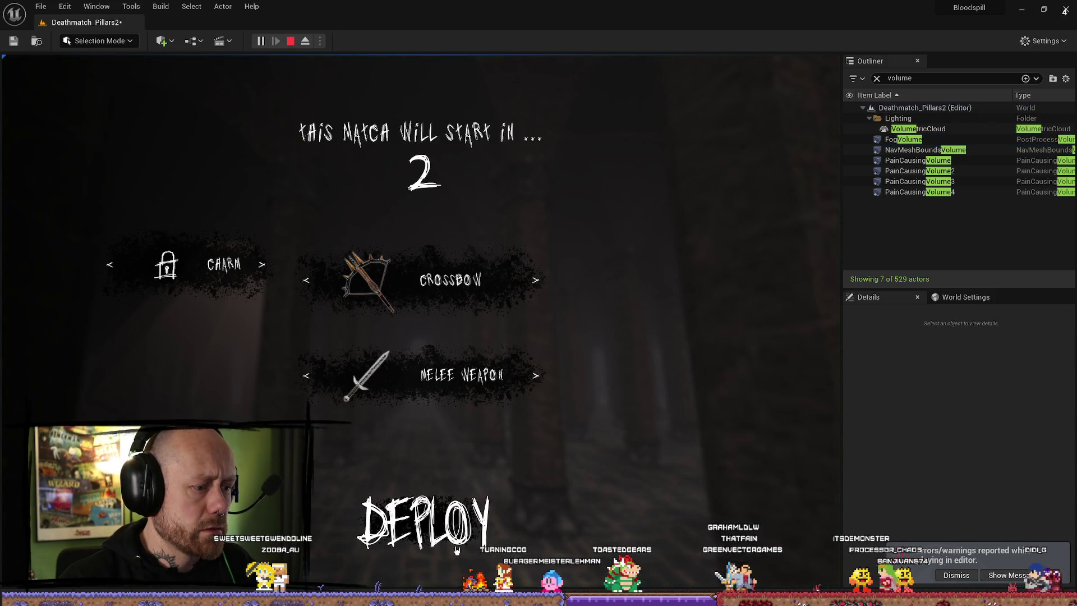
- Deploy into the match, walk the pillar corridor into the dark area, then stop play and close the Message Log
click(457, 550)
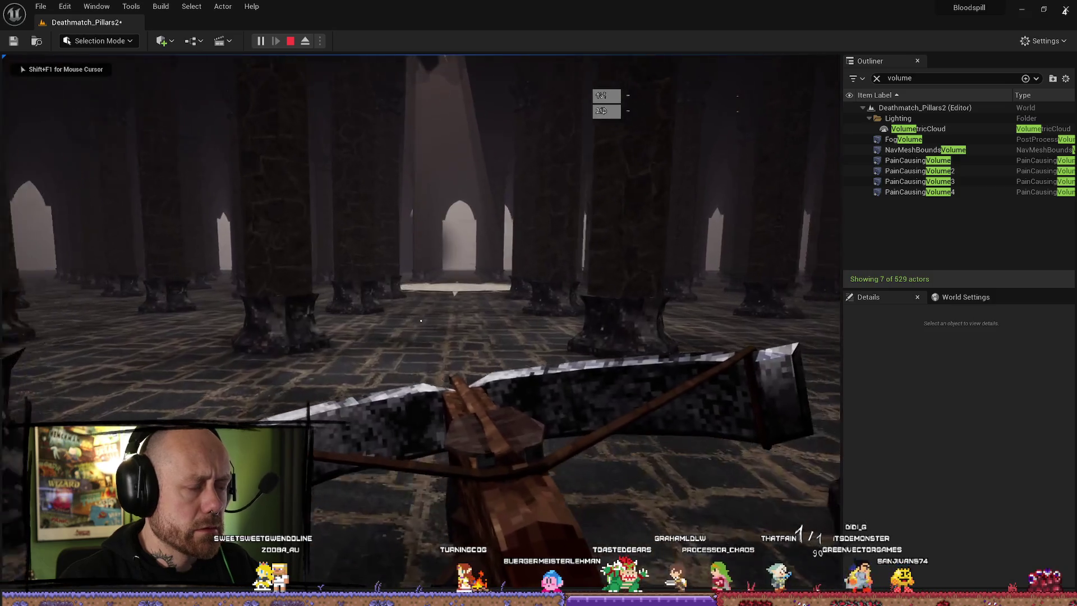
key(w)
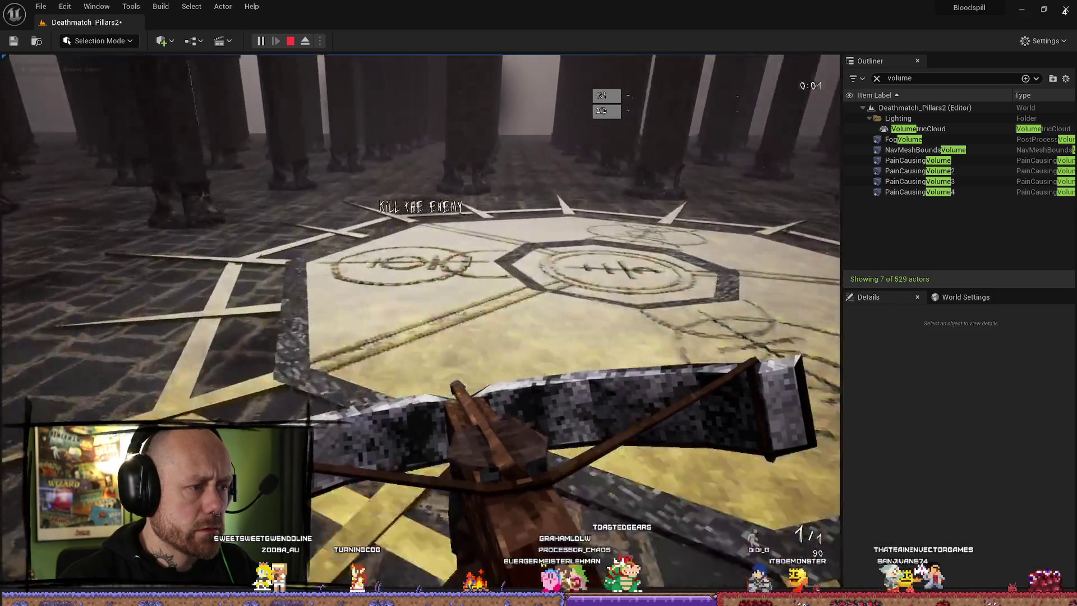
key(w)
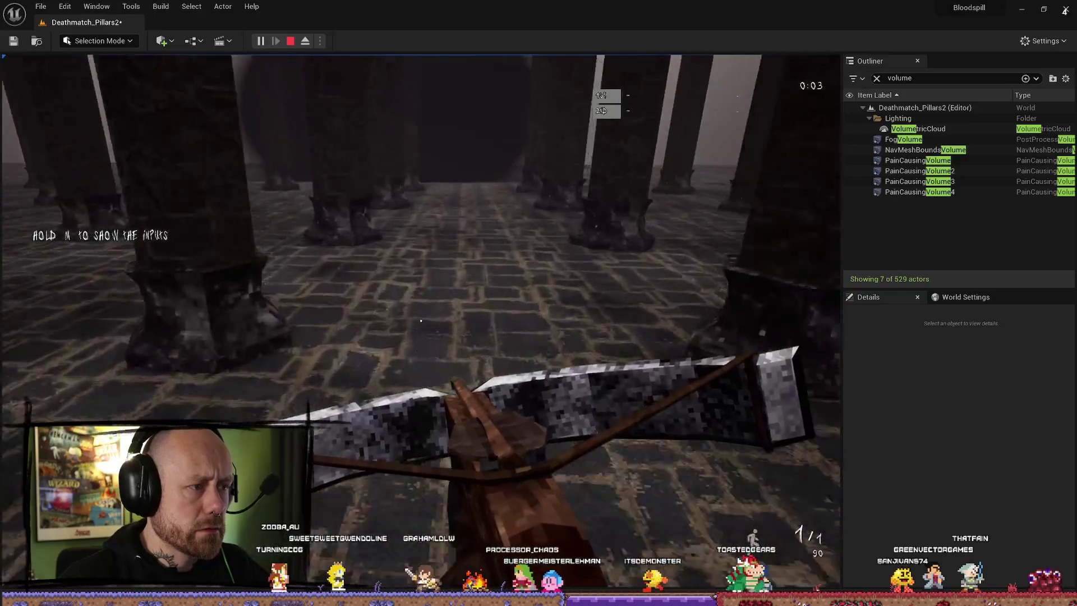
key(w)
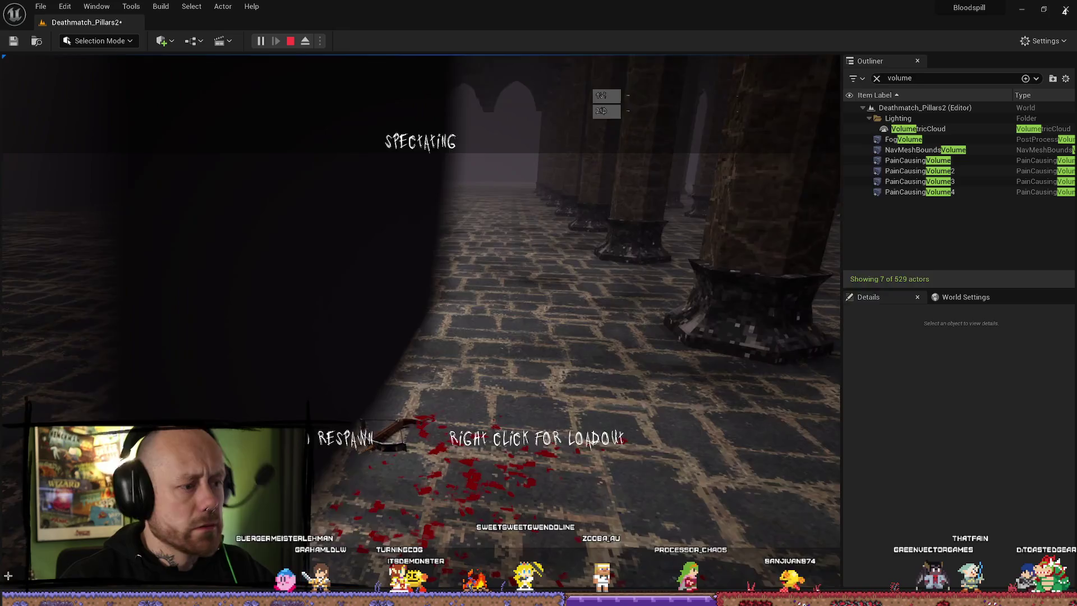
key(Escape)
click(914, 87)
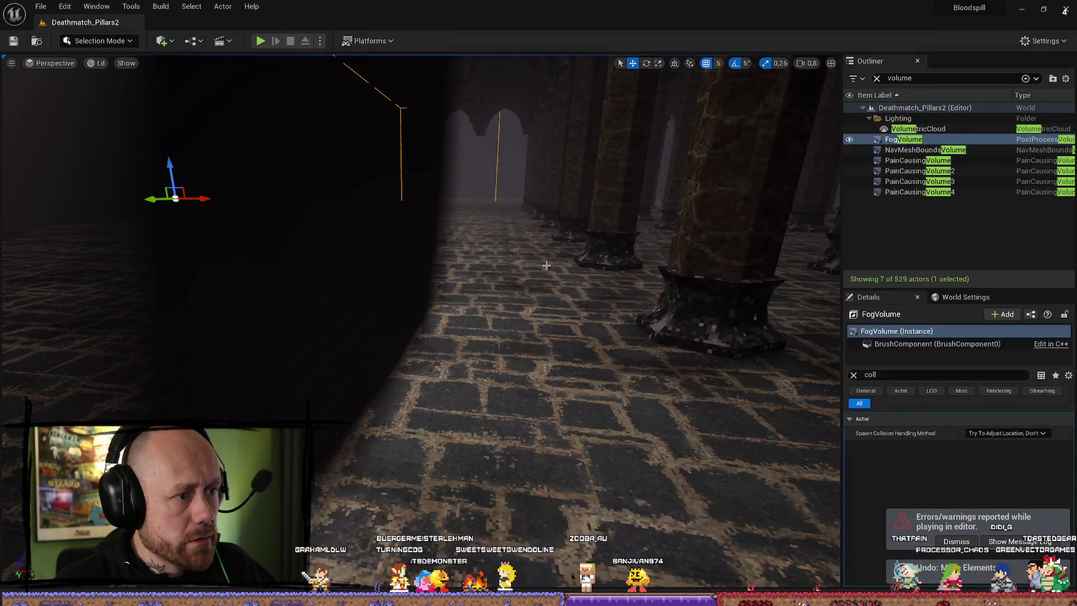
- Undo the last edit so FogVolume's Blend Radius reads 200,0 again, and clear the property filter
key(ctrl+z)
mouse_move(575, 250)
mouse_down()
mouse_move(594, 250)
mouse_move(561, 250)
mouse_move(574, 250)
mouse_up()
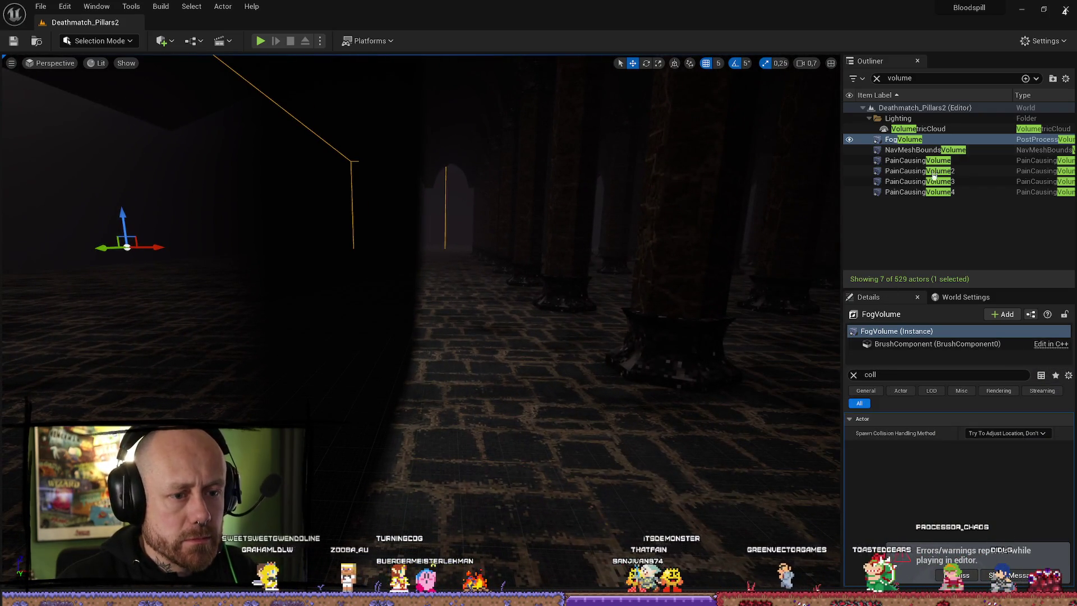
click(853, 376)
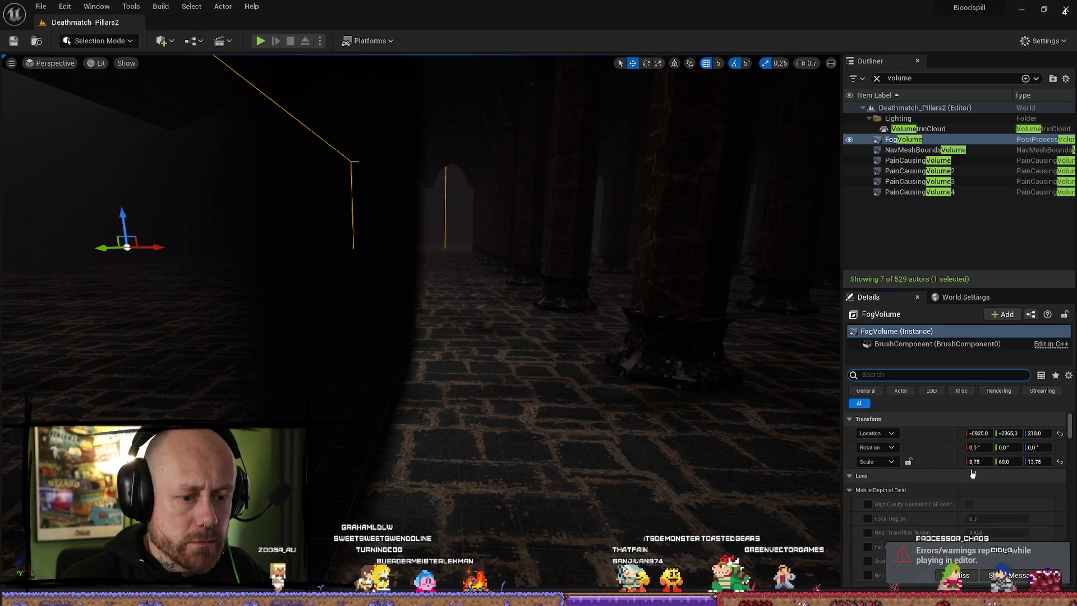
key(XF86AudioNext)
scroll(1000, 432, down, 10)
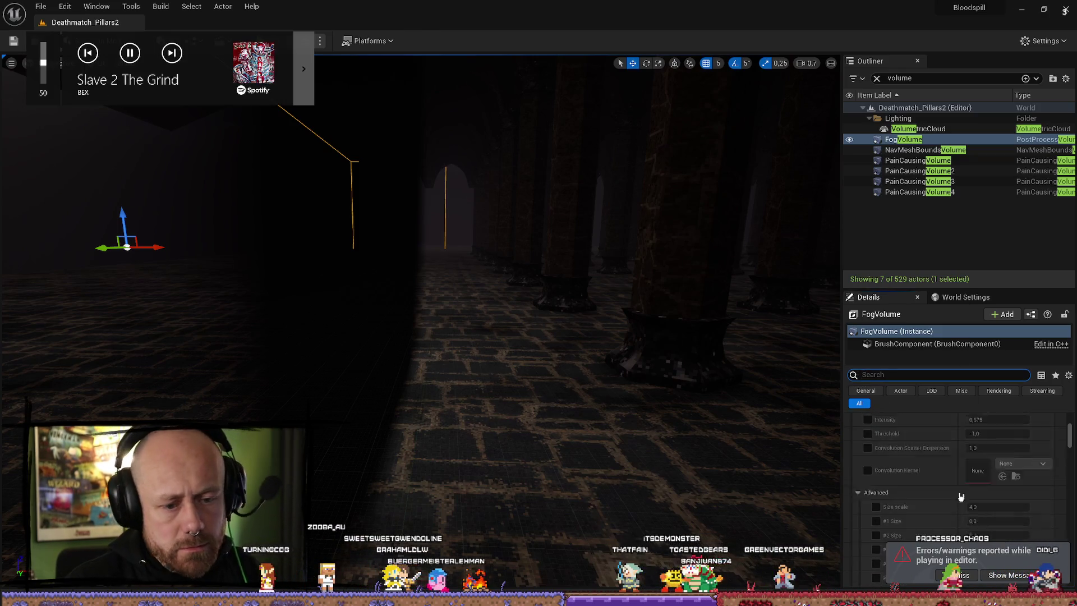
scroll(956, 493, down, 15)
scroll(998, 511, up, 10)
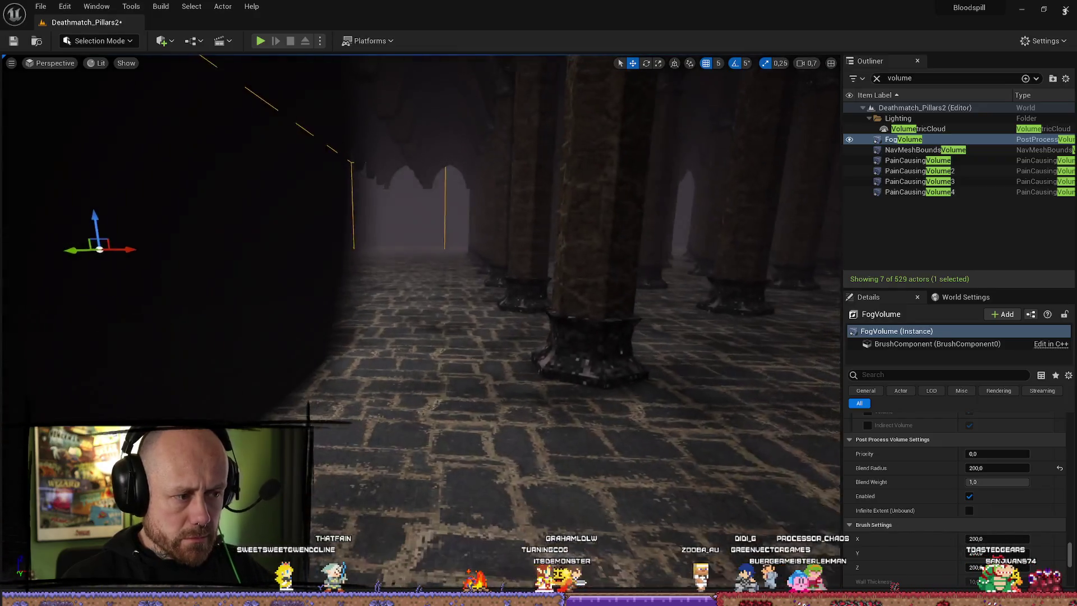
- Select the fog wall plane Plane2 and raise it to cover the upper arches between the pillars
mouse_move(651, 323)
mouse_down()
mouse_move(606, 308)
mouse_move(652, 323)
mouse_up()
click(533, 336)
drag(534, 337, 460, 336)
mouse_move(504, 403)
mouse_down()
mouse_move(505, 448)
mouse_move(505, 403)
mouse_up()
mouse_move(453, 355)
mouse_down()
mouse_move(454, 269)
mouse_move(449, 301)
mouse_up()
key(r)
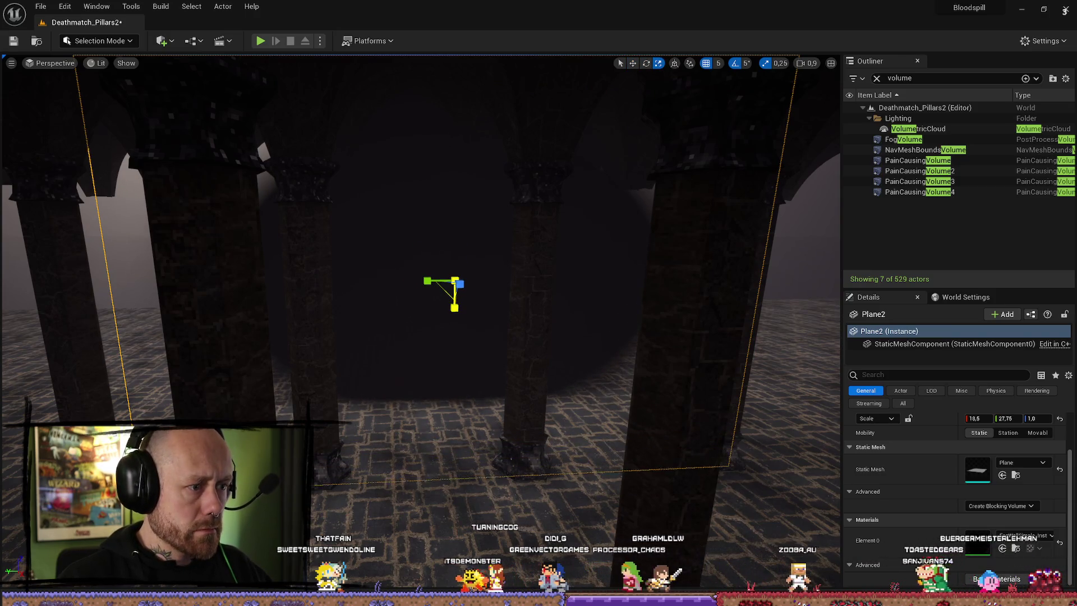
- Stretch Plane2 to a 23.75 × 29.25 scale and bring up the PostProcess shader assets
mouse_move(438, 284)
mouse_down()
mouse_move(385, 385)
mouse_move(369, 234)
mouse_move(392, 270)
mouse_move(538, 331)
mouse_move(624, 351)
mouse_move(681, 402)
mouse_up()
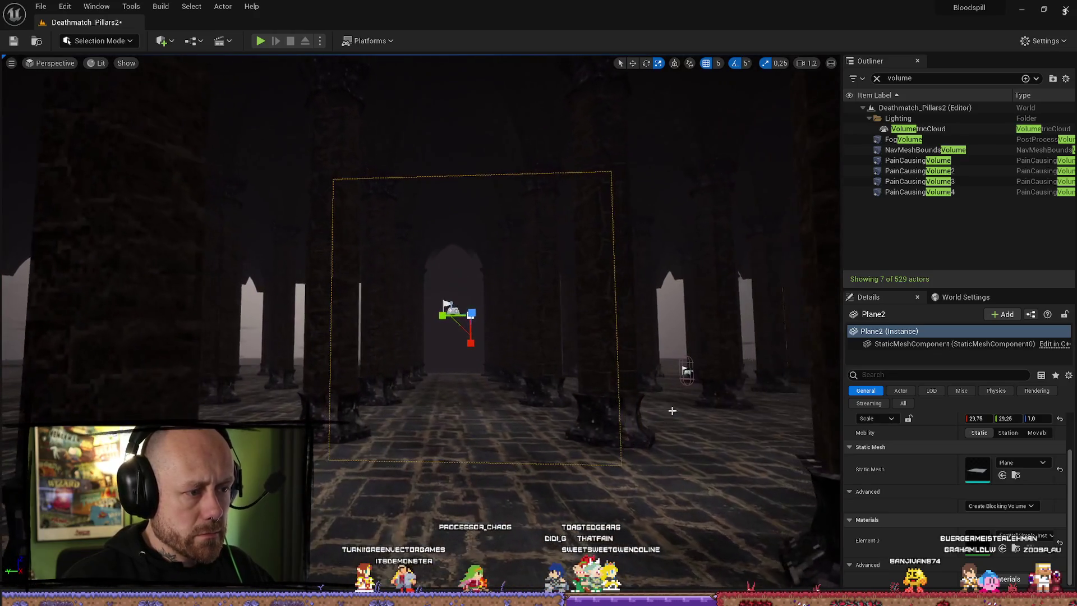
click(681, 402)
click(577, 347)
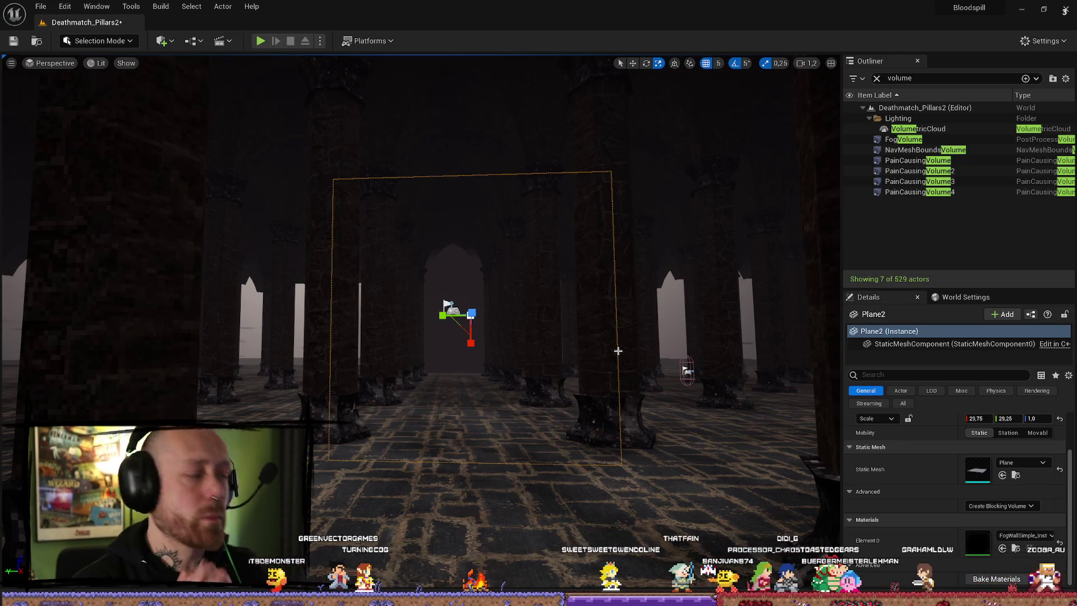
key(ctrl+space)
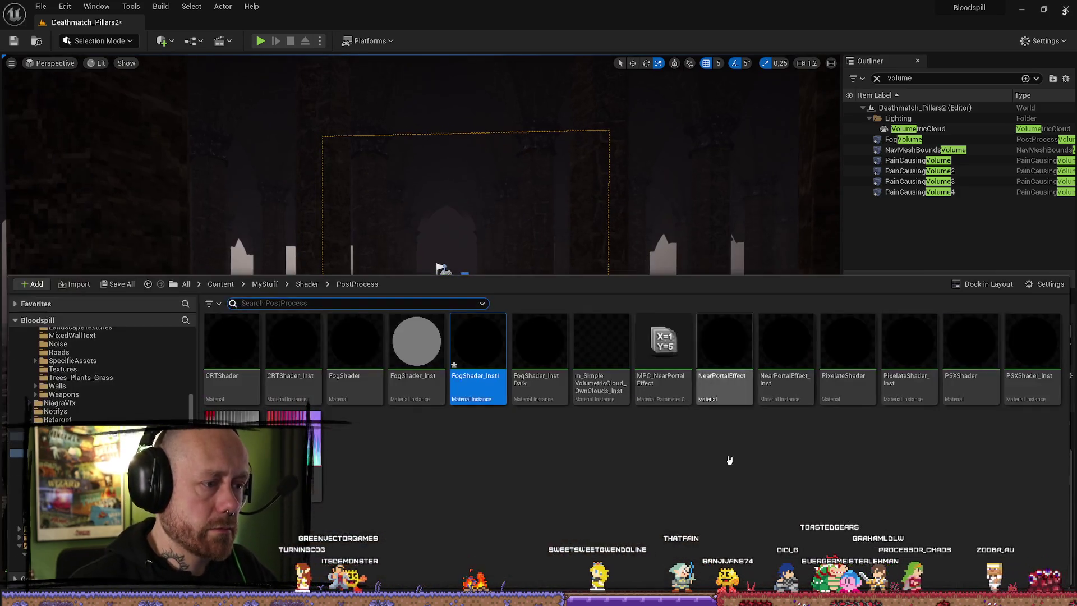
- Inspect the FogShader_Inst material instance, locate its parent FogShader, and close the instance editor
double_click(438, 344)
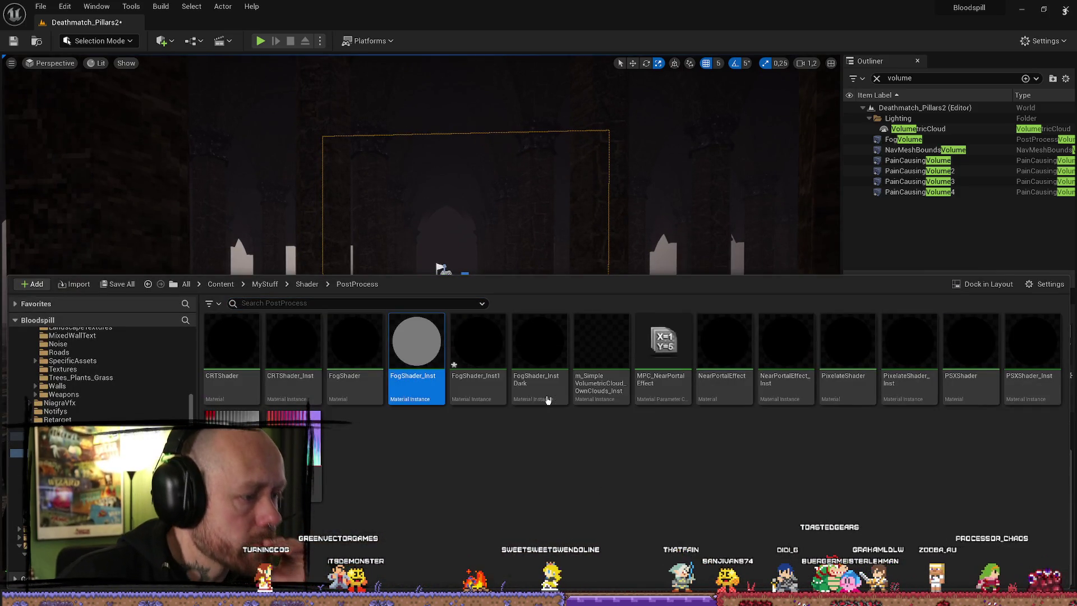
mouse_move(678, 160)
mouse_down()
mouse_move(828, 71)
mouse_move(821, 78)
mouse_up()
click(838, 350)
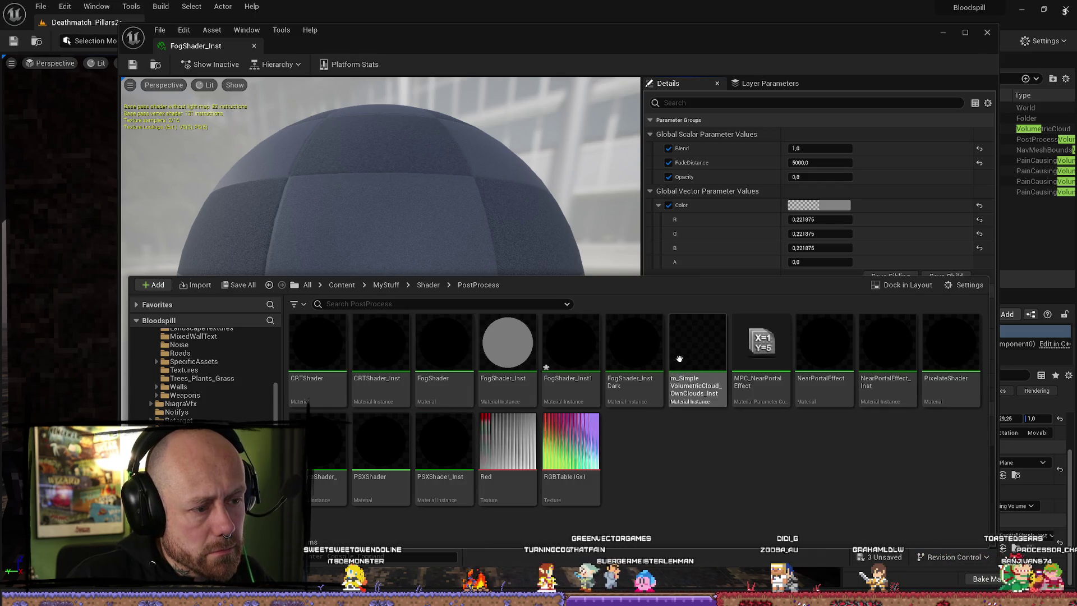
click(988, 32)
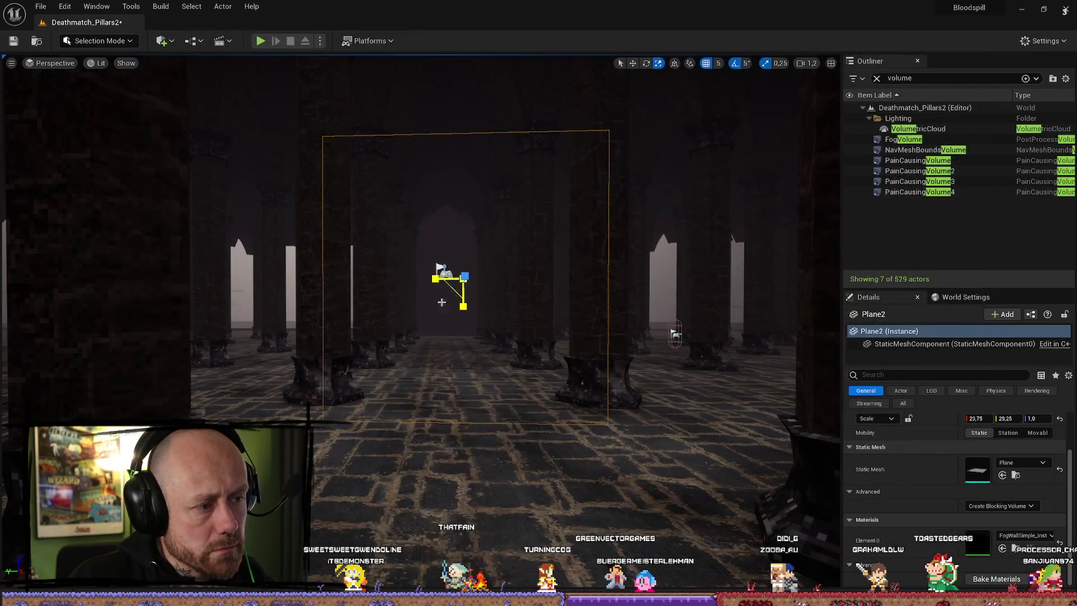
- Browse to Plane2's material and open FogWallSimple in the material editor
click(1010, 553)
scroll(505, 480, down, 2)
double_click(425, 446)
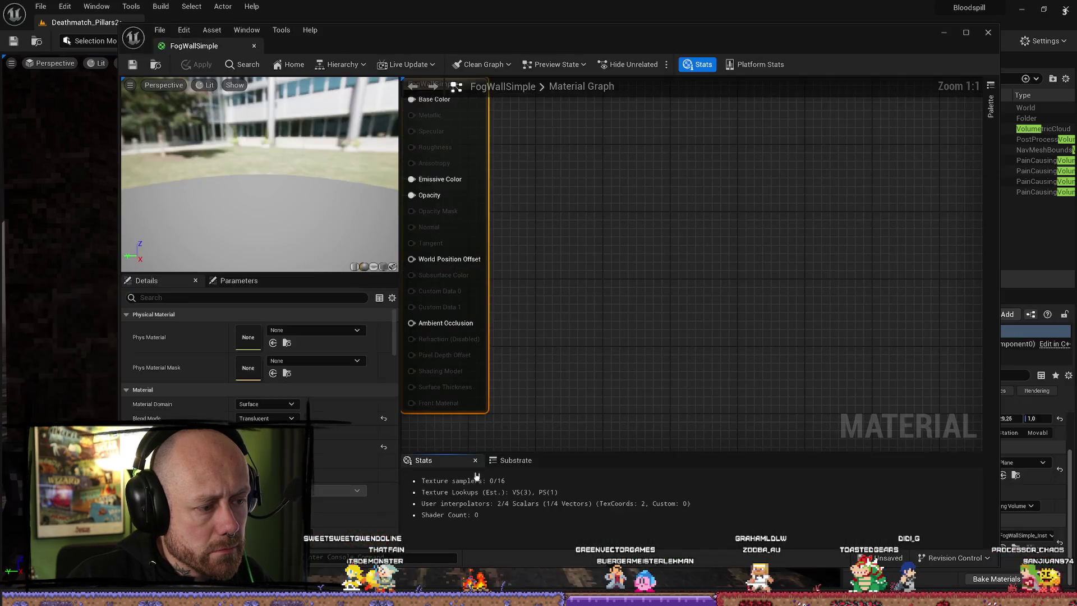
- Pan the FogWallSimple graph to see all its existing nodes
key(ctrl+space)
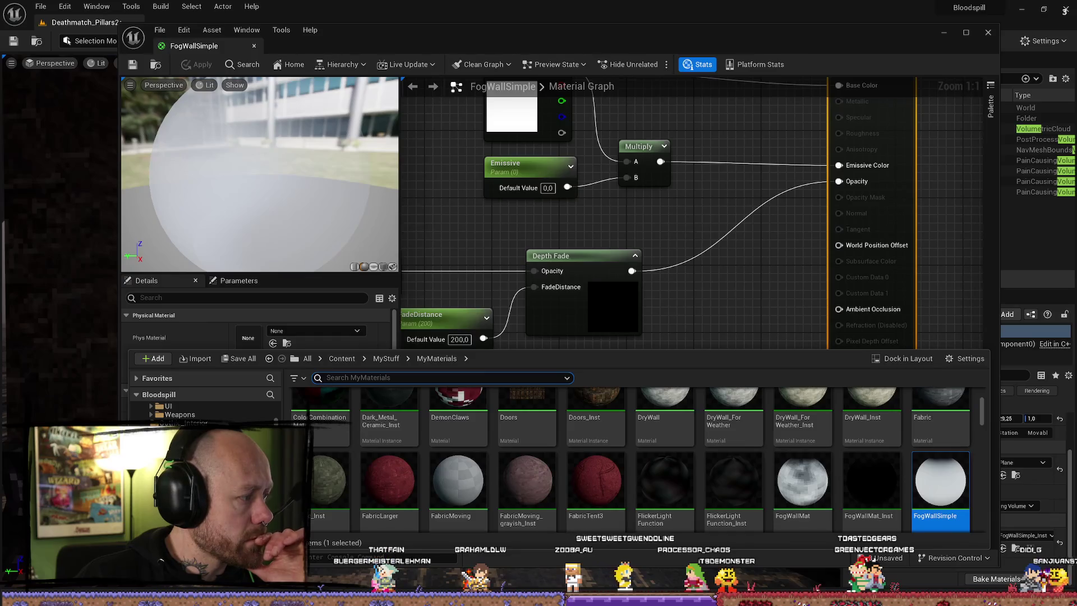
click(517, 256)
scroll(518, 256, down, 5)
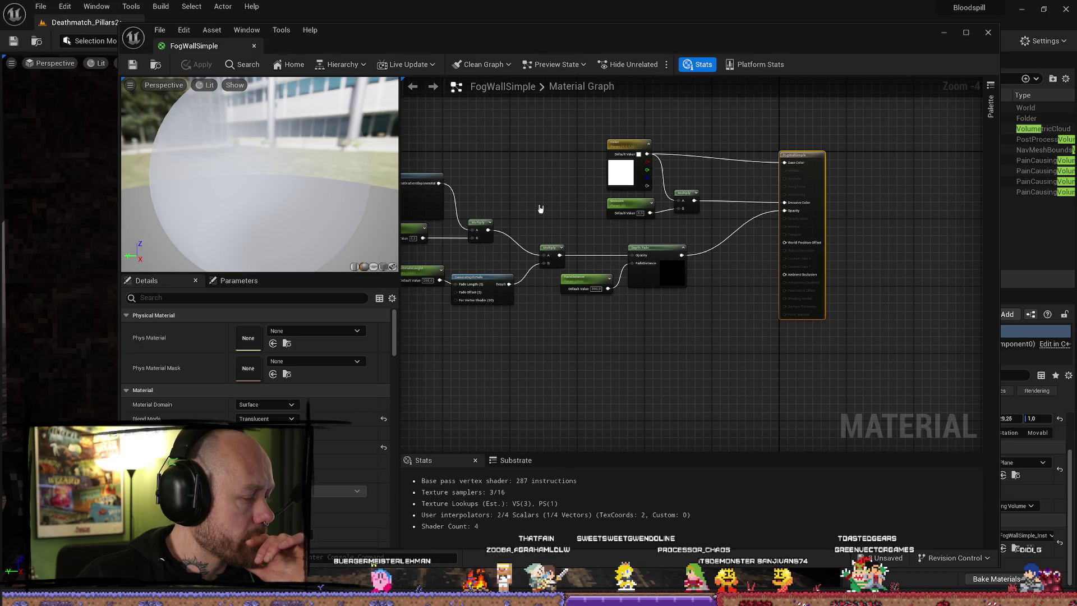
drag(546, 296, 638, 299)
- Open FogWallMat and select its noise Multiply, Power, Brightness and Contrast nodes
key(ctrl+space)
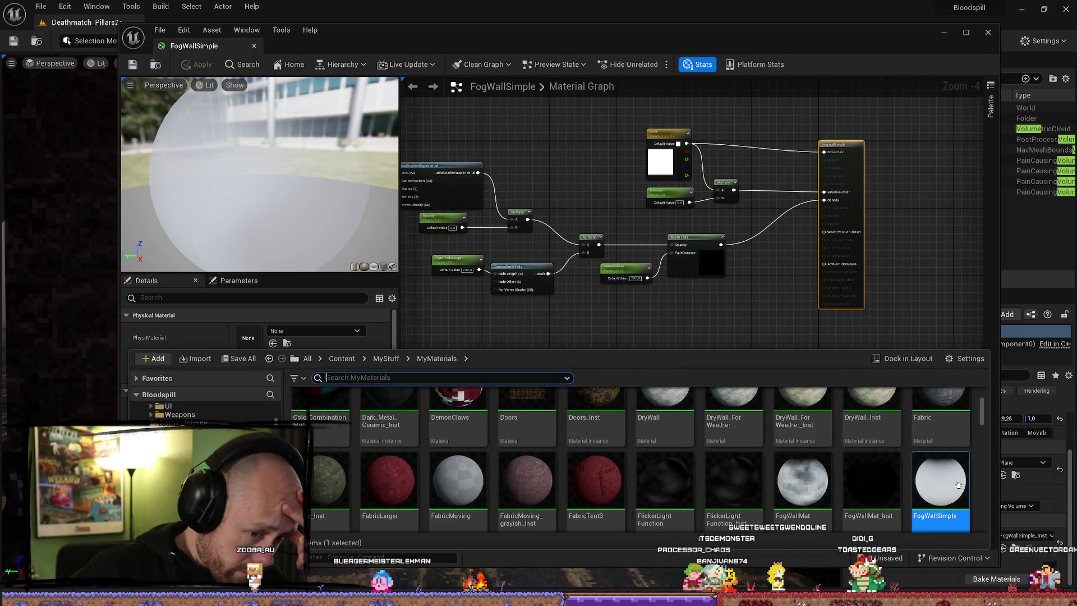
mouse_move(956, 486)
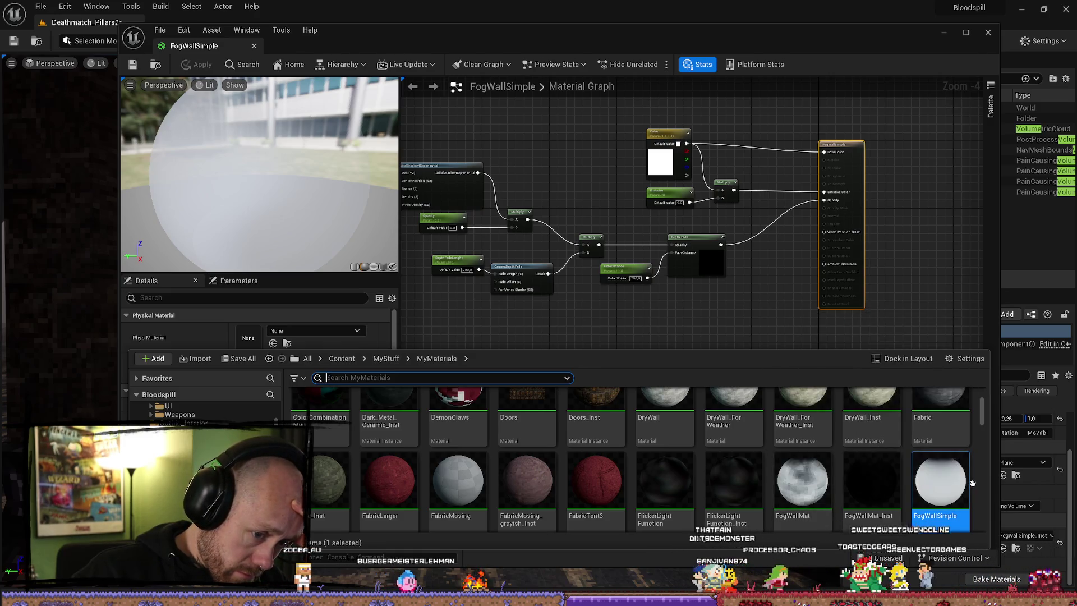
double_click(818, 482)
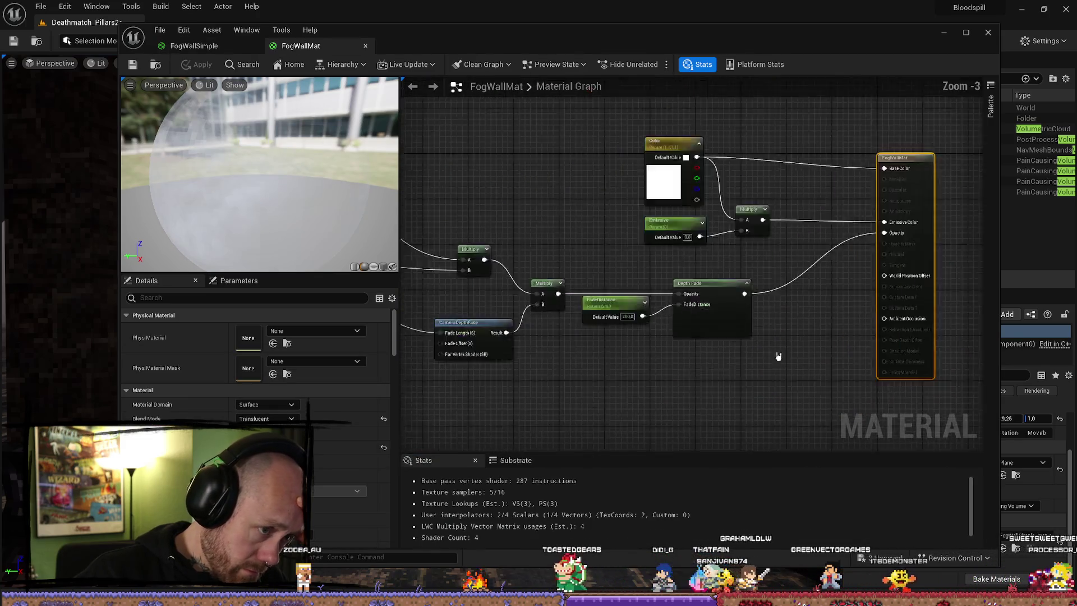
drag(536, 294, 708, 366)
drag(655, 344, 561, 220)
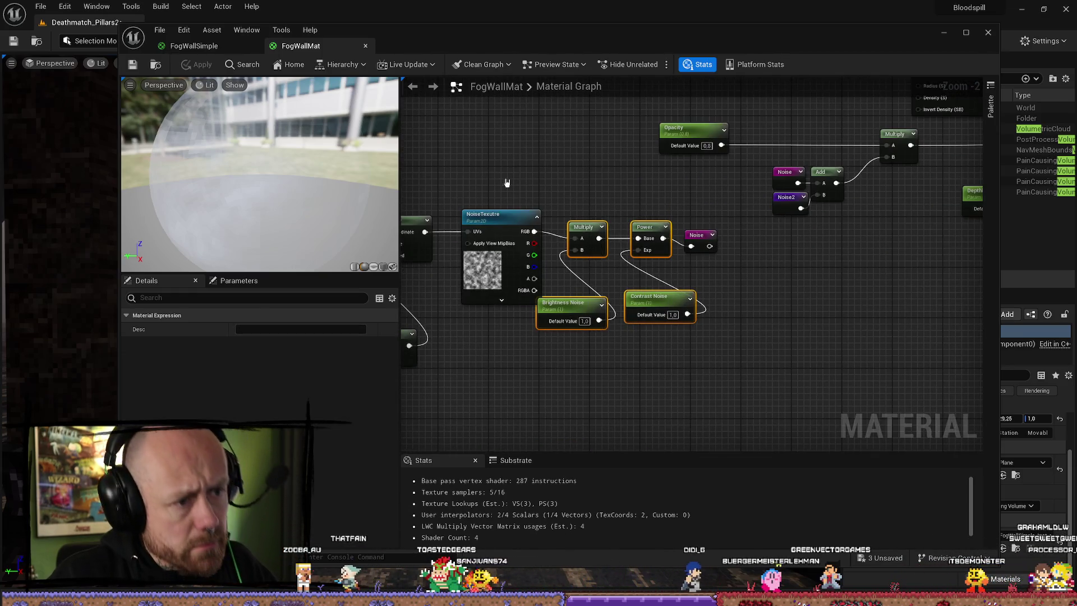
- Compare the FogWallSimple and FogWallMat graphs, looking over both node layouts
click(193, 45)
mouse_move(565, 314)
mouse_down()
mouse_move(824, 323)
mouse_move(880, 343)
mouse_move(702, 385)
mouse_move(722, 339)
mouse_move(430, 155)
mouse_up()
scroll(644, 312, up, 1)
scroll(764, 349, down, 1)
click(805, 372)
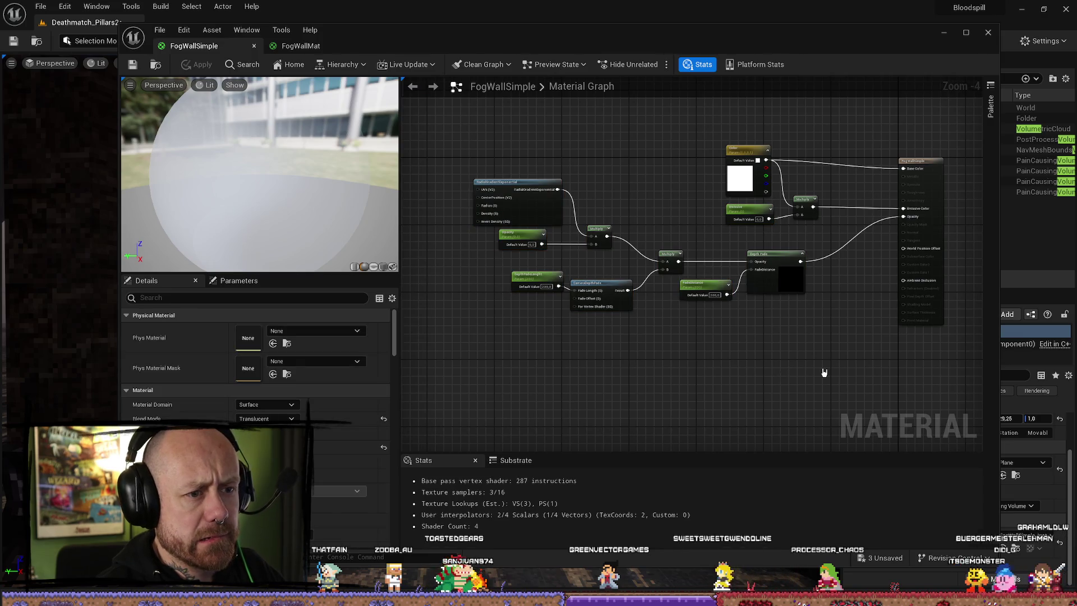
click(301, 46)
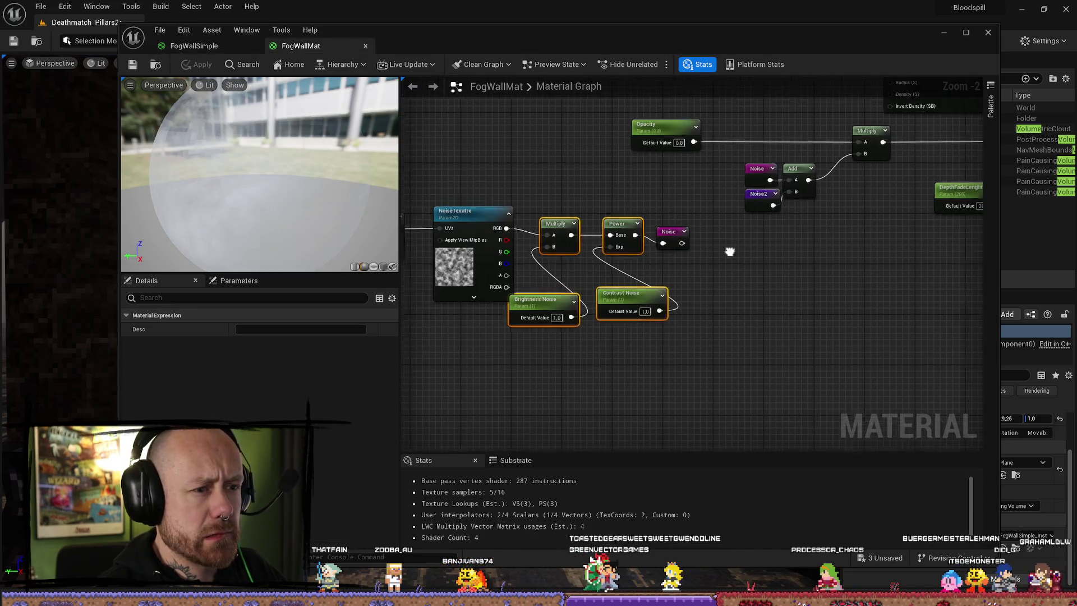
scroll(729, 252, down, 3)
mouse_move(890, 308)
mouse_down()
mouse_move(660, 320)
mouse_move(944, 323)
mouse_move(644, 315)
mouse_up()
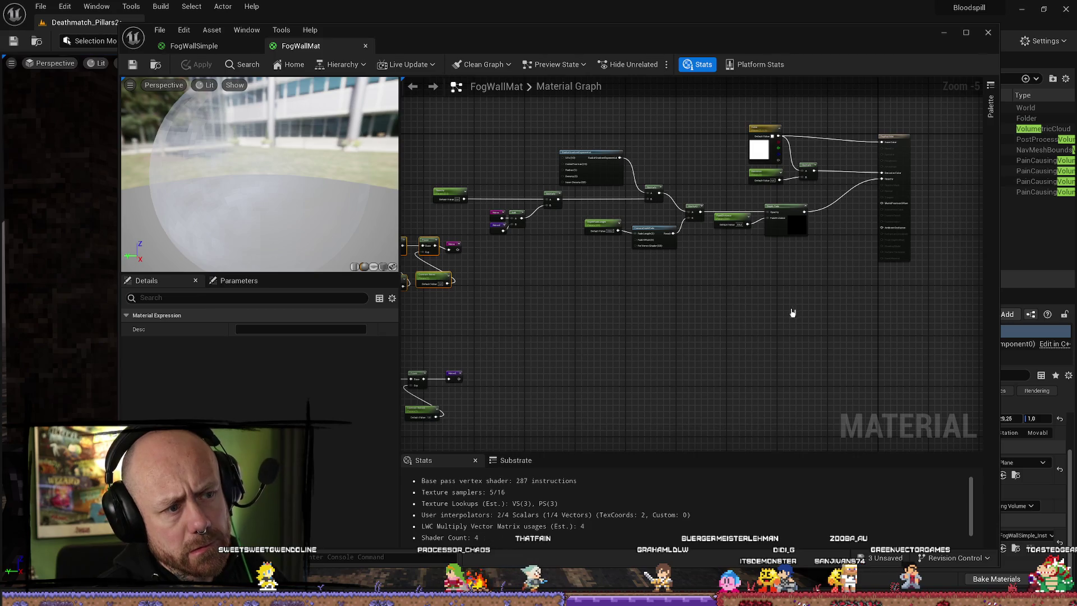
- Paste the noise nodes into FogWallSimple, wire Color to the new Multiply, and save the material
click(193, 46)
mouse_move(664, 171)
mouse_down()
mouse_move(557, 168)
mouse_move(576, 253)
mouse_up()
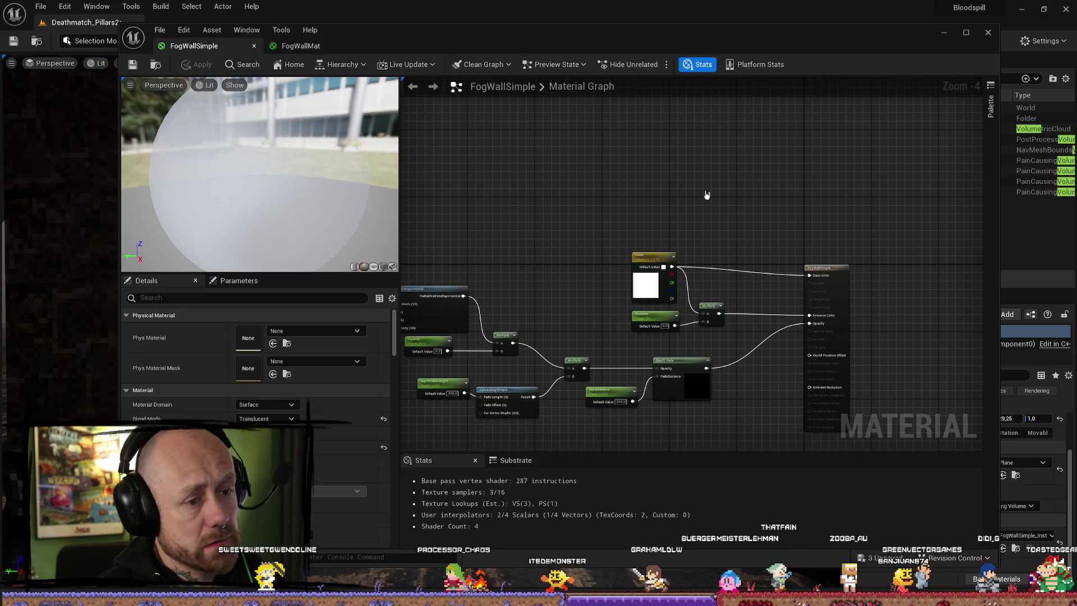
key(ctrl+v)
mouse_move(672, 267)
mouse_down()
mouse_move(696, 175)
mouse_move(810, 275)
mouse_up()
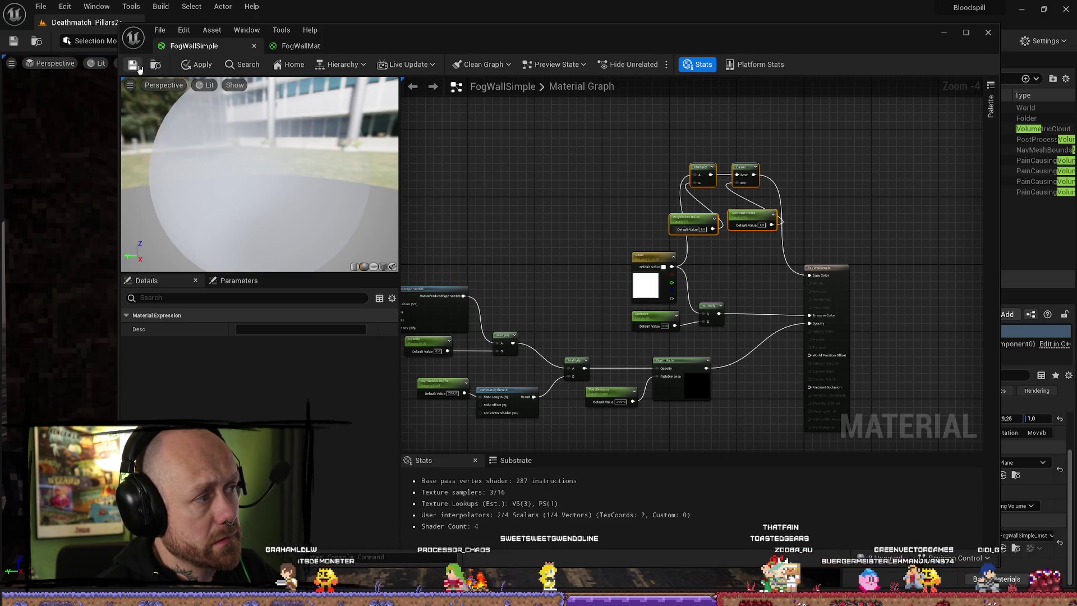
key(ctrl+s)
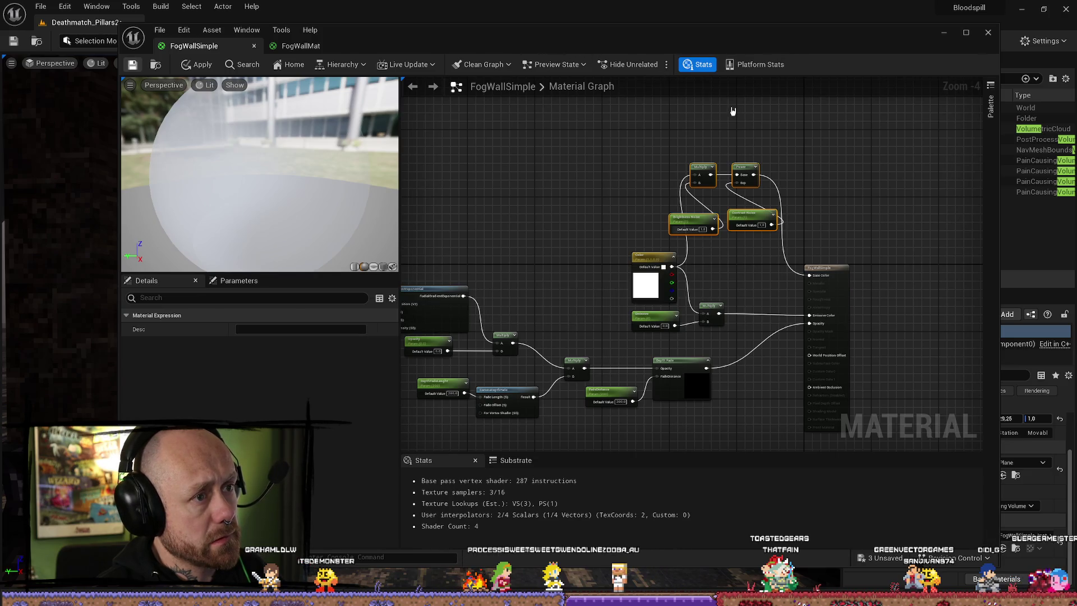
mouse_move(601, 36)
mouse_down()
mouse_move(730, 101)
mouse_move(1076, 146)
mouse_up()
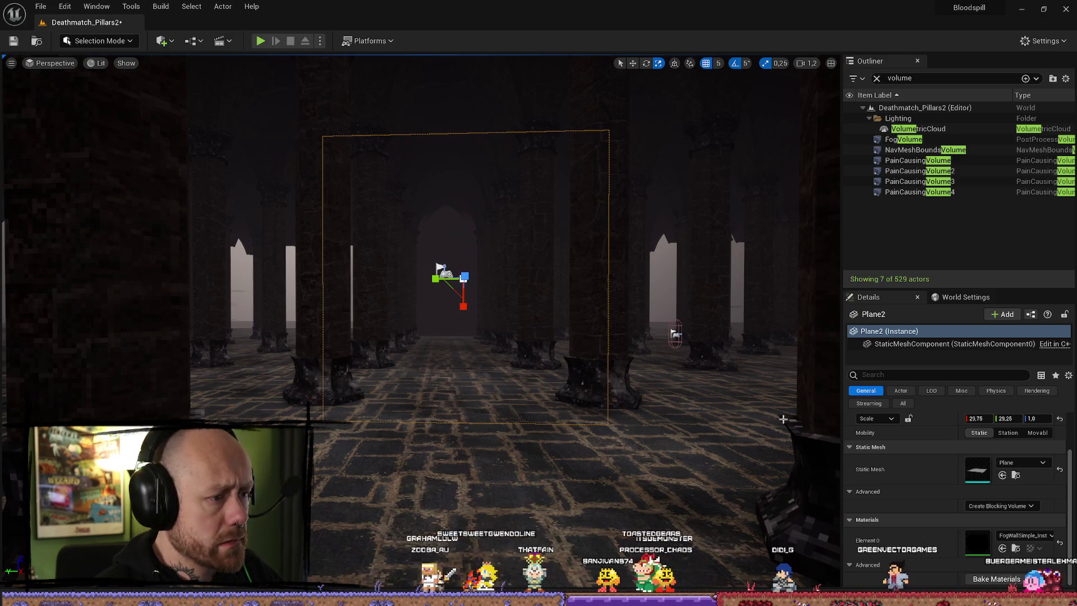
- Apply FogWallSimple_Inst to Plane2 and stretch its Y scale to 210.25 across the hall
key(ctrl+space)
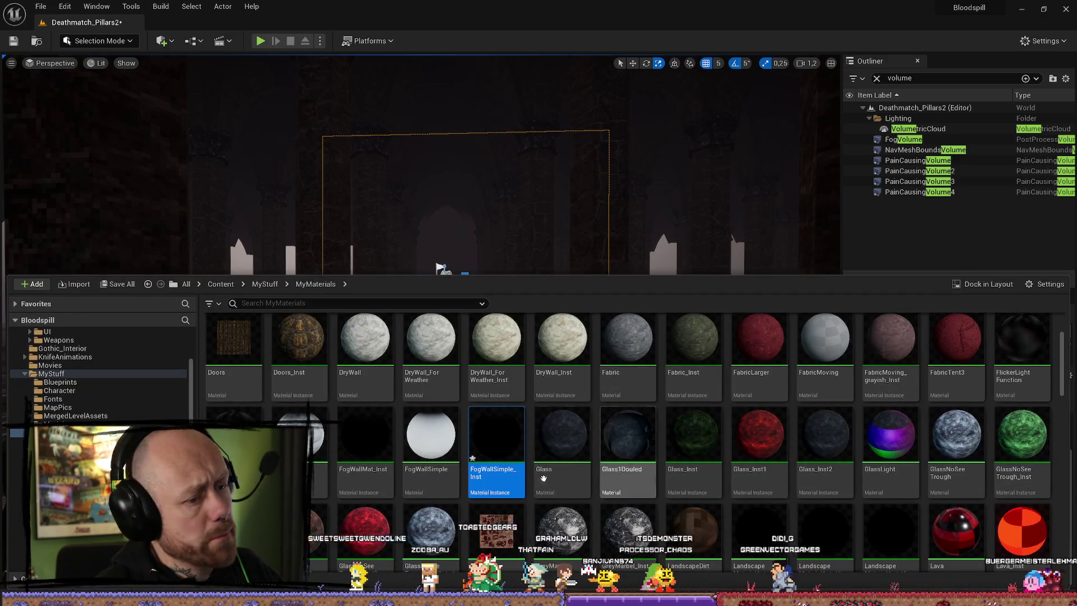
drag(496, 448, 466, 347)
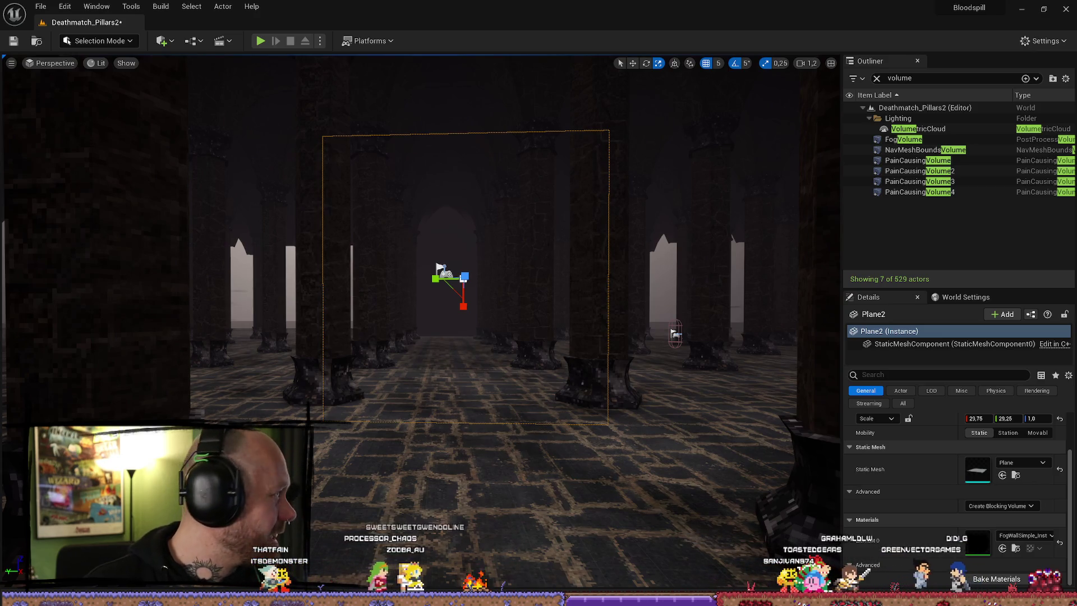
drag(437, 281, 309, 287)
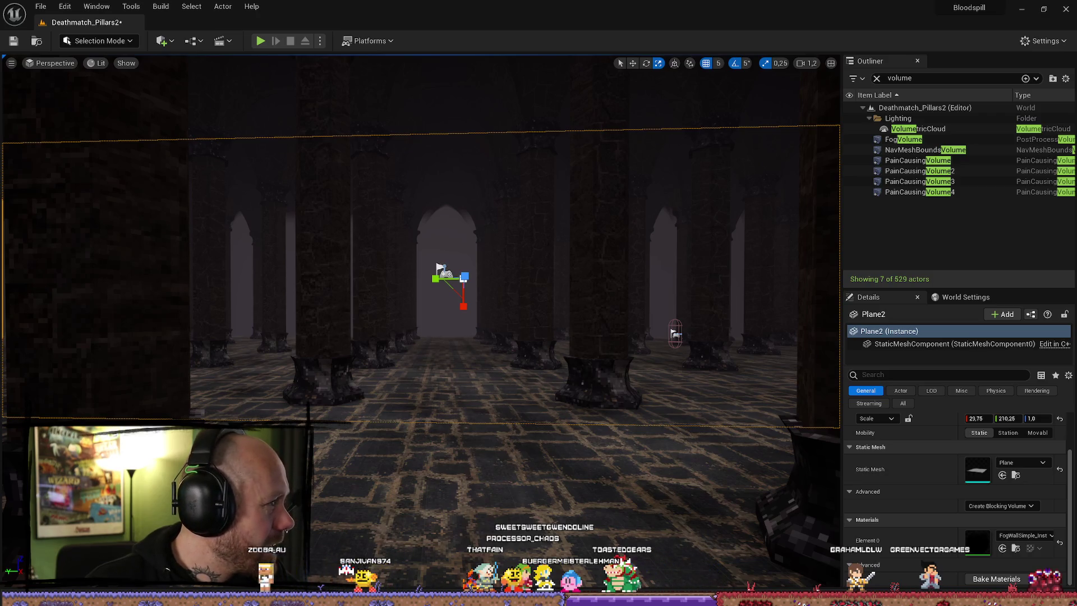
click(1016, 548)
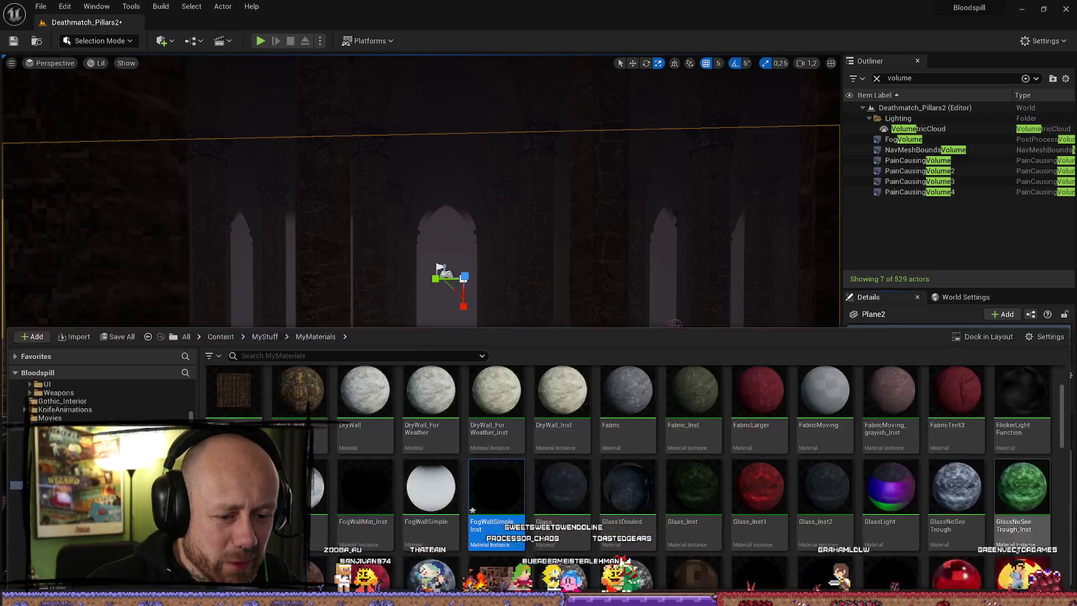
- Revert the fog wall's opacity edit and oversized stretch with two undos
key(ctrl+space)
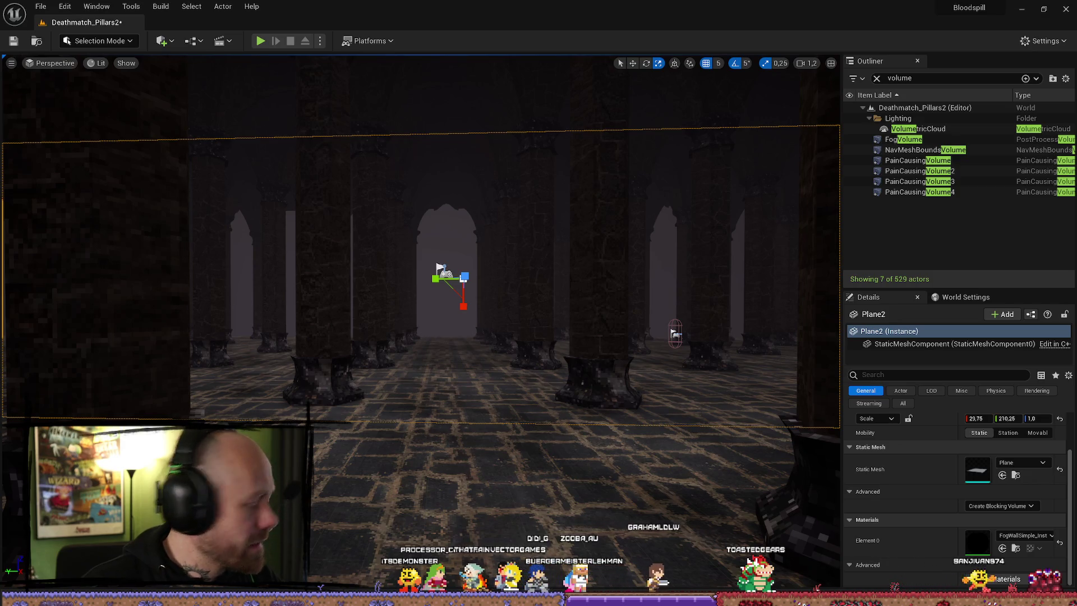
key(ctrl+z)
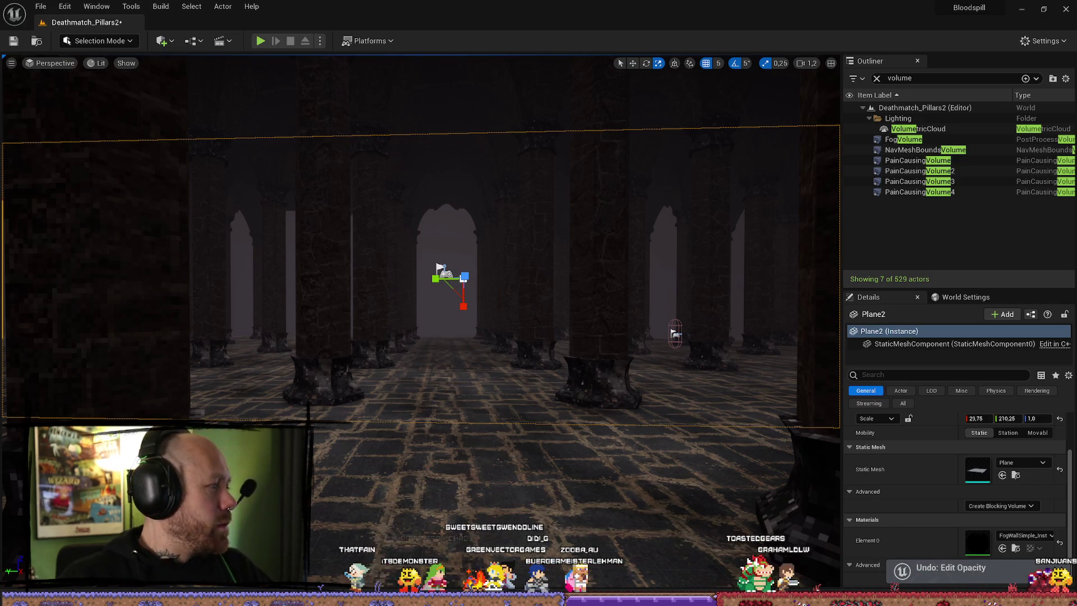
key(ctrl+z)
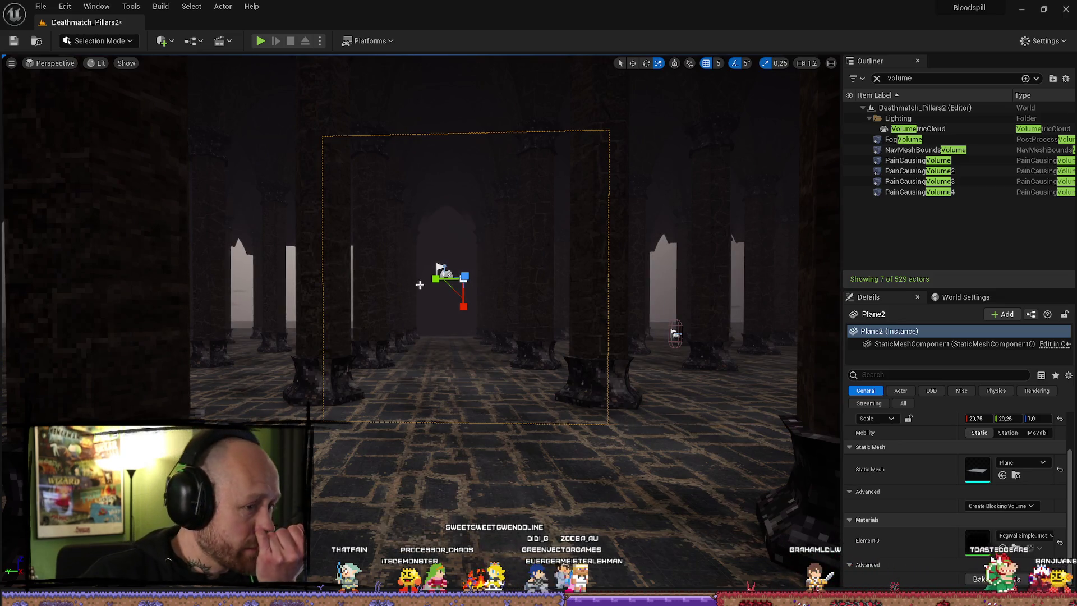
scroll(425, 277, up, 2)
- Move closer and resize the fog wall plane's Y scale to 37.5
key(w)
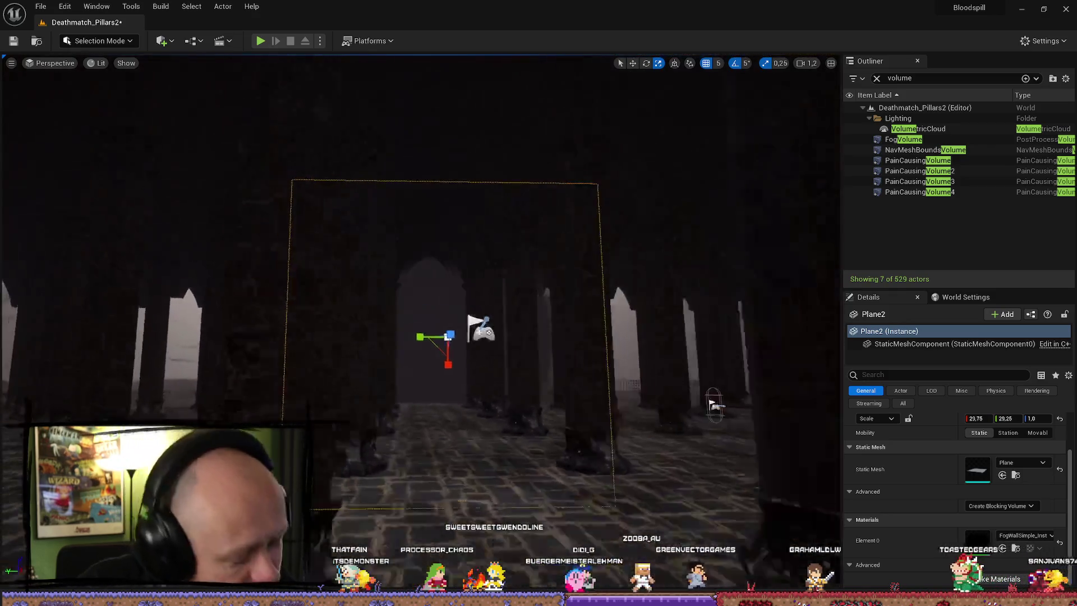
key(w)
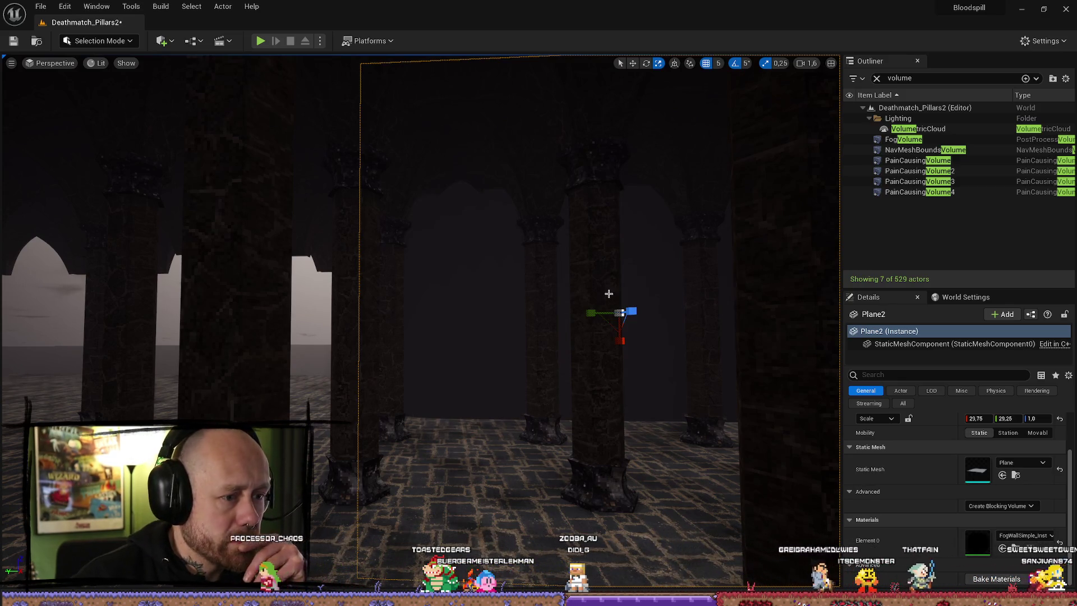
drag(591, 312, 180, 319)
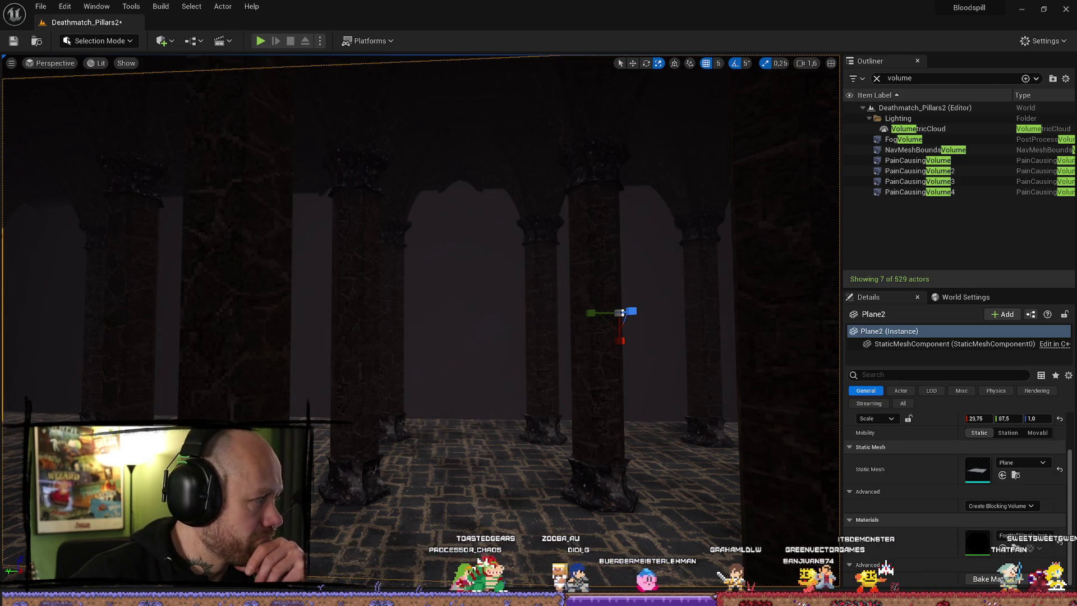
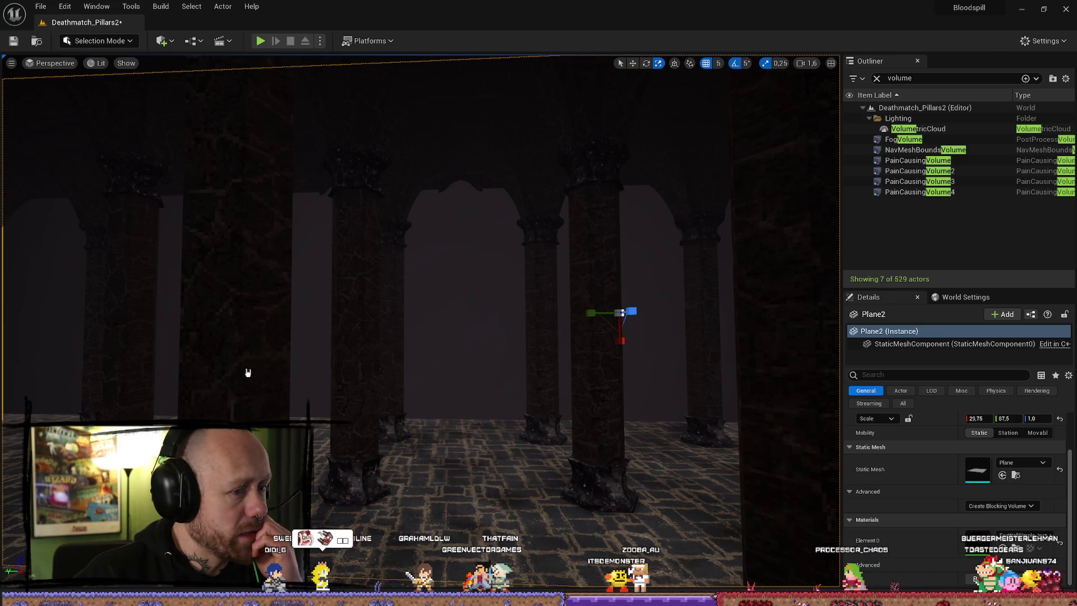
- Save the fog material and begin stretching Plane2 wider, reselecting it after a stray floor click
key(ctrl+shift+s)
mouse_move(590, 312)
mouse_down()
mouse_move(579, 312)
mouse_move(650, 347)
mouse_up()
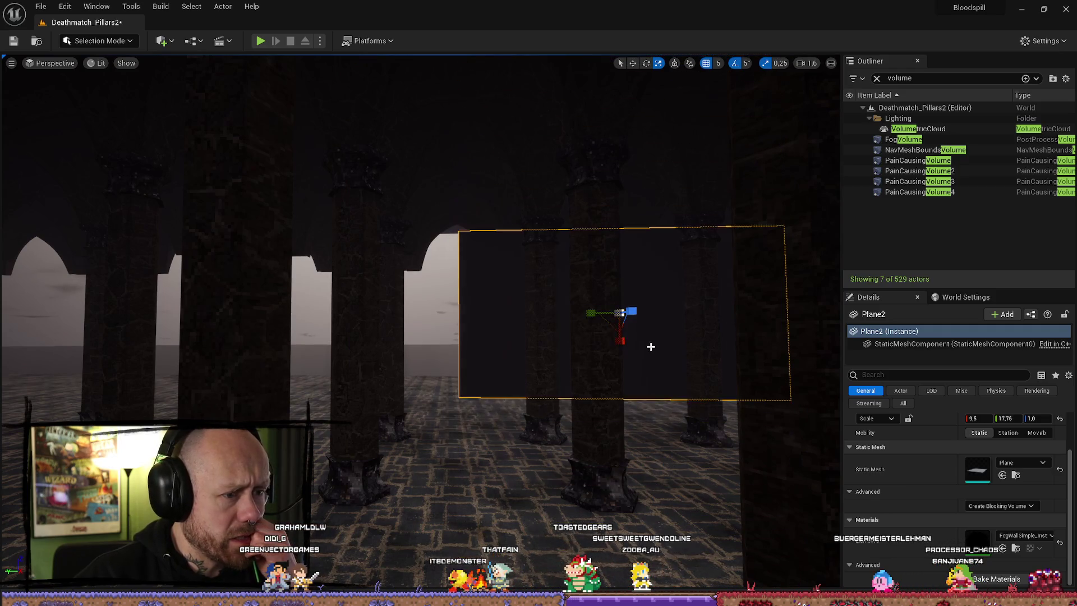
mouse_move(618, 311)
mouse_down()
mouse_move(608, 319)
mouse_move(634, 307)
mouse_up()
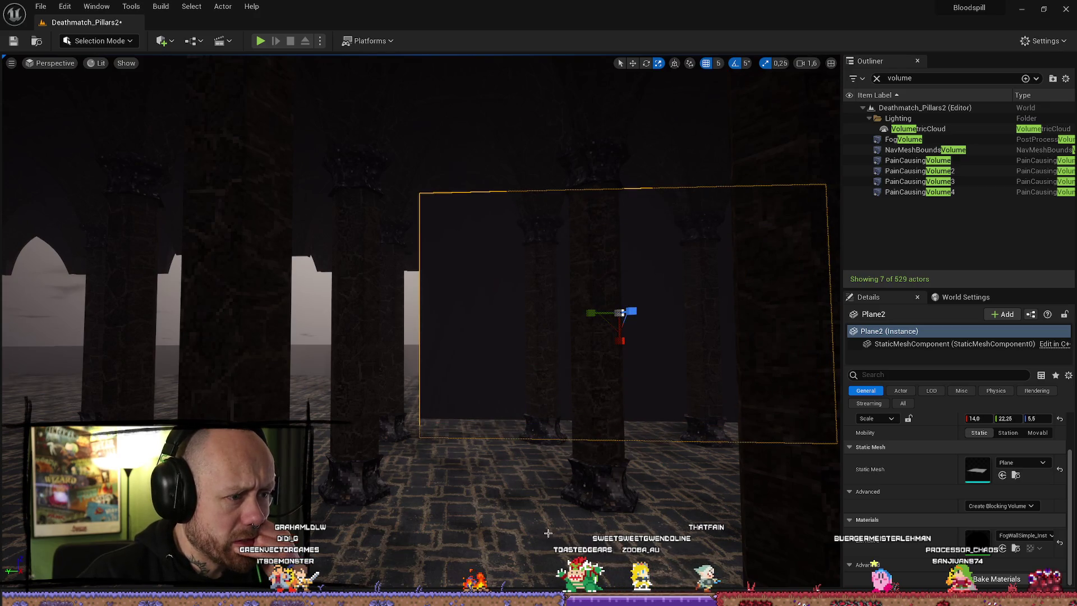
click(548, 513)
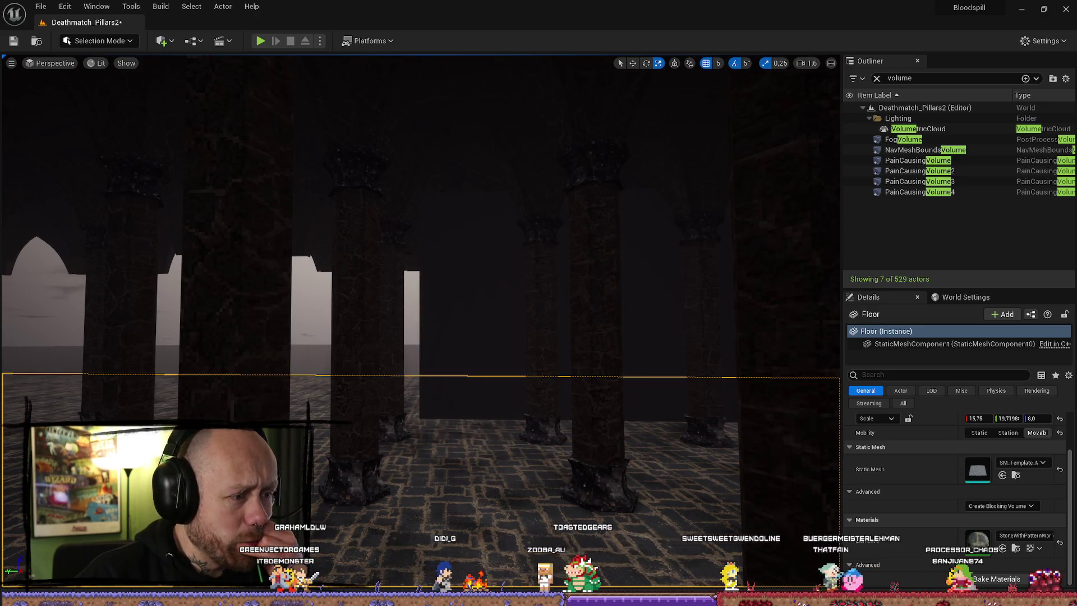
click(490, 267)
drag(591, 312, 457, 314)
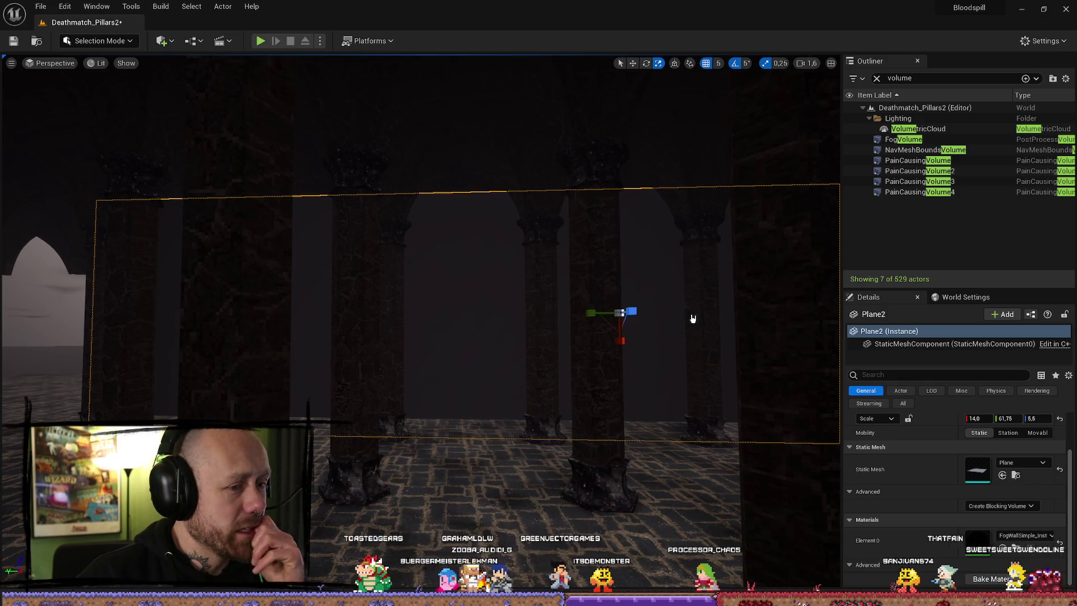
- Save again and stretch Plane2 across the whole pillar row, to roughly 15.5 × 72.75
key(ctrl+shift+s)
mouse_move(593, 313)
mouse_down()
mouse_move(566, 314)
mouse_move(621, 312)
mouse_up()
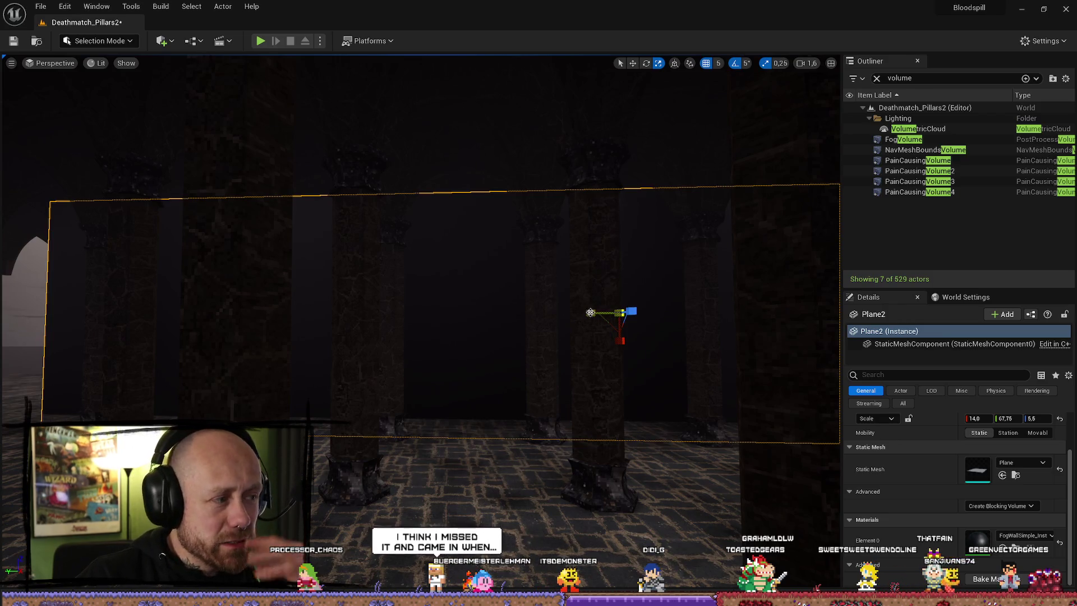
drag(623, 340, 628, 351)
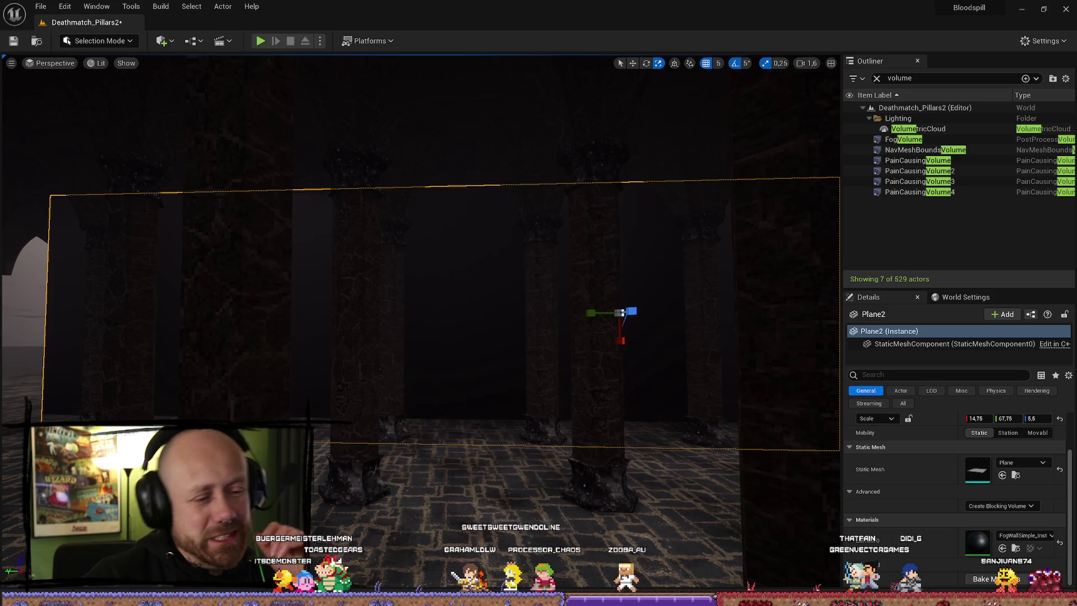
drag(591, 315, 760, 366)
mouse_move(621, 341)
mouse_down()
mouse_move(629, 348)
mouse_move(620, 328)
mouse_up()
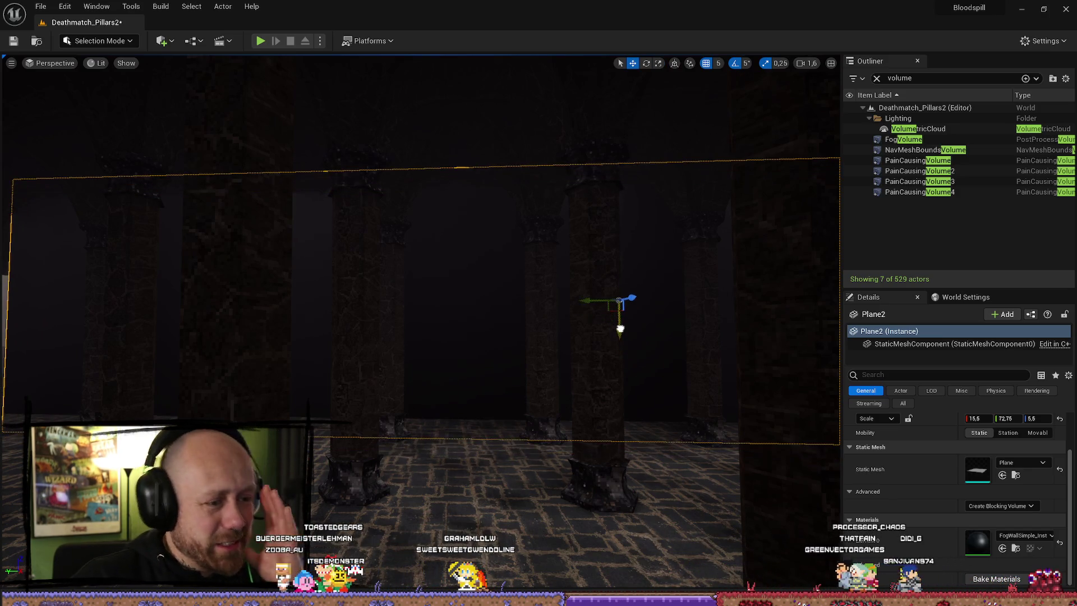
mouse_move(520, 253)
mouse_down()
mouse_move(759, 284)
mouse_move(356, 308)
mouse_move(409, 259)
mouse_move(393, 235)
mouse_move(347, 213)
mouse_move(382, 241)
mouse_move(420, 327)
mouse_move(473, 294)
mouse_up()
- View the fog wall from among the pillars, save, and show the MyMaterials assets
scroll(460, 301, up, 1)
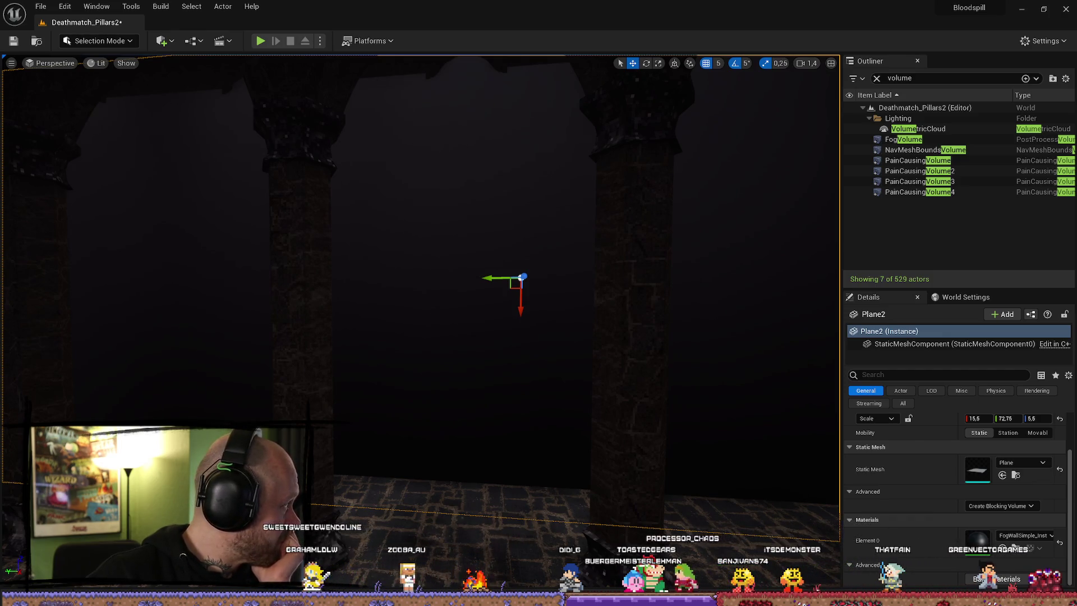
key(ctrl+shift+s)
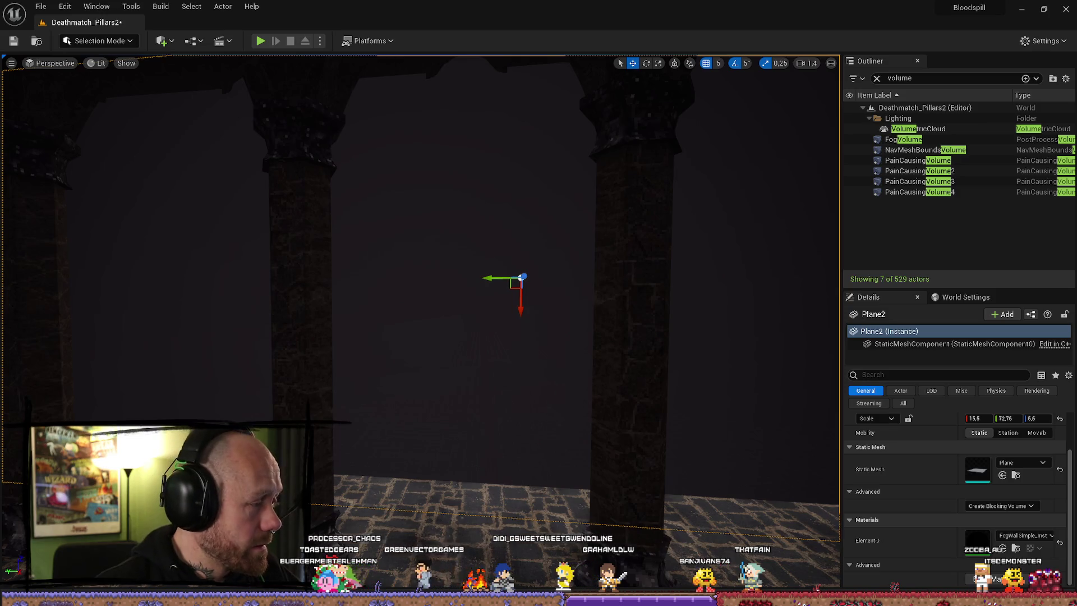
key(ctrl+space)
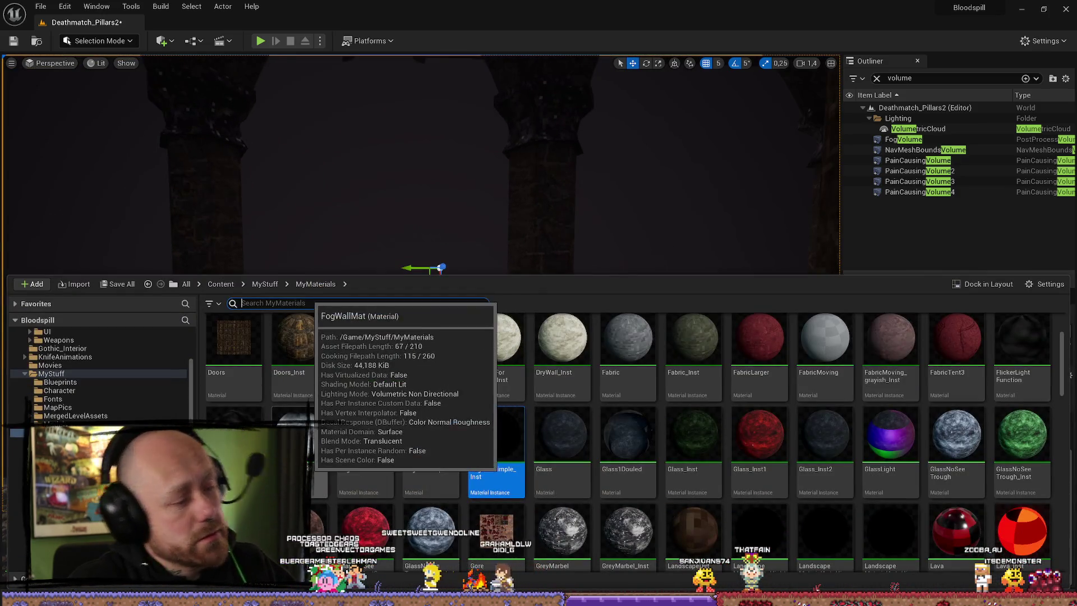
- Switch the Content Drawer's folder tree to MyMeshes
click(17, 433)
key(Down)
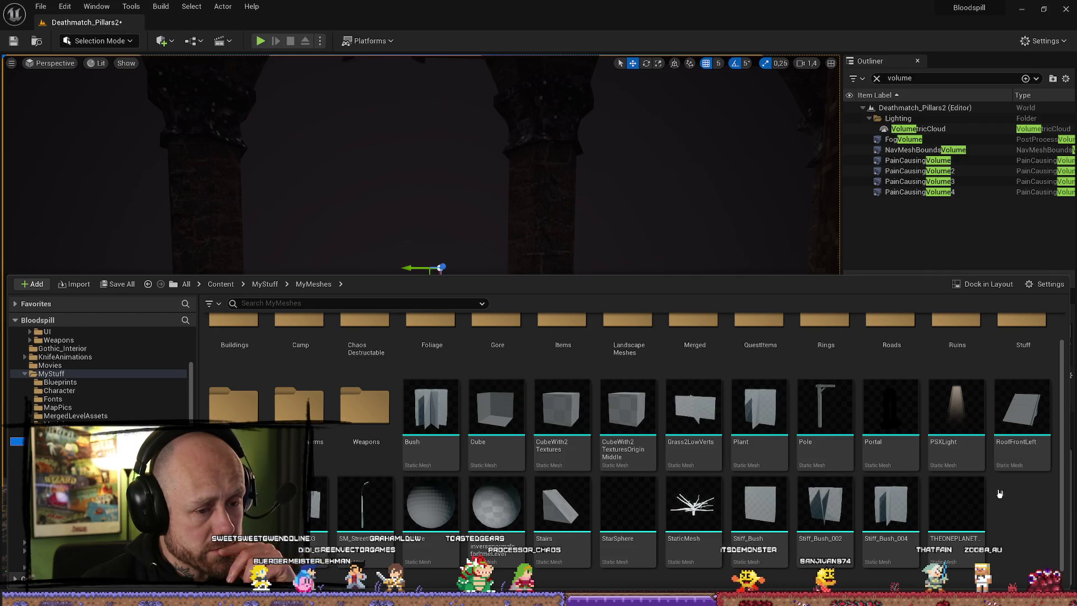
scroll(561, 449, up, 1)
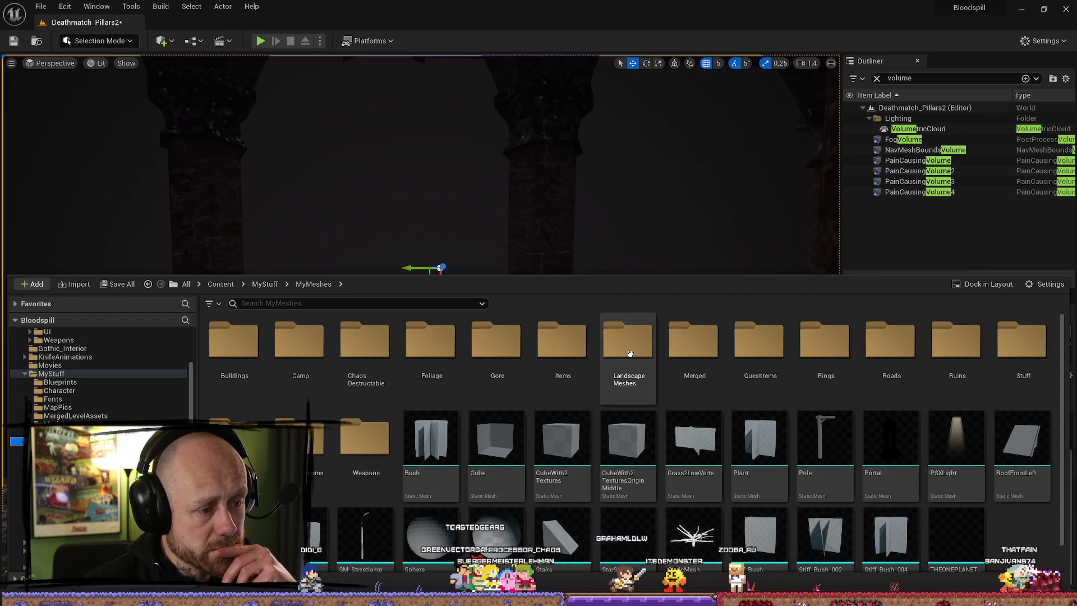
- Delete the Plane2 fog plane from the level and reopen the Content Drawer on MyMeshes
key(ctrl+space)
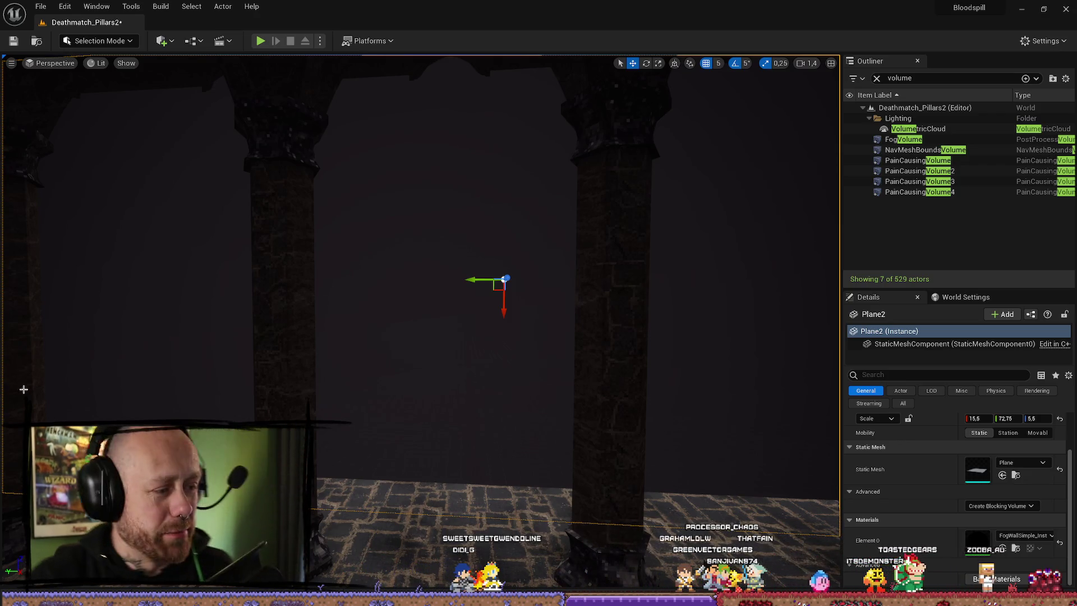
scroll(421, 314, up, 1)
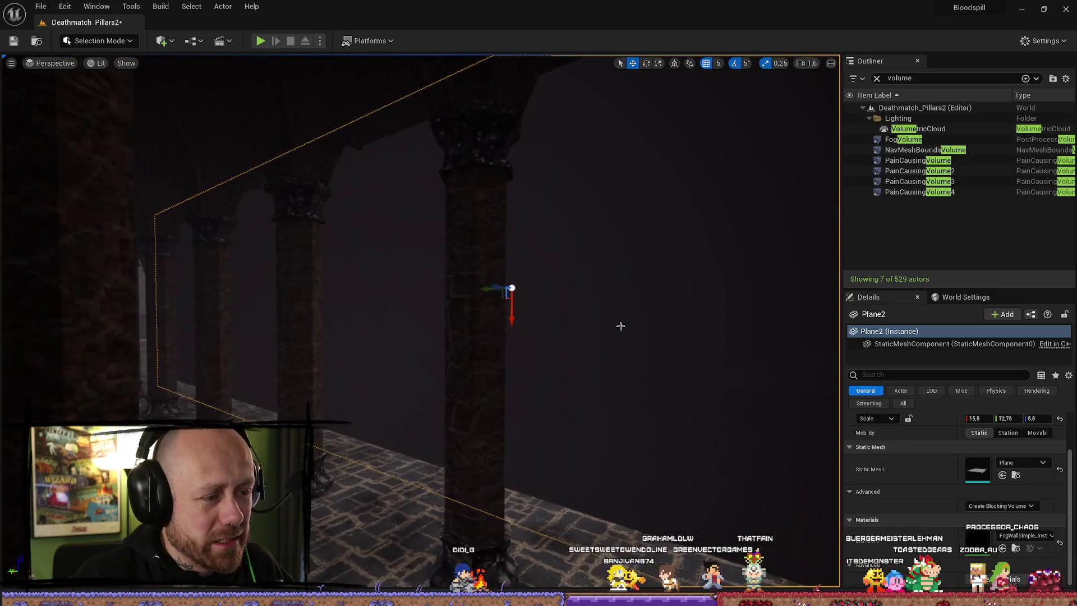
key(Delete)
key(ctrl+space)
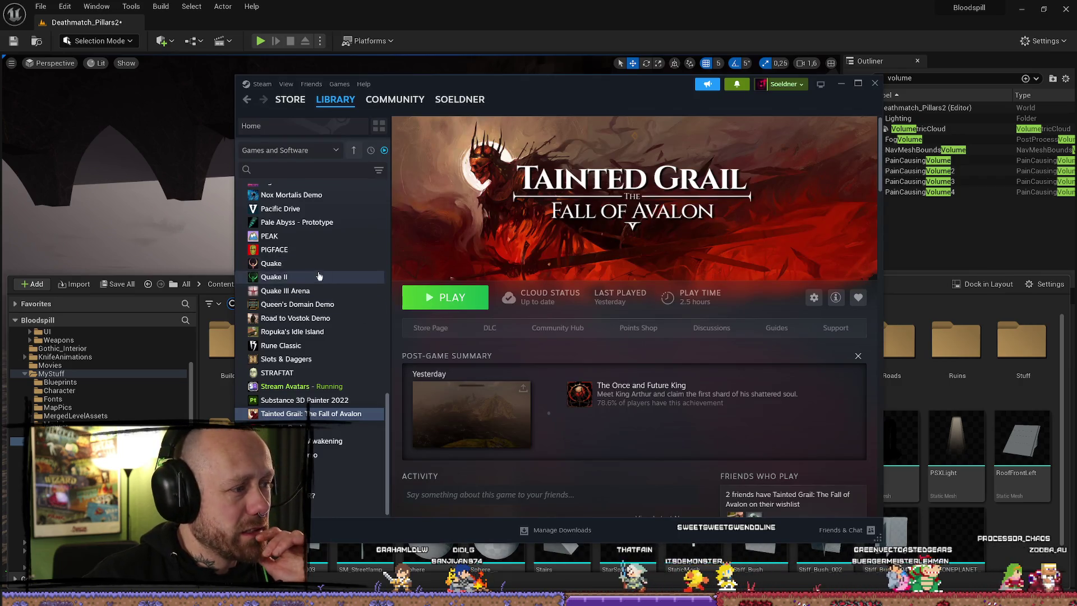
- Select Blender [v4.3] at the top of the Steam library and launch it
scroll(319, 276, up, 10)
click(283, 258)
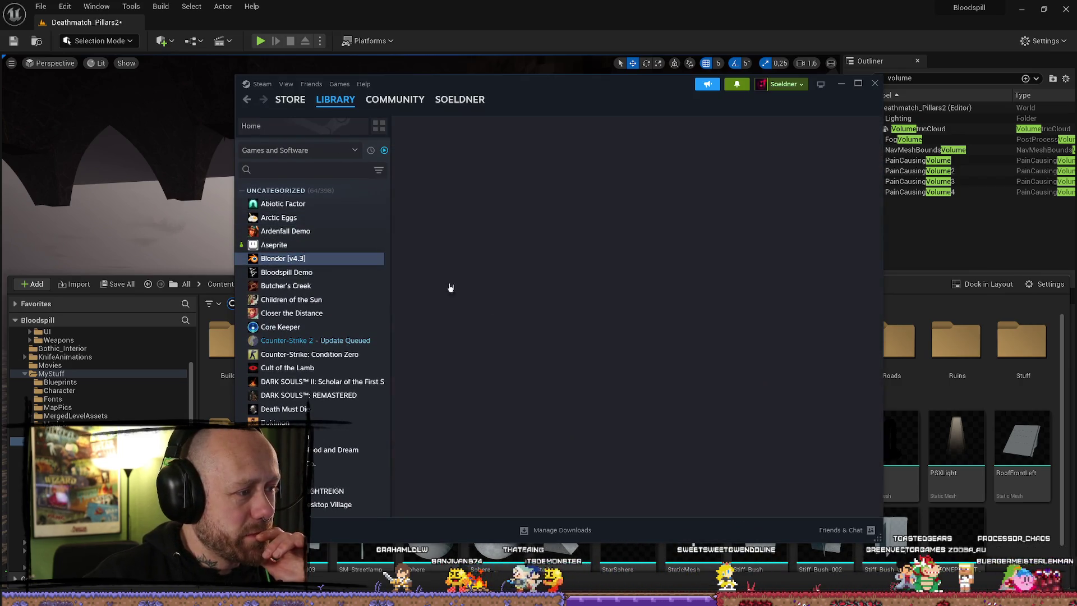
click(443, 296)
click(842, 85)
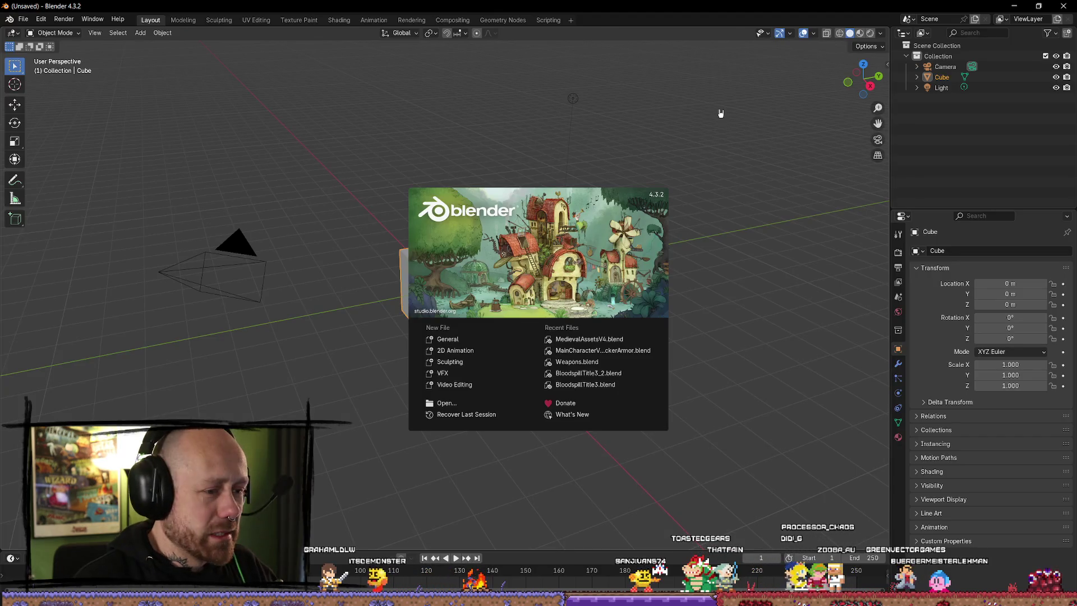
- Open MedievalAssetsV4.blend from Recent Files and zoom and orbit to a close, low view
click(604, 340)
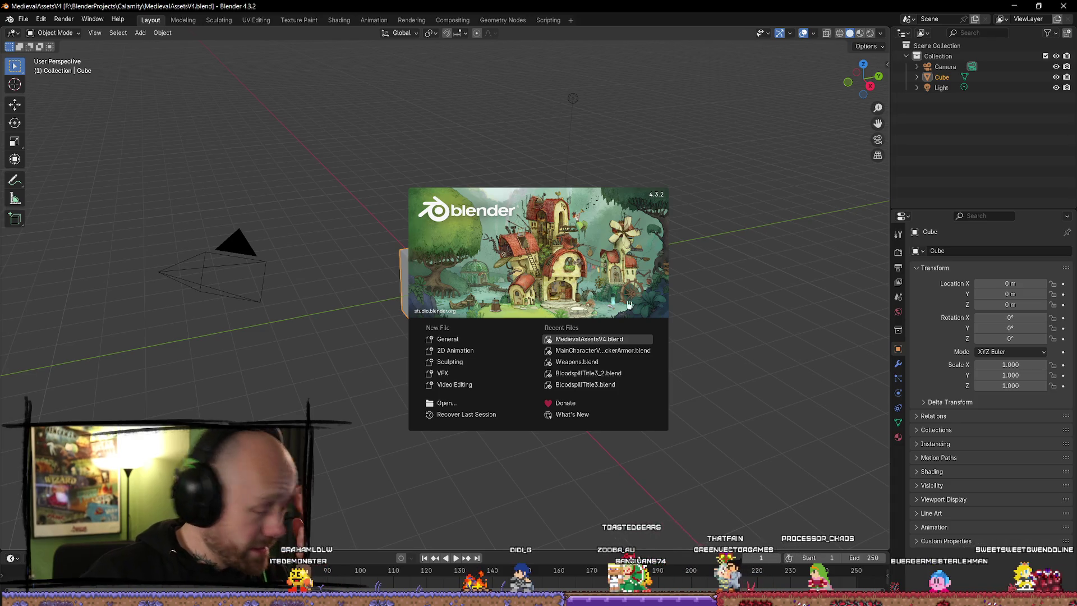
scroll(649, 321, up, 4)
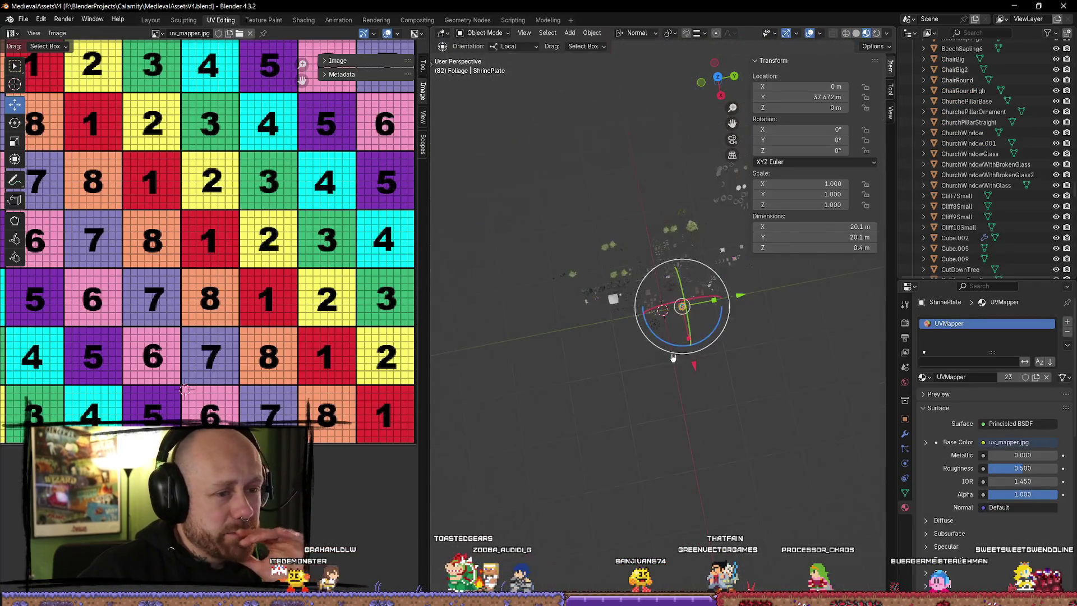
scroll(649, 321, up, 3)
mouse_move(649, 321)
mouse_down()
mouse_move(749, 370)
mouse_move(746, 381)
mouse_up()
key(shift+a)
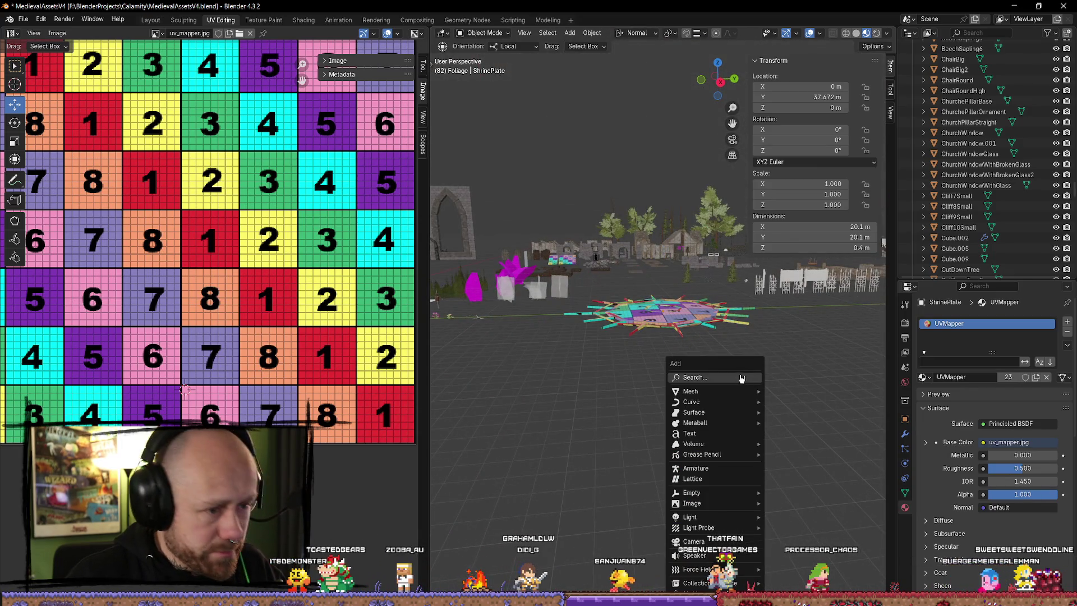
- Add a new plane and rotate it 90° on the Y axis to stand upright
mouse_move(750, 391)
click(786, 396)
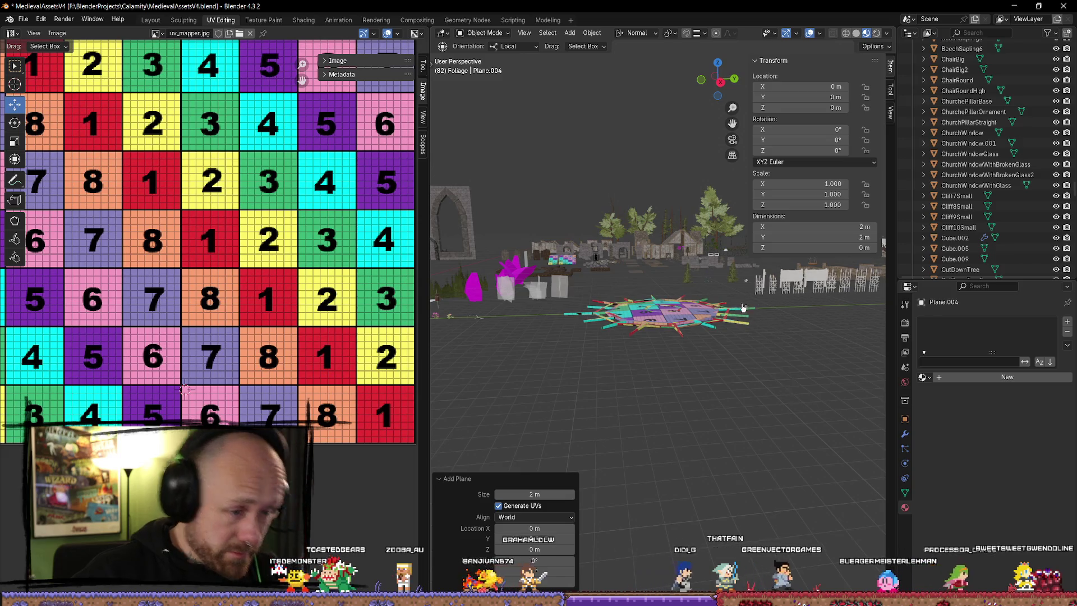
right_click(642, 289)
mouse_move(729, 337)
mouse_down()
mouse_move(748, 353)
mouse_move(741, 373)
mouse_move(647, 419)
mouse_move(664, 168)
mouse_move(683, 174)
mouse_move(696, 215)
mouse_up()
key(KP_Decimal)
scroll(749, 352, down, 6)
scroll(647, 419, down, 5)
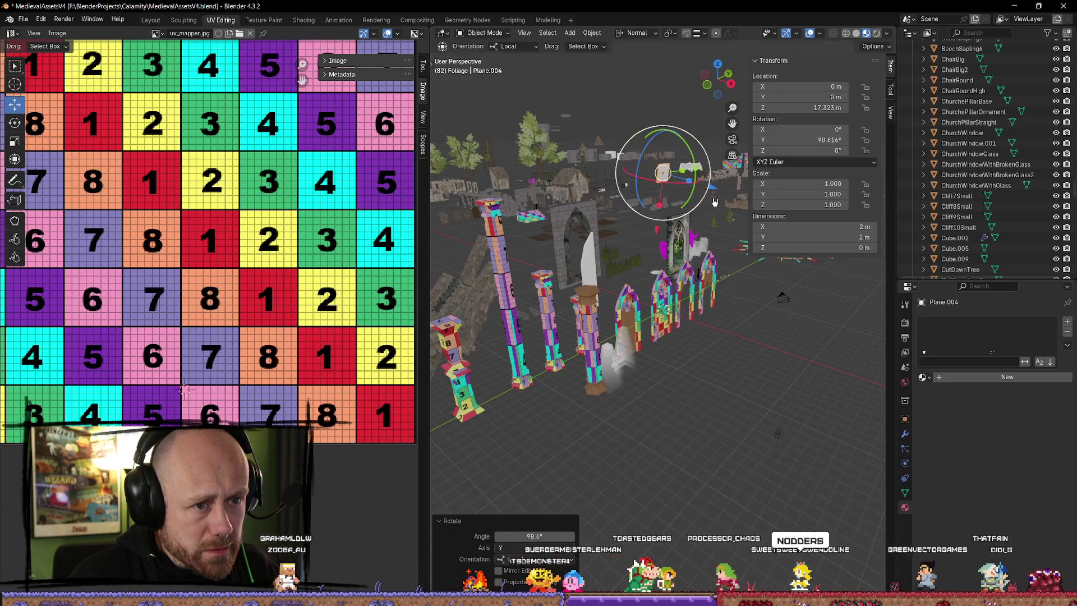
click(828, 140)
text(90)
key(Return)
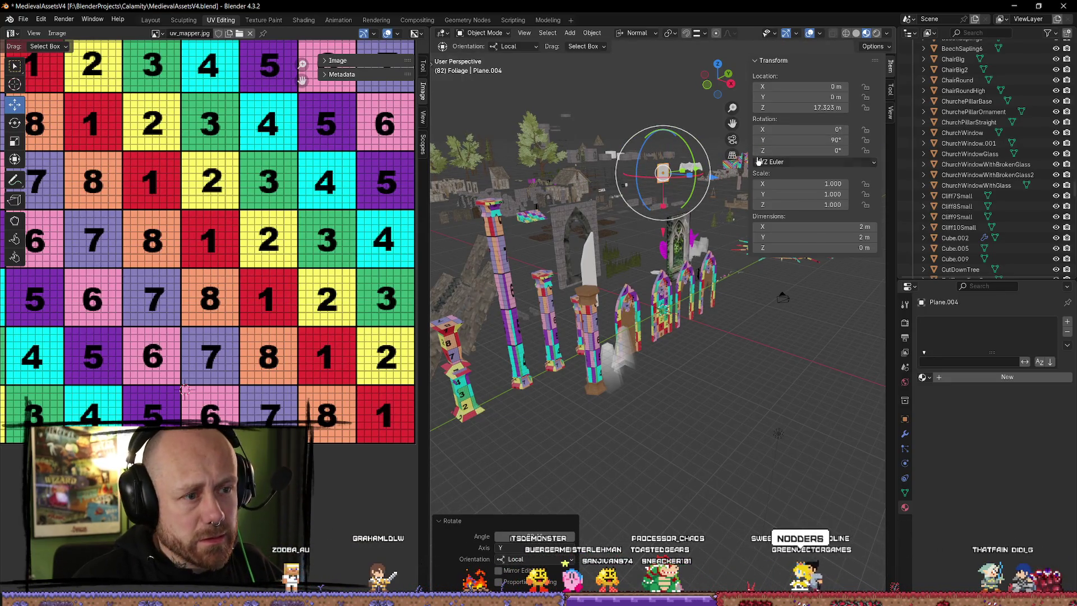
scroll(684, 150, up, 5)
drag(684, 150, 598, 307)
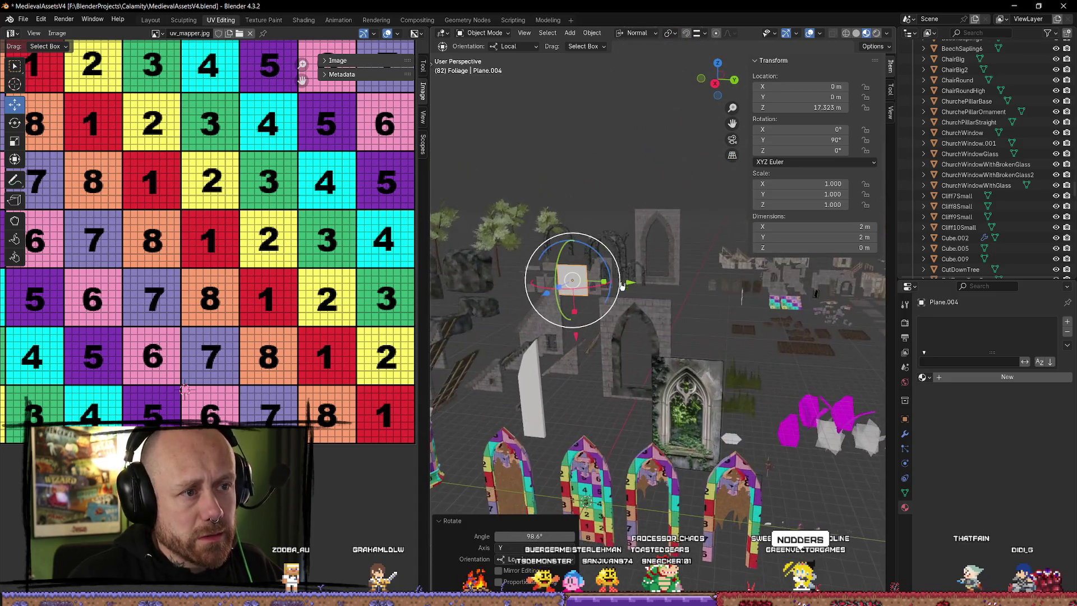
- Scale the plane up uniformly to about 5.9, then stretch it along Y
key(w)
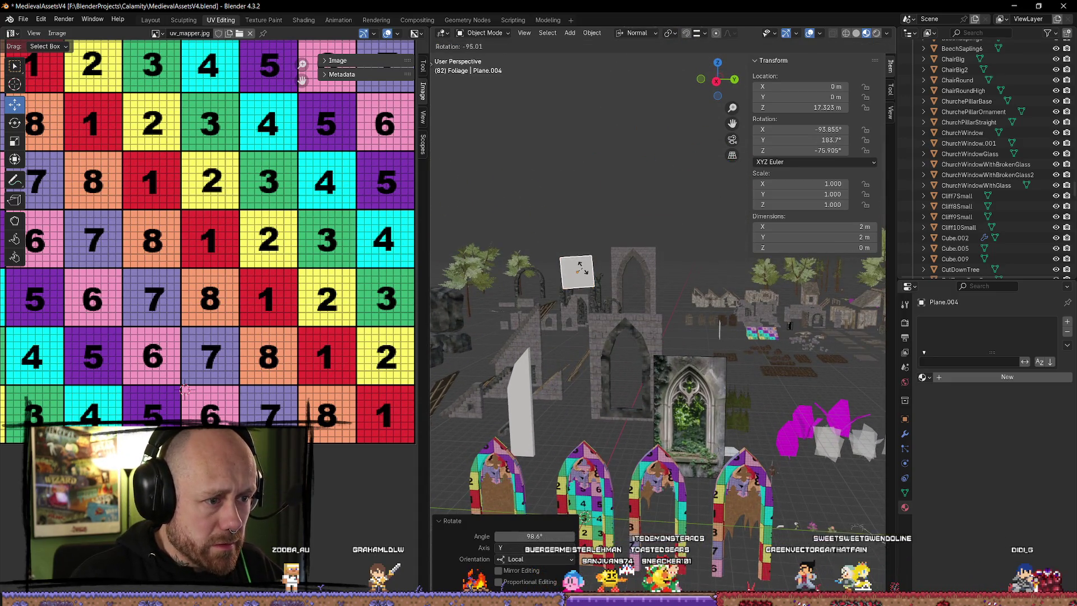
click(582, 271)
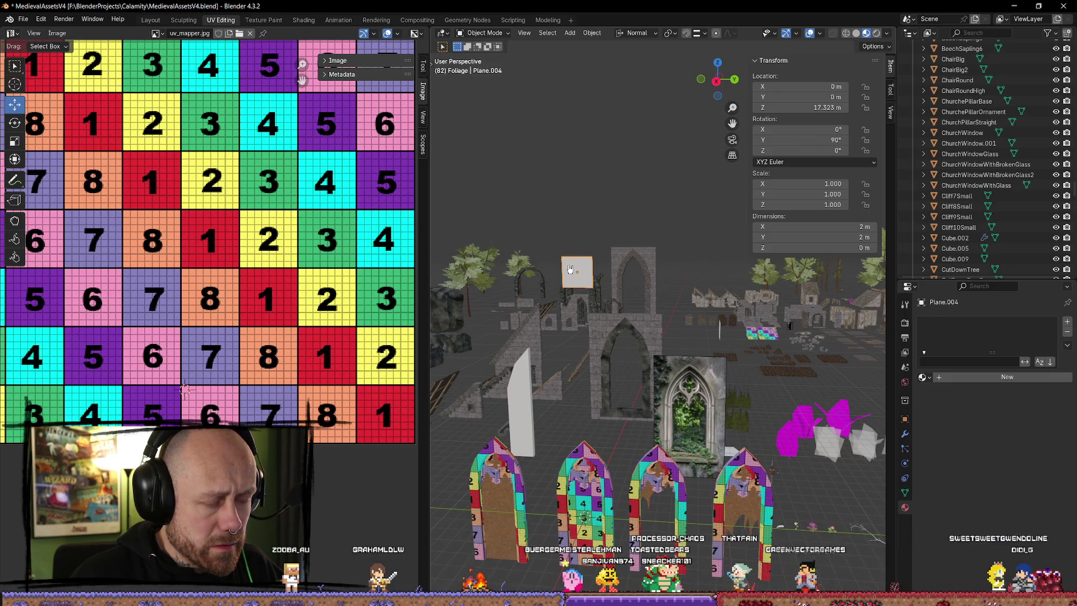
key(s)
click(734, 320)
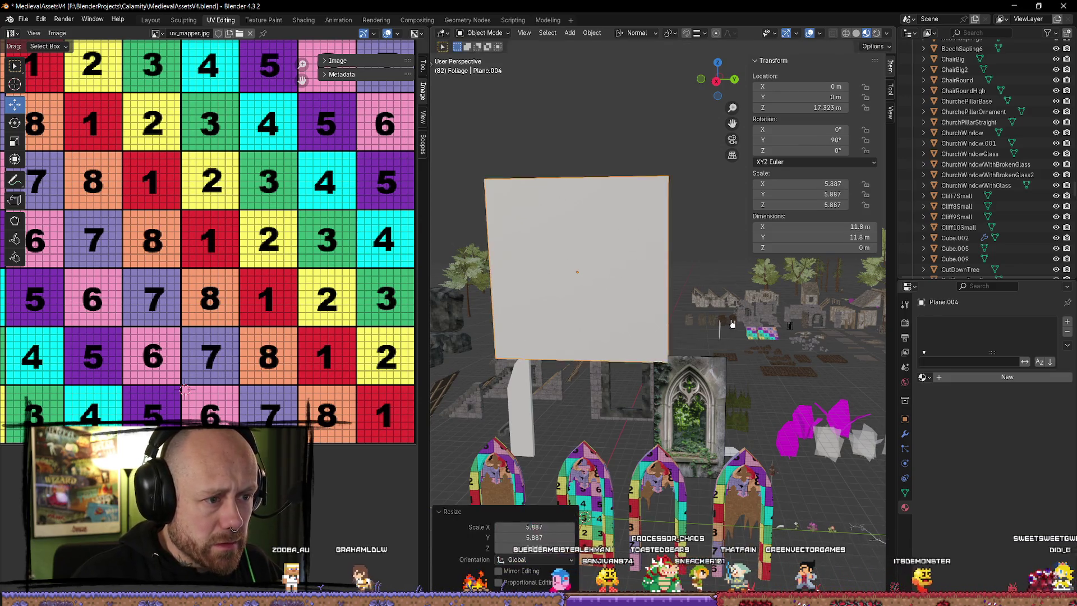
scroll(734, 321, down, 3)
key(s)
key(y)
key(y)
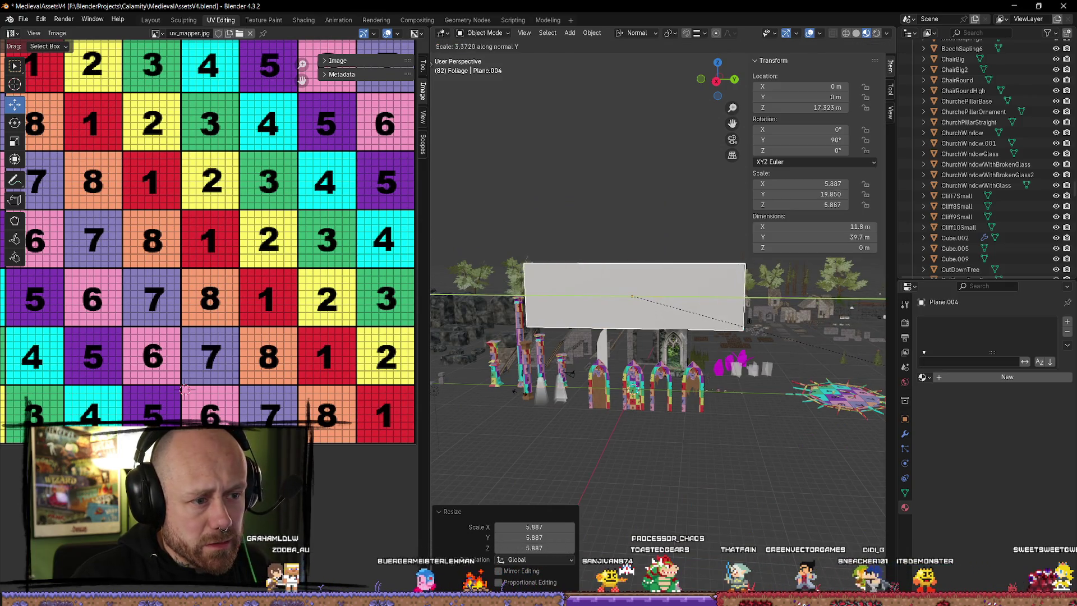
click(476, 493)
- Stretch the plane further along Y and widen it along X to about 20.2 × 97.8 m
scroll(686, 470, down, 2)
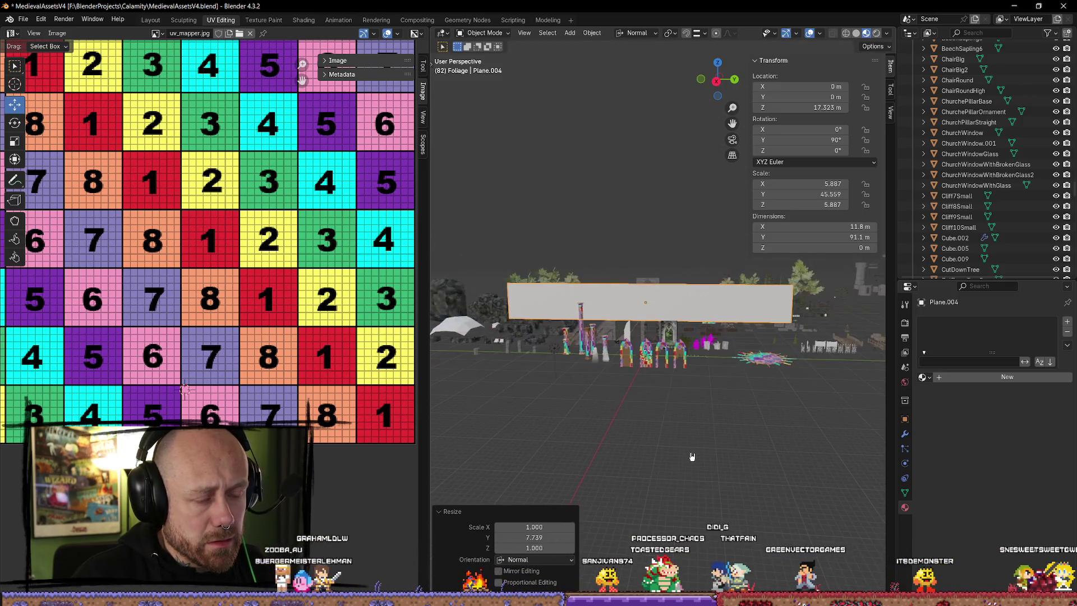
key(s)
click(711, 461)
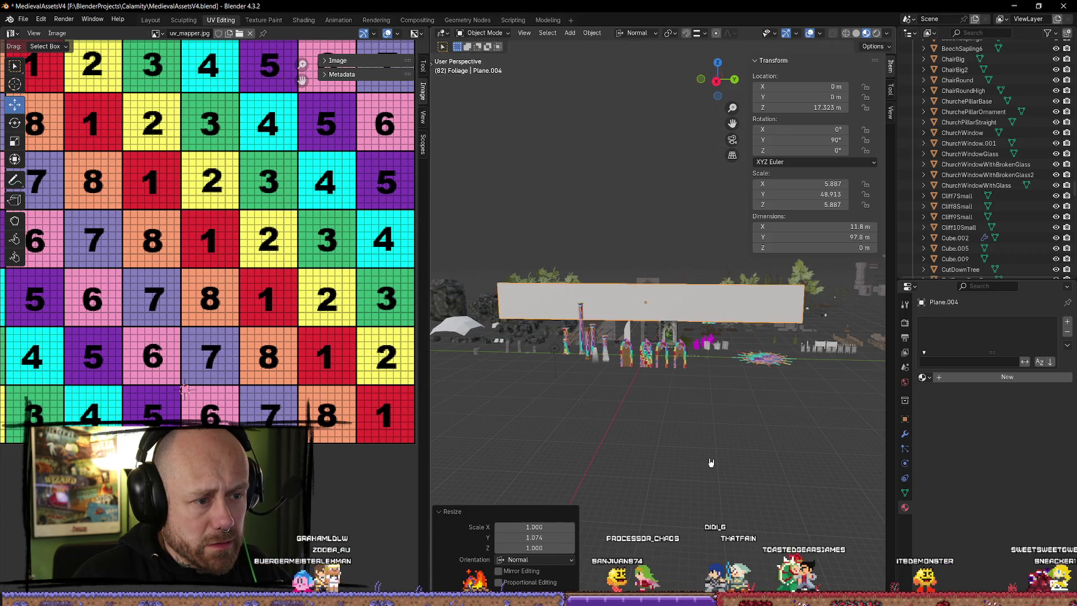
key(s)
key(x)
key(x)
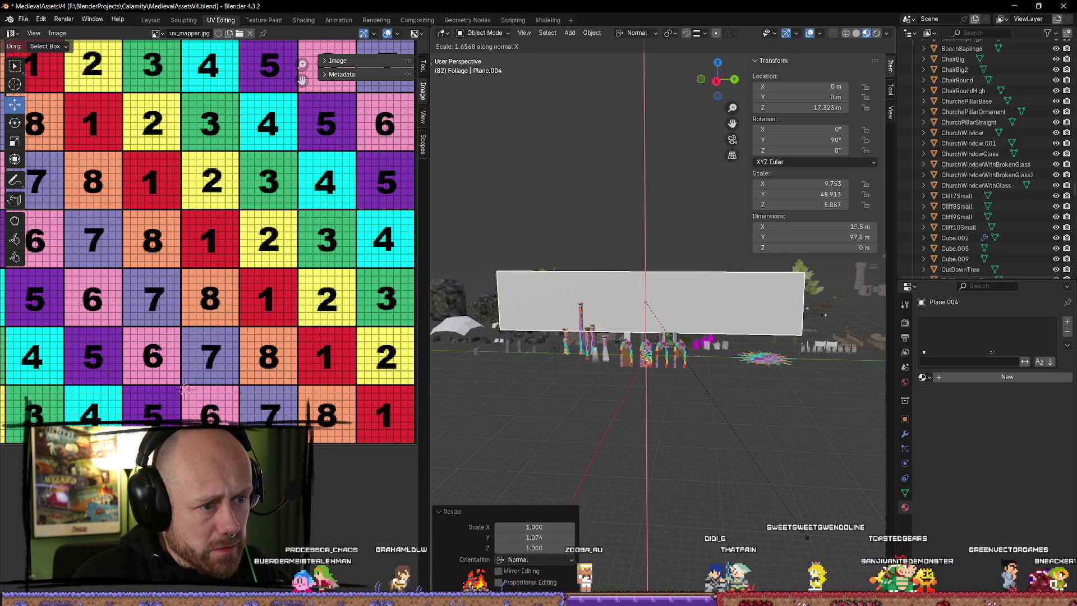
click(815, 543)
click(709, 334)
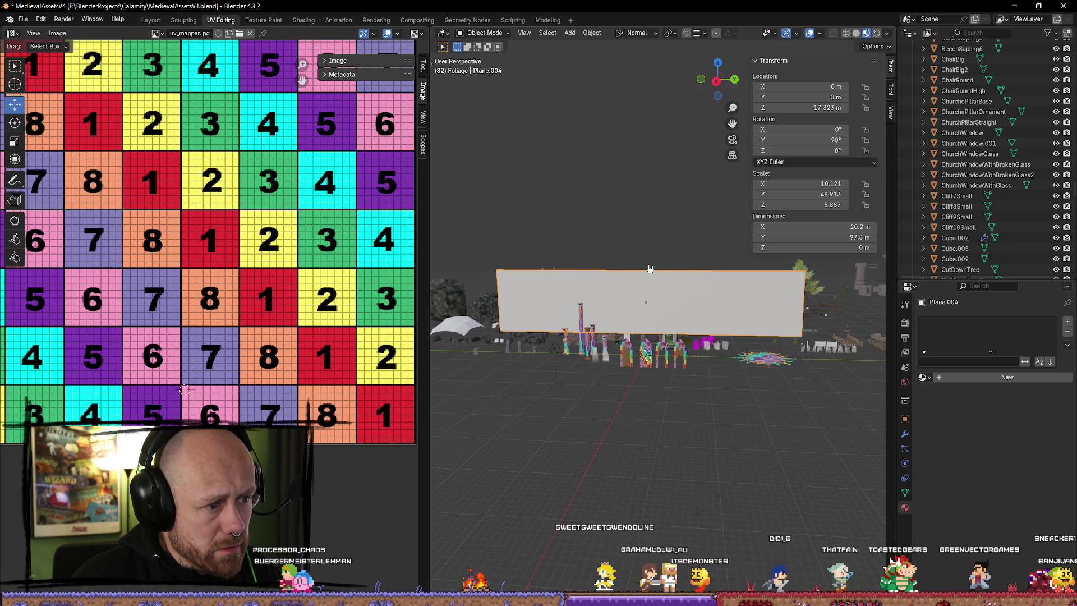
- In Edit Mode, shift the plane's geometry upward along its local X axis
scroll(649, 269, up, 2)
key(Tab)
drag(637, 340, 717, 318)
key(Tab)
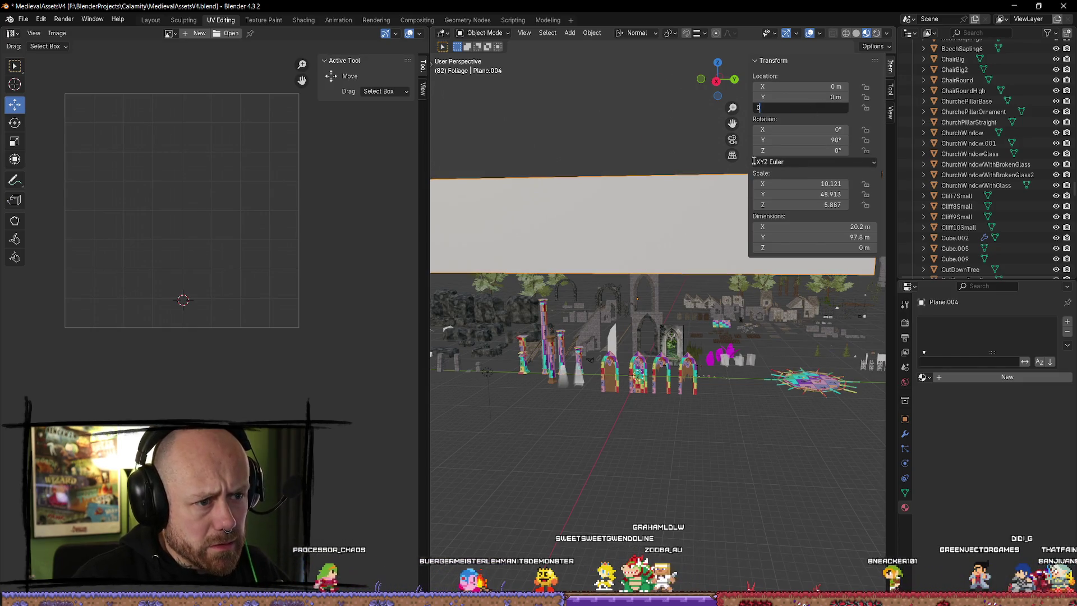
- Set the plane's Z location to 0 and apply its scale and rotation
key(Return)
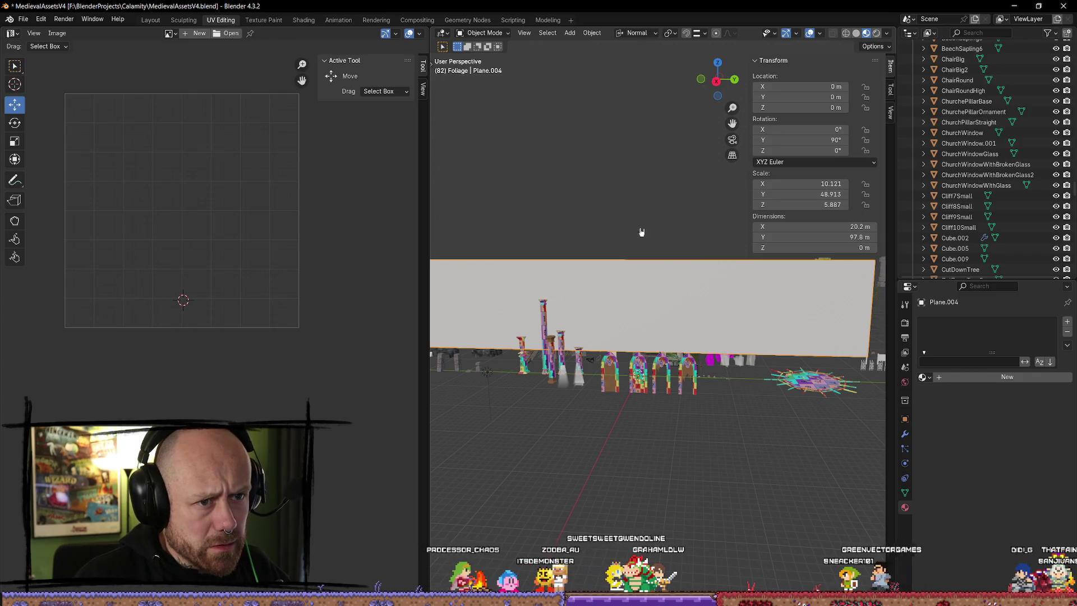
key(Tab)
key(Tab)
key(Tab)
key(Tab)
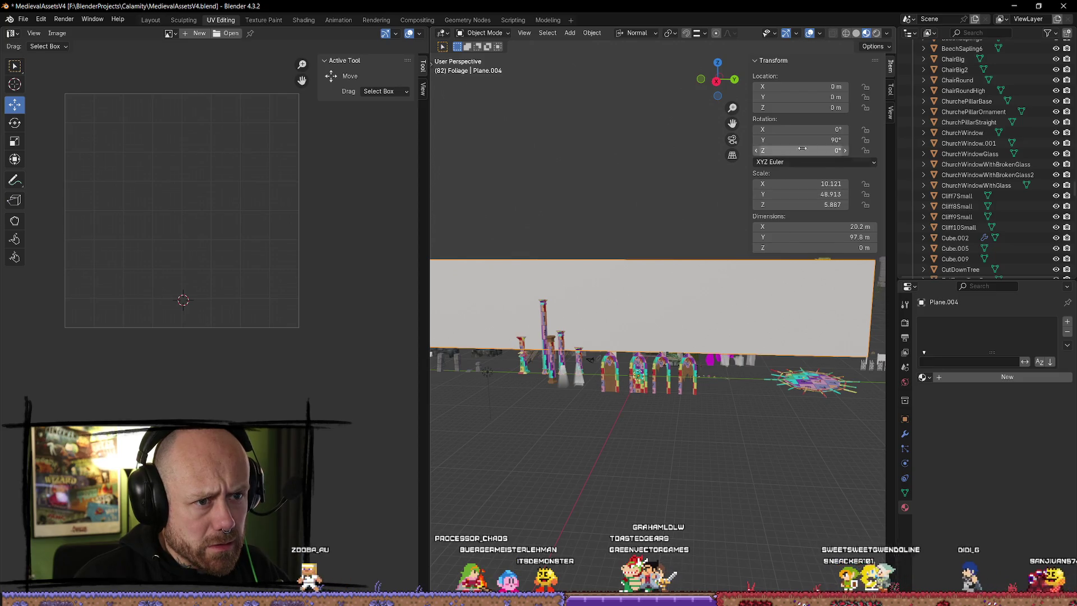
right_click(686, 306)
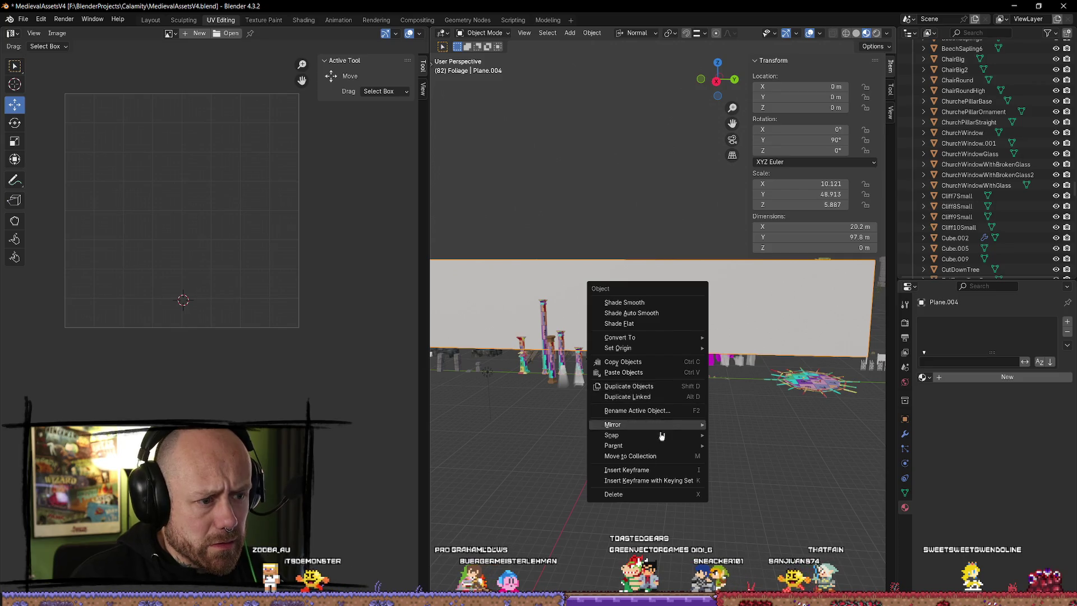
click(634, 303)
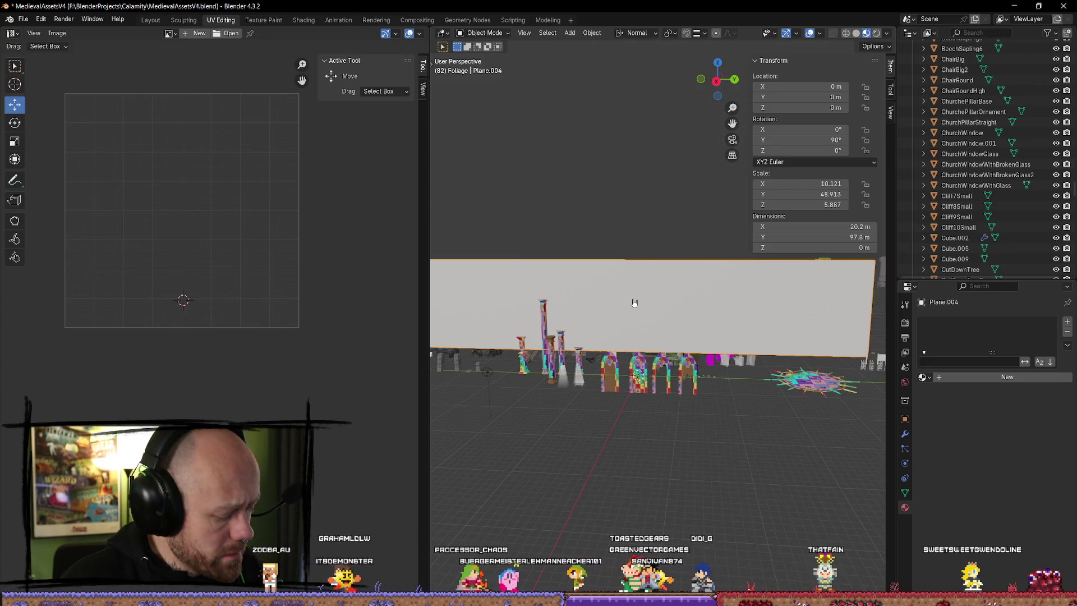
key(ctrl+a)
click(633, 324)
key(ctrl+a)
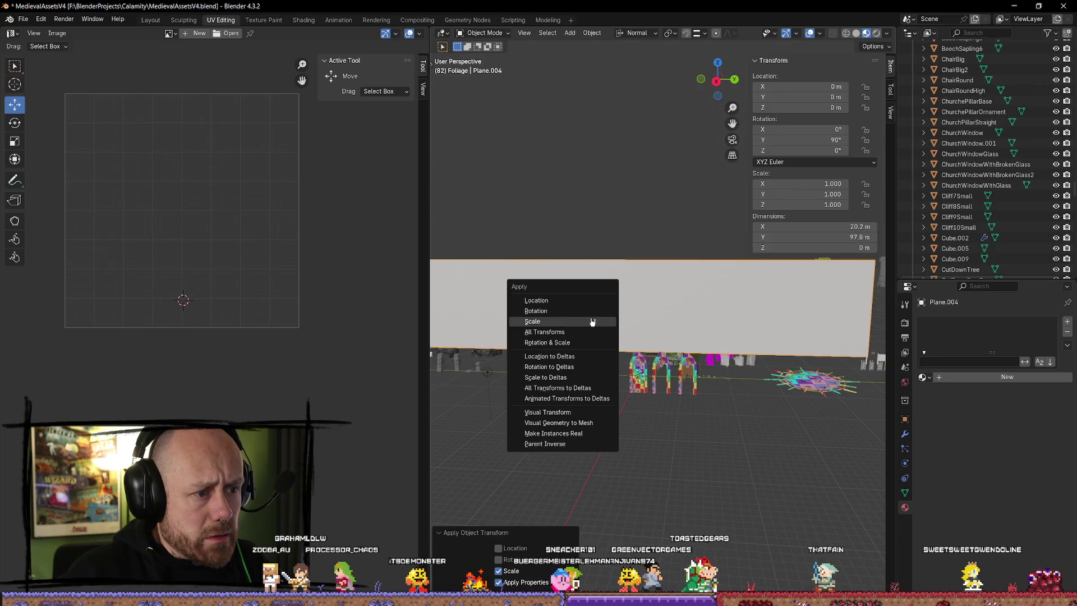
click(591, 311)
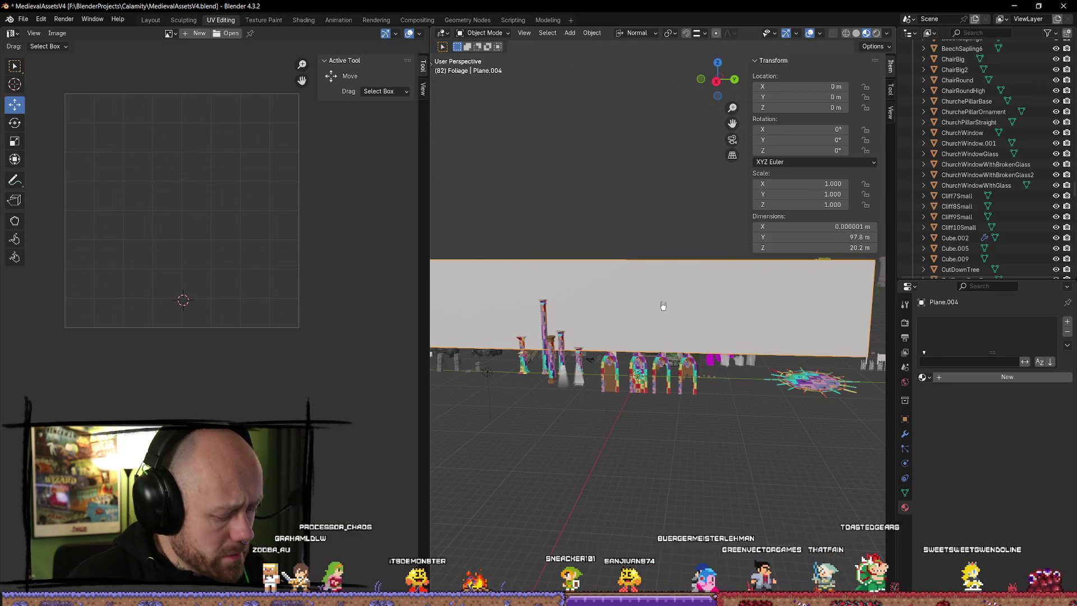
- Select all the plane's faces and give it an Angle Based UV unwrap
key(Tab)
key(a)
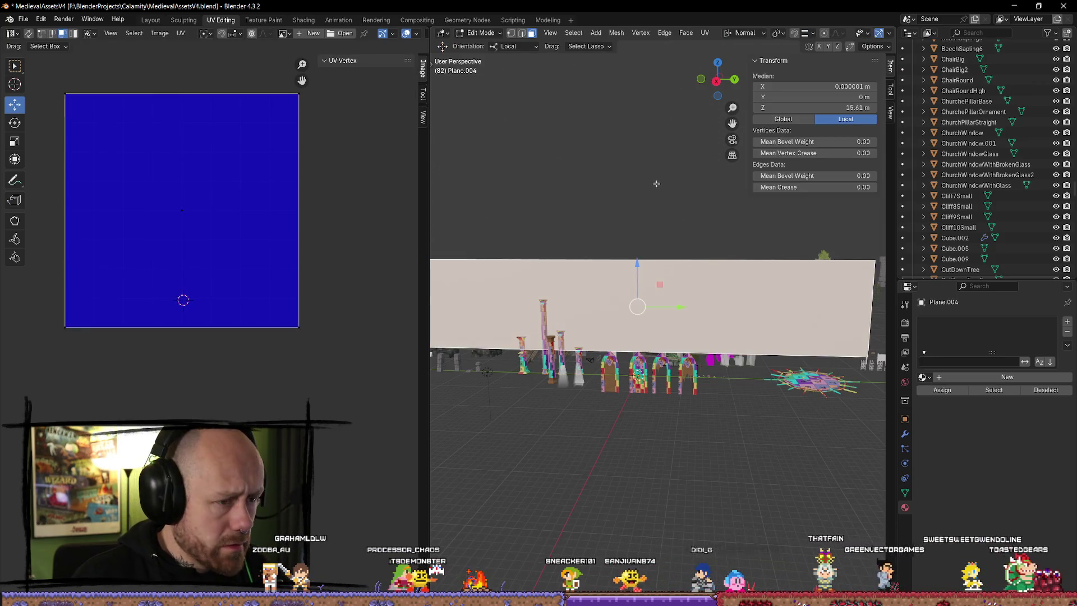
key(u)
mouse_move(658, 187)
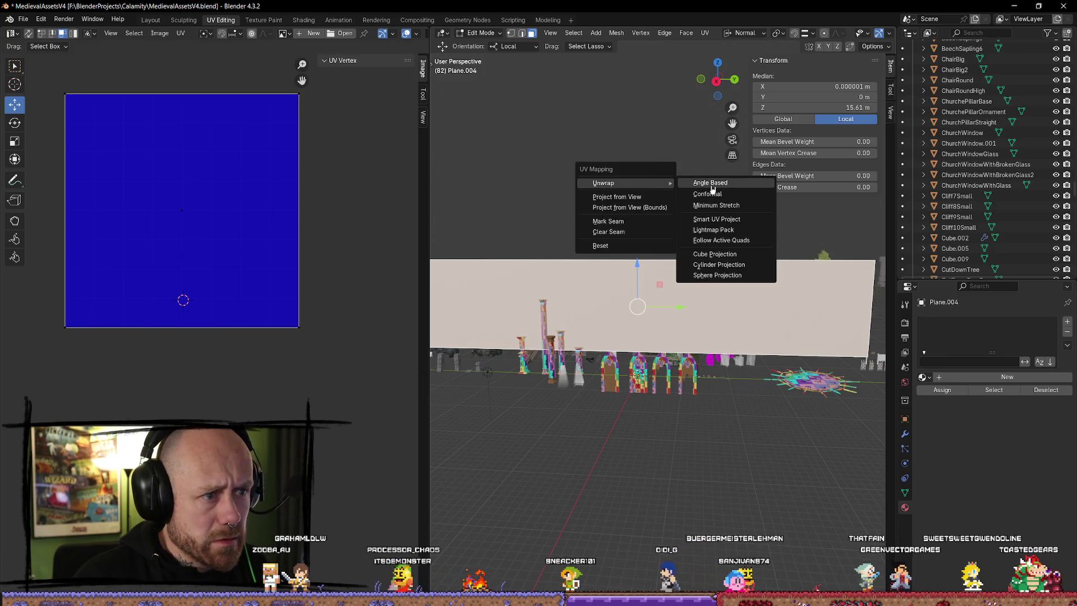
click(712, 183)
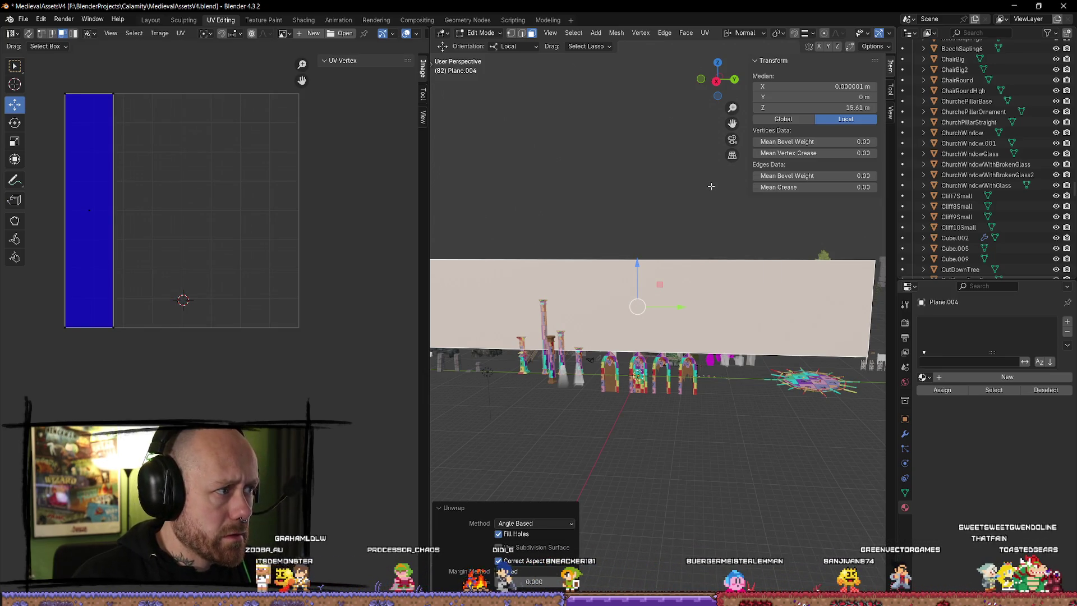
key(ctrl+z)
key(ctrl+z)
key(ctrl+z)
key(ctrl+shift+z)
key(ctrl+shift+z)
key(ctrl+shift+z)
key(Tab)
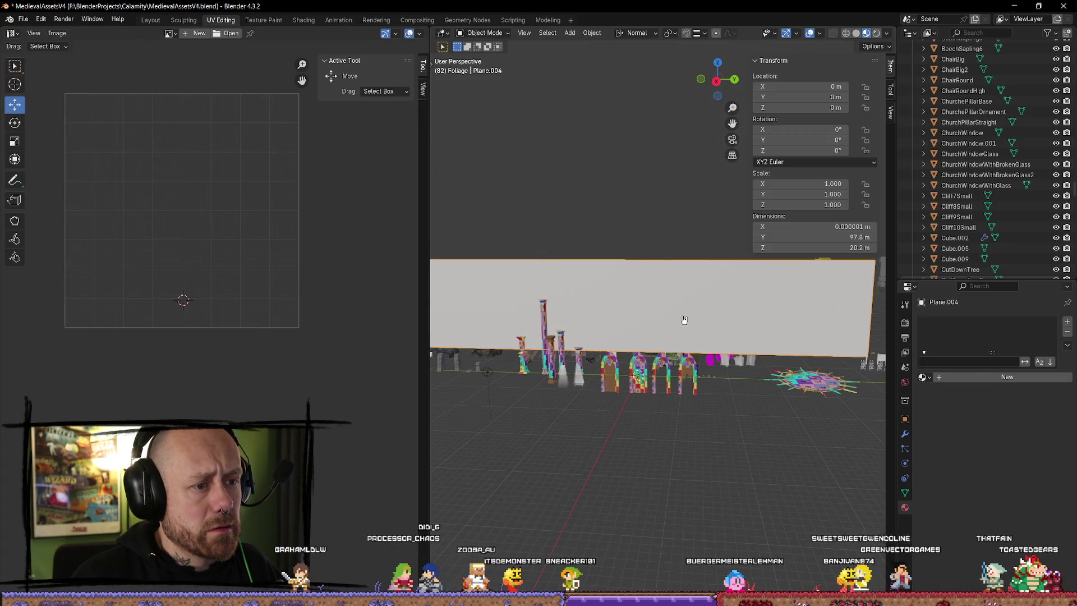
- Rename Plane.004 to FogPLain in the outliner
key(KP_Decimal)
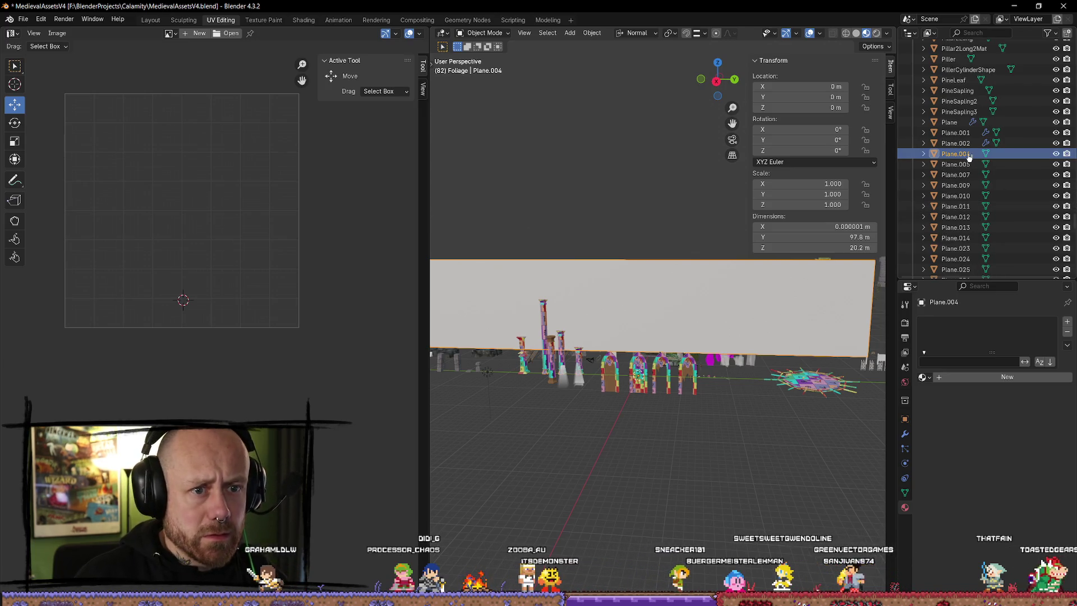
double_click(969, 153)
text(FogPLain)
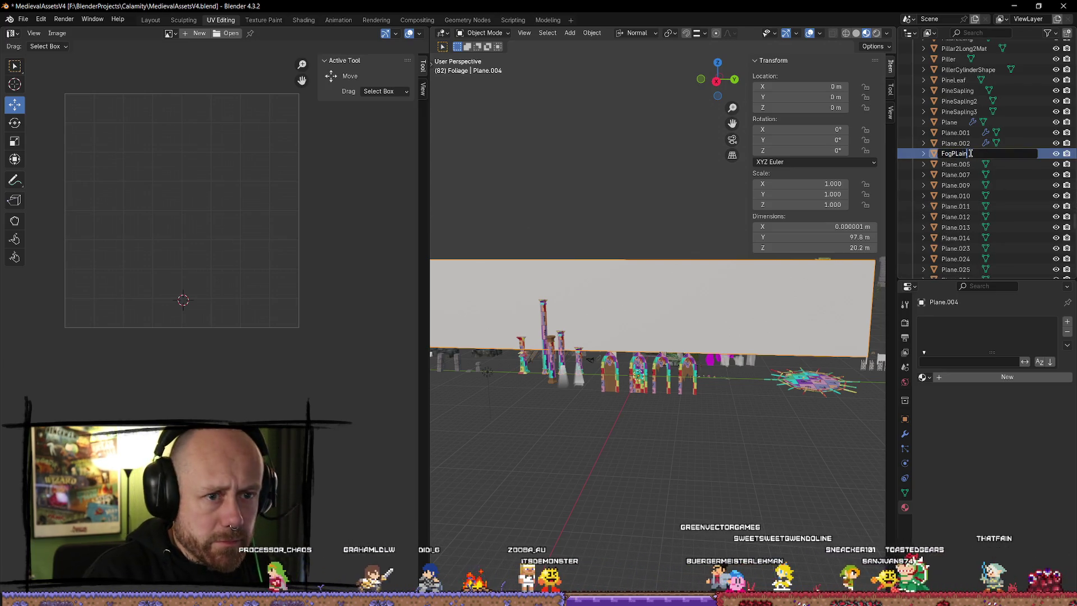
key(Return)
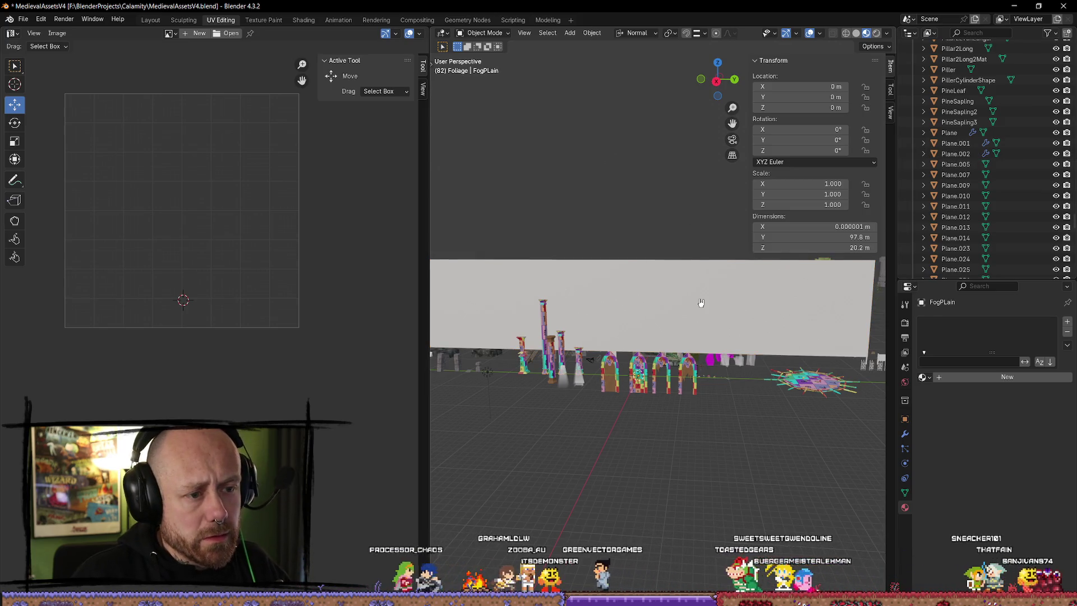
- Export FogPLain as FBX via the Mr Mannequins quick favorite, then minimize Blender
key(KP_Decimal)
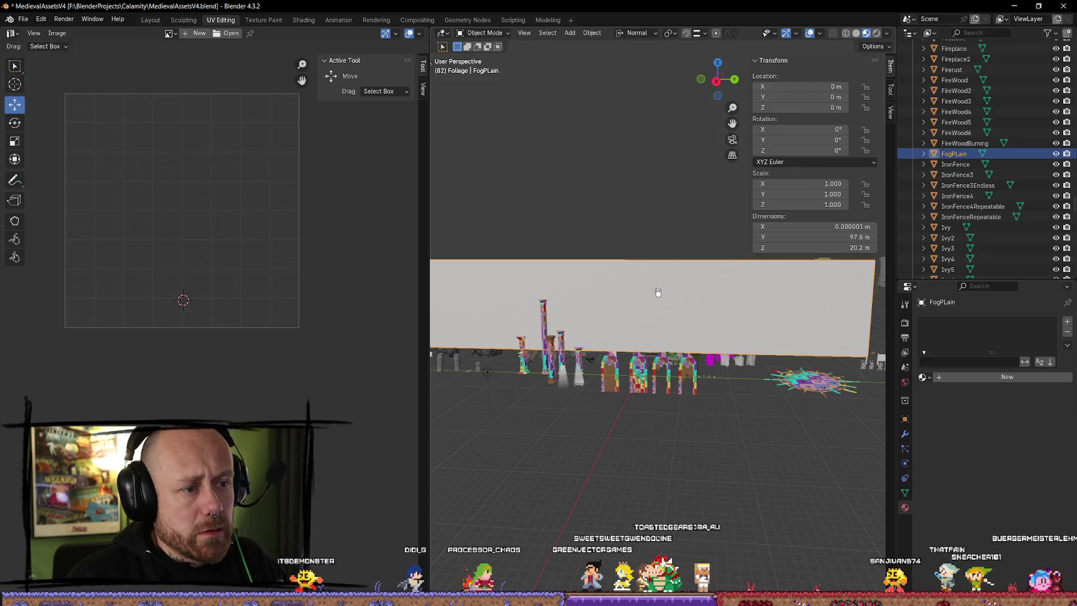
key(q)
click(627, 298)
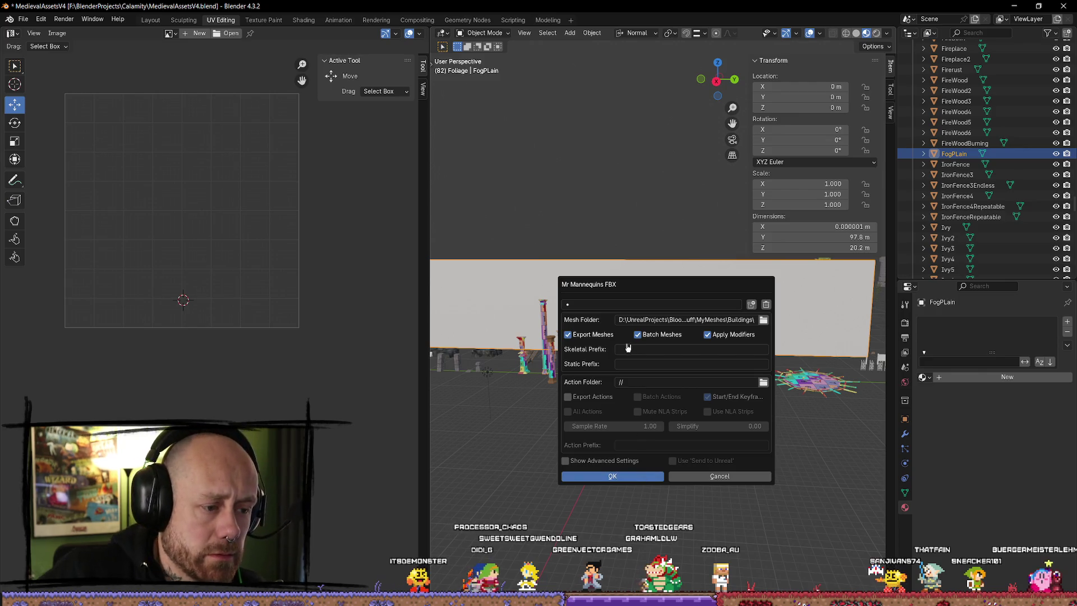
key(Return)
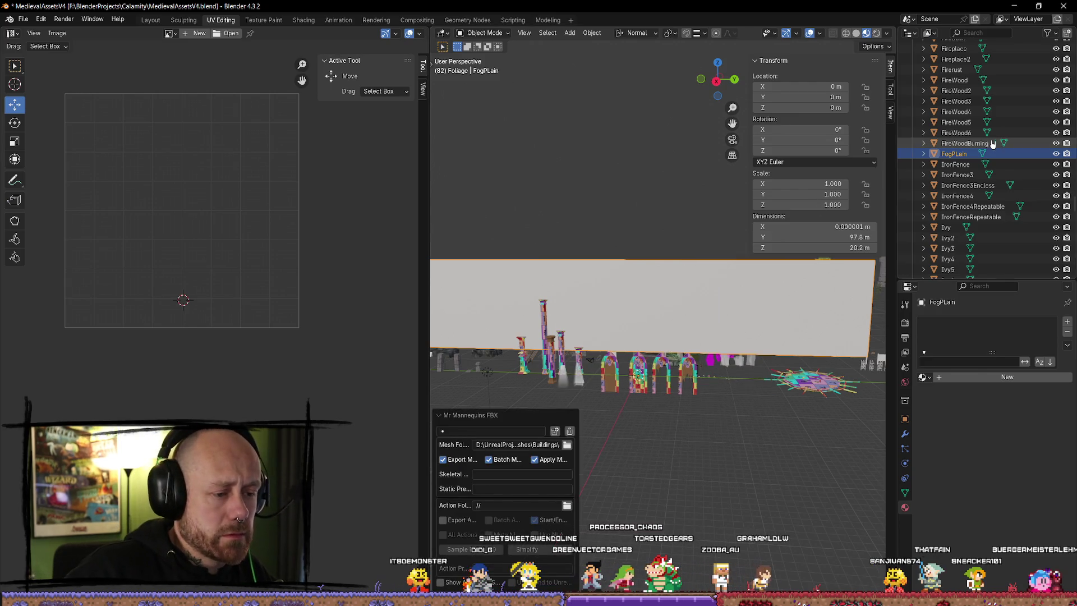
click(1018, 7)
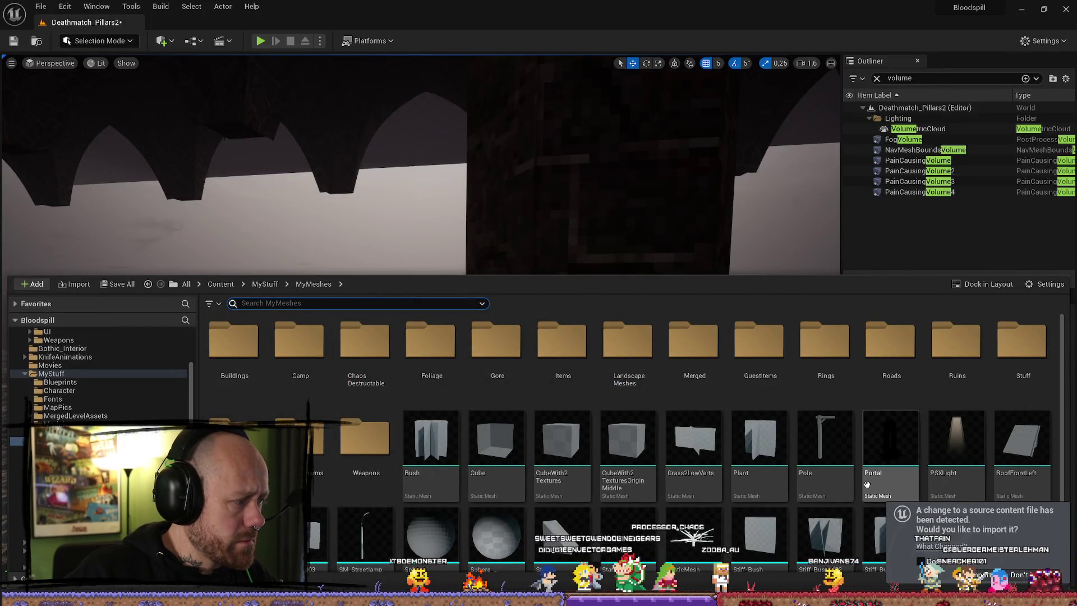
- Import the changed FogPLain source file and browse MyStuff into the MyMaterials folder
click(980, 572)
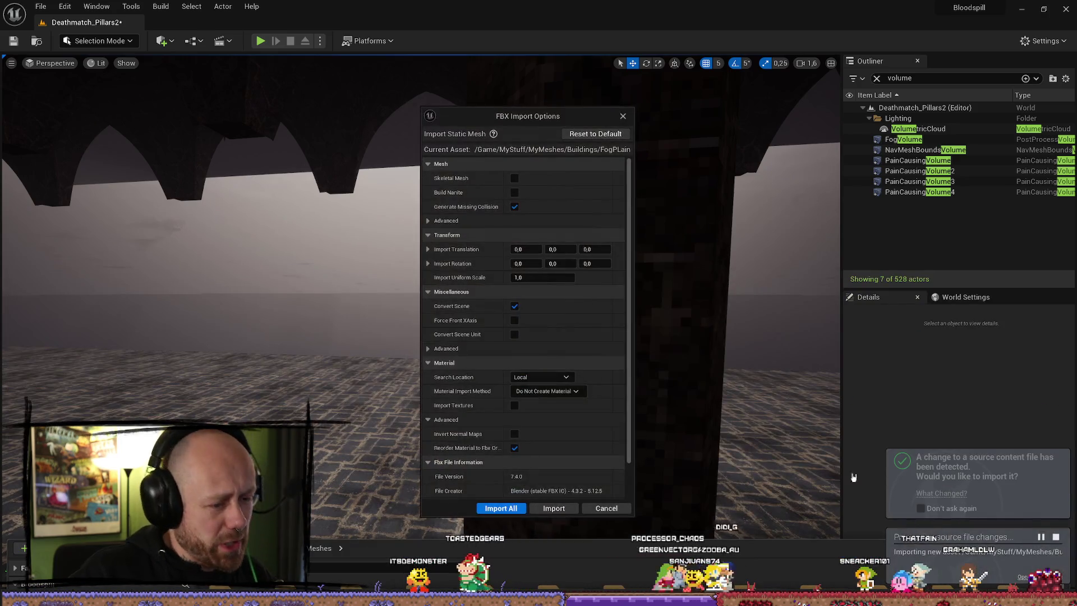
click(553, 509)
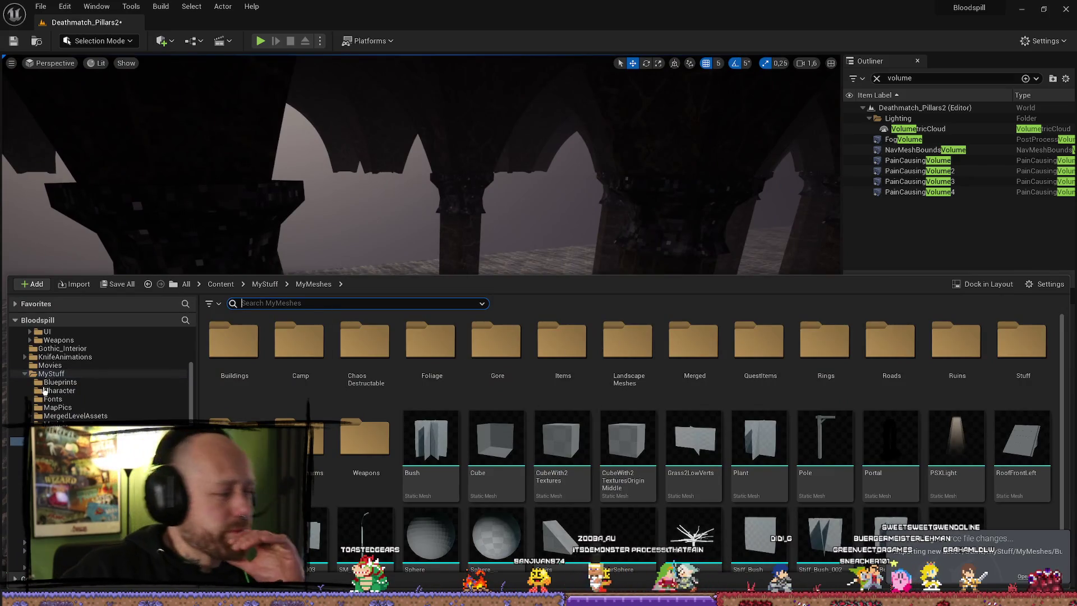
click(50, 374)
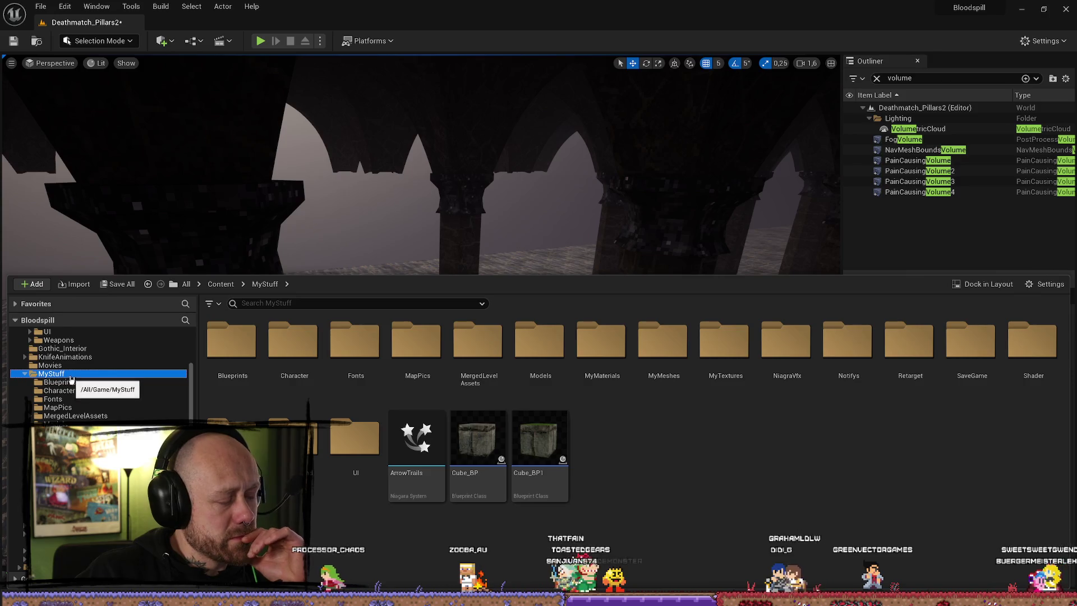
scroll(79, 392, up, 5)
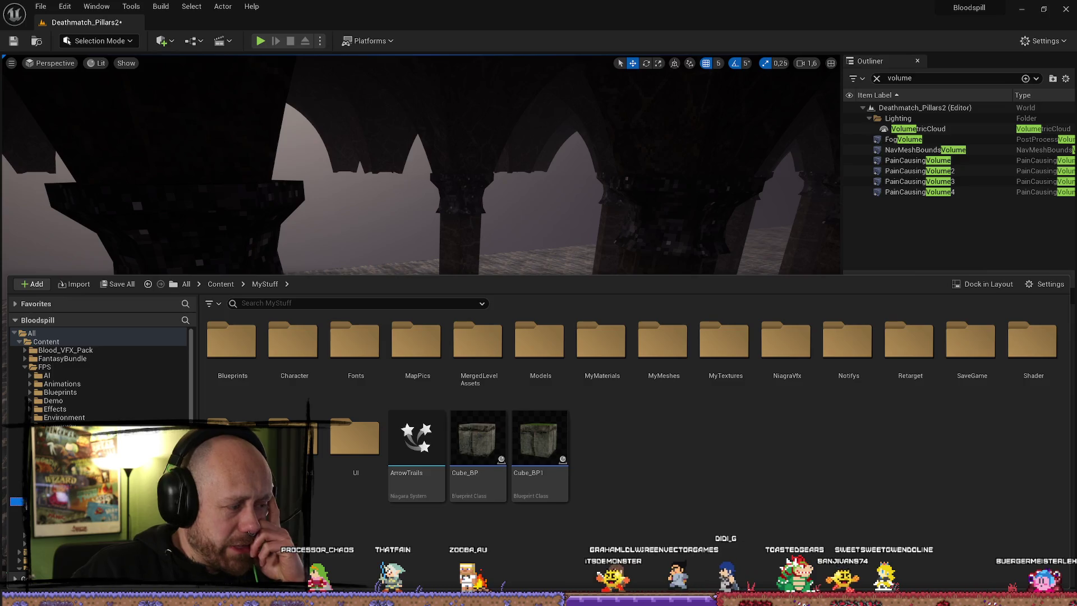
scroll(99, 373, down, 5)
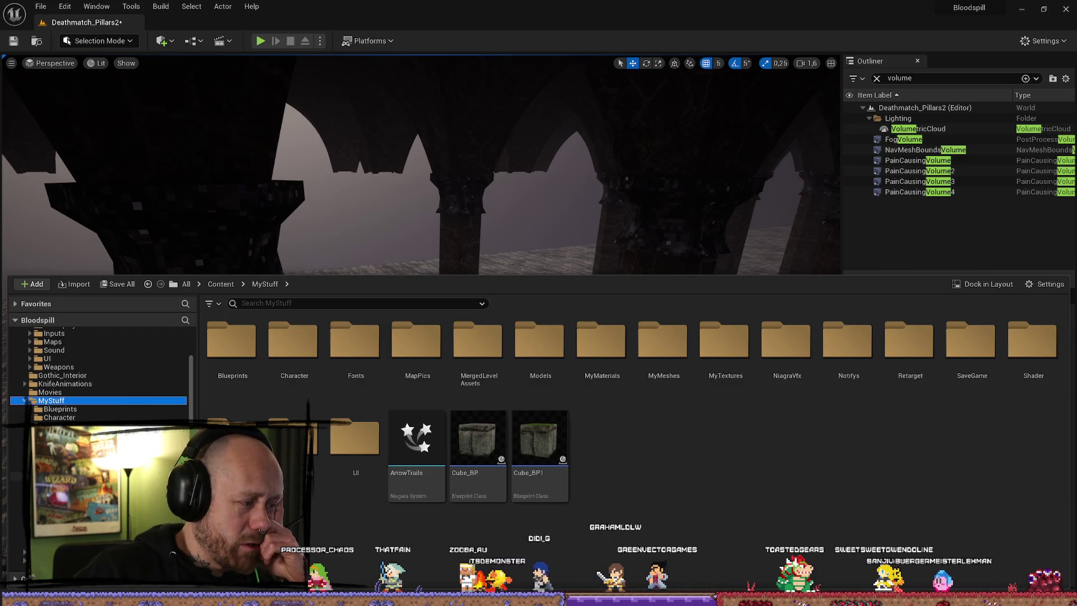
double_click(602, 342)
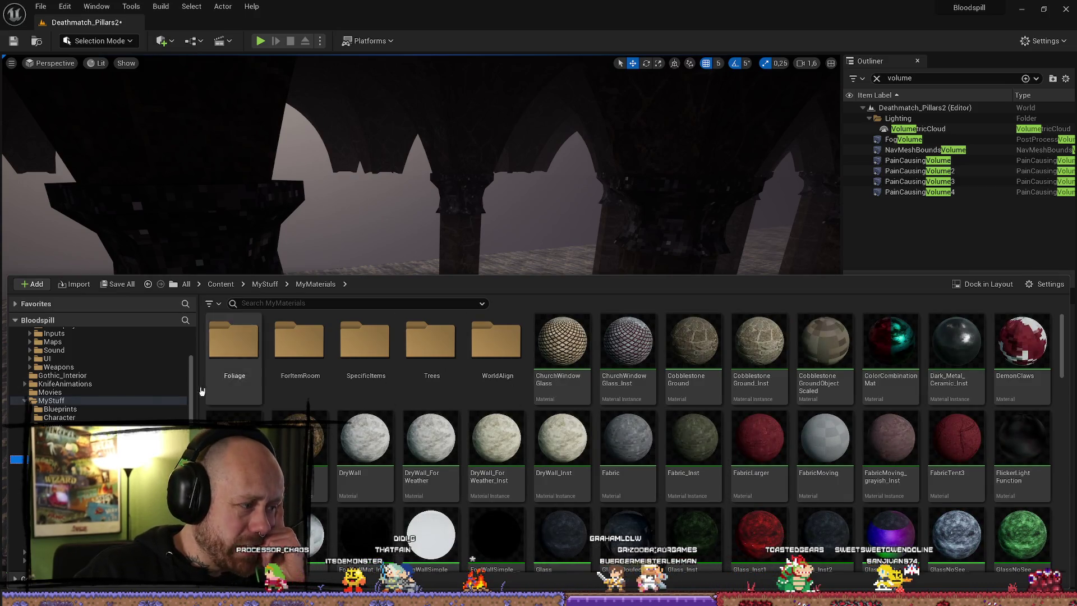
- Return to MyStuff, look through the FPS folder, and click the search field
click(51, 400)
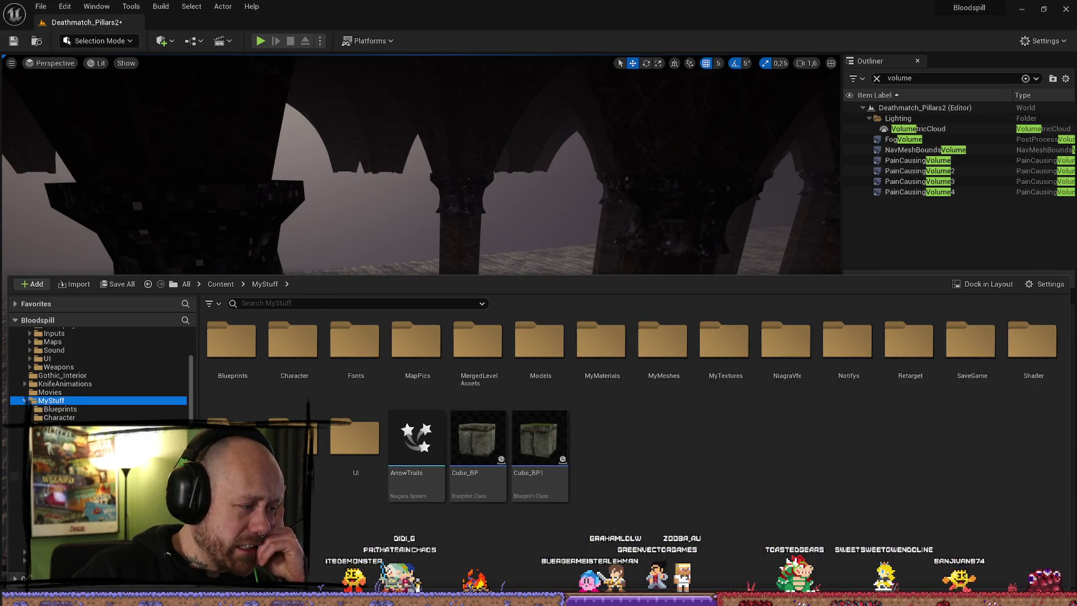
scroll(98, 371, down, 5)
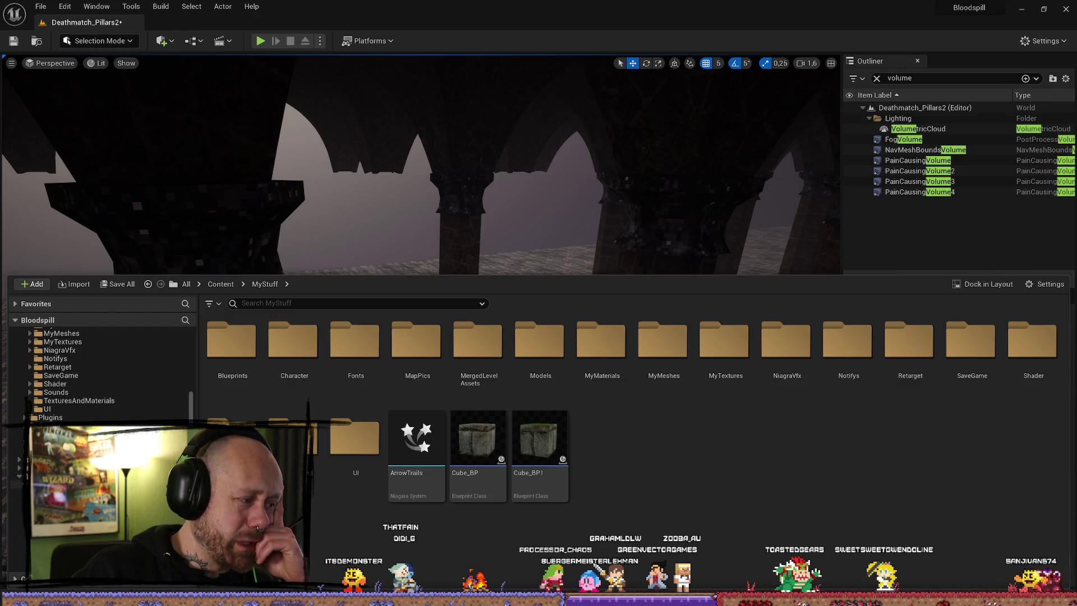
scroll(59, 378, up, 10)
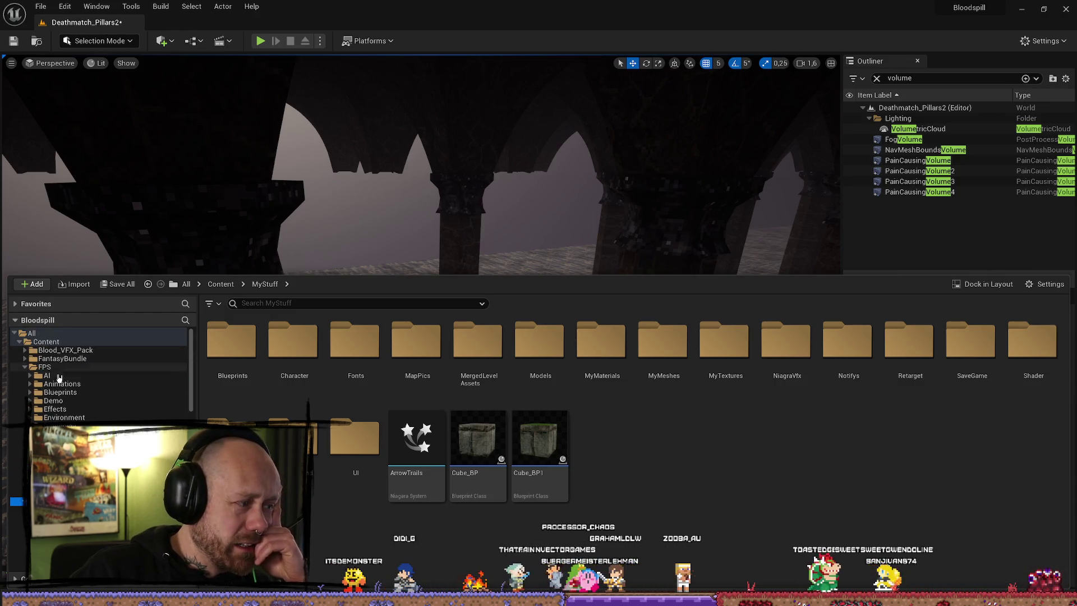
click(59, 368)
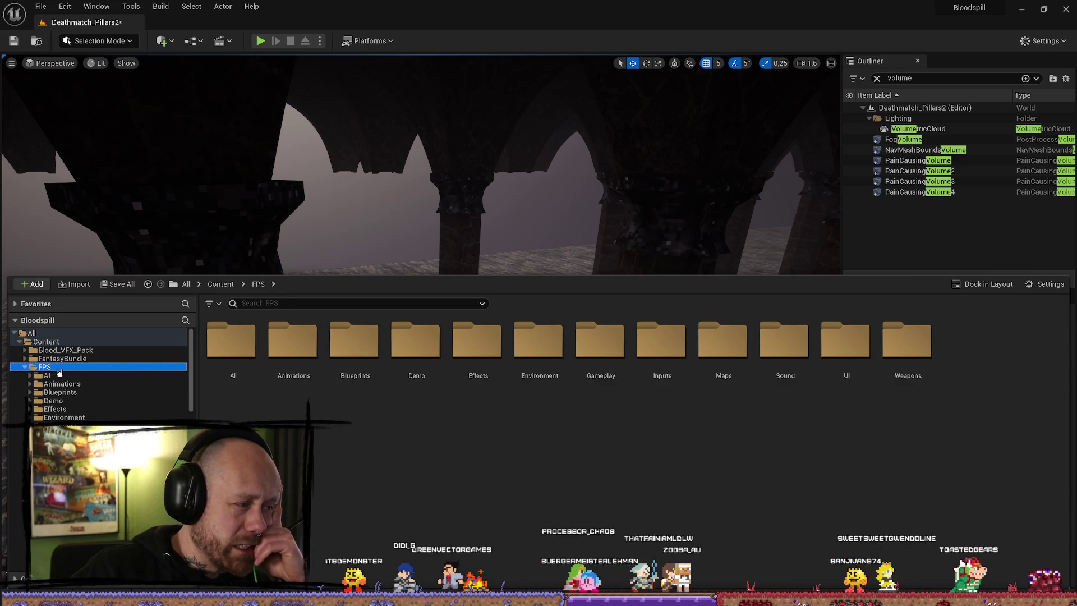
scroll(59, 371, down, 2)
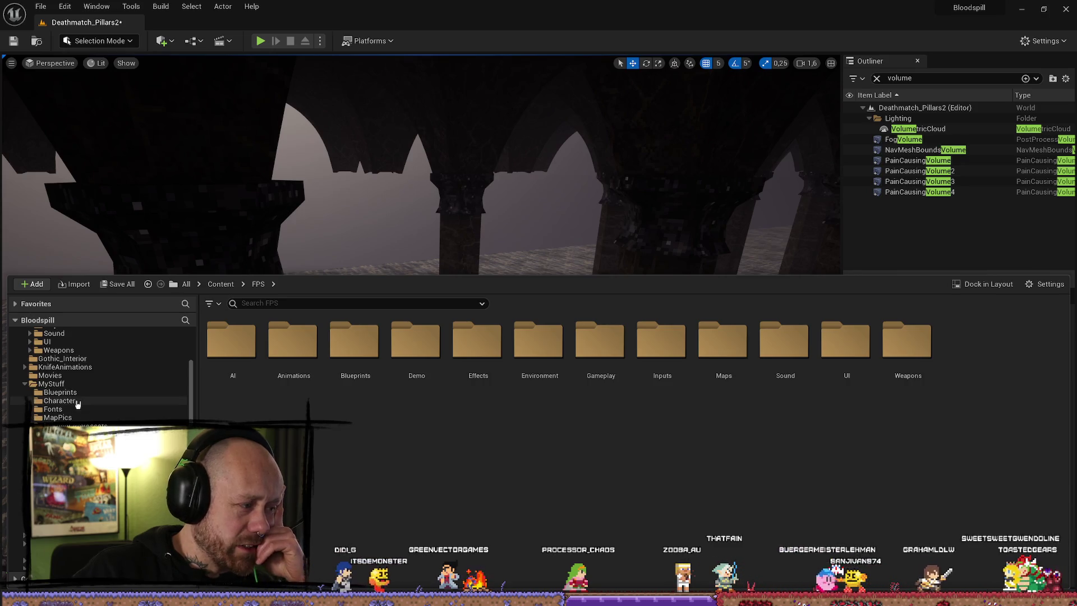
scroll(74, 390, up, 3)
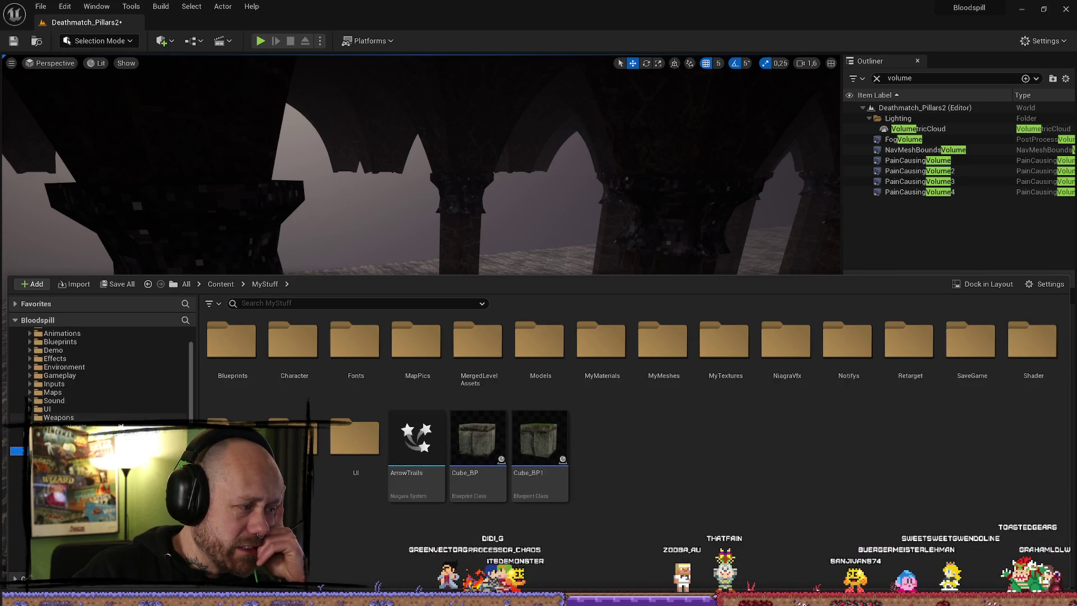
click(413, 303)
text(fog)
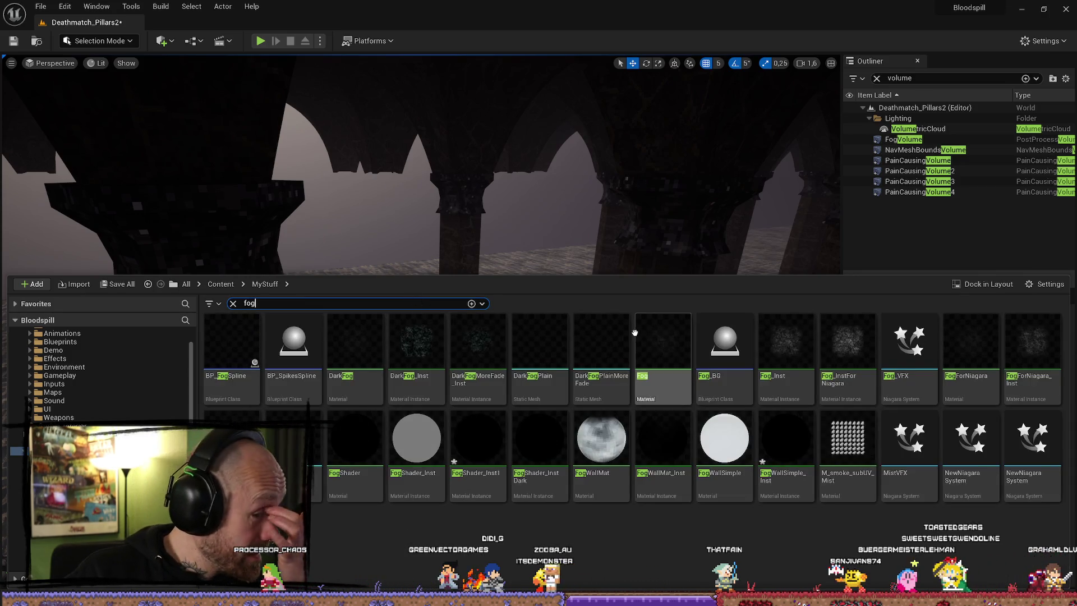
- Drop the FogPLain mesh into the pillar hall and give it the FogWallSimple_Inst material
mouse_move(233, 420)
mouse_down()
mouse_move(348, 377)
mouse_move(351, 452)
mouse_move(360, 452)
mouse_move(344, 317)
mouse_up()
mouse_move(379, 353)
mouse_down()
mouse_move(413, 522)
mouse_move(509, 521)
mouse_up()
click(1030, 536)
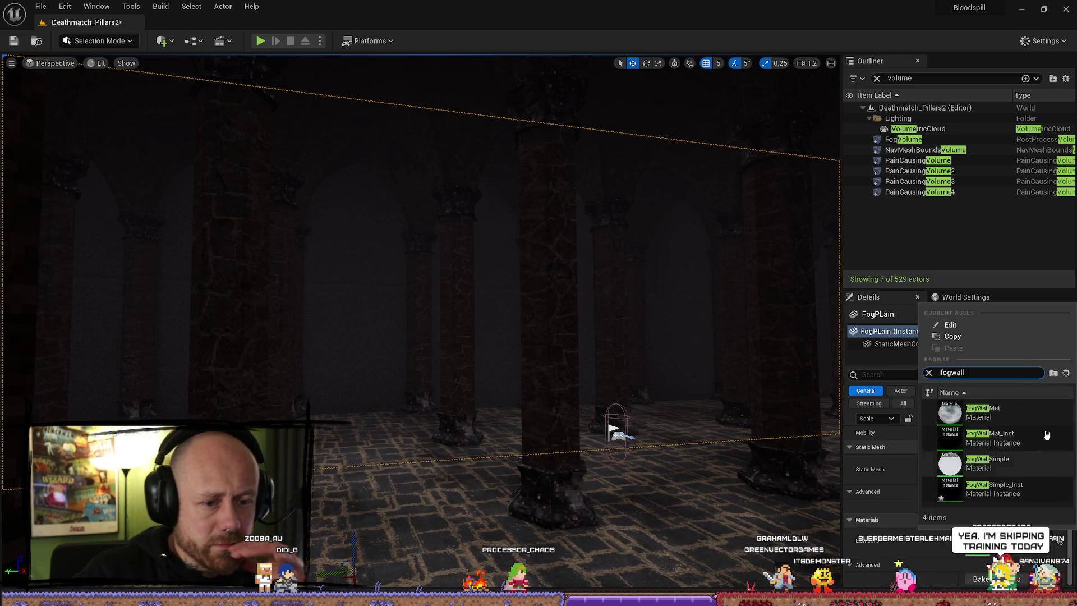
click(1044, 489)
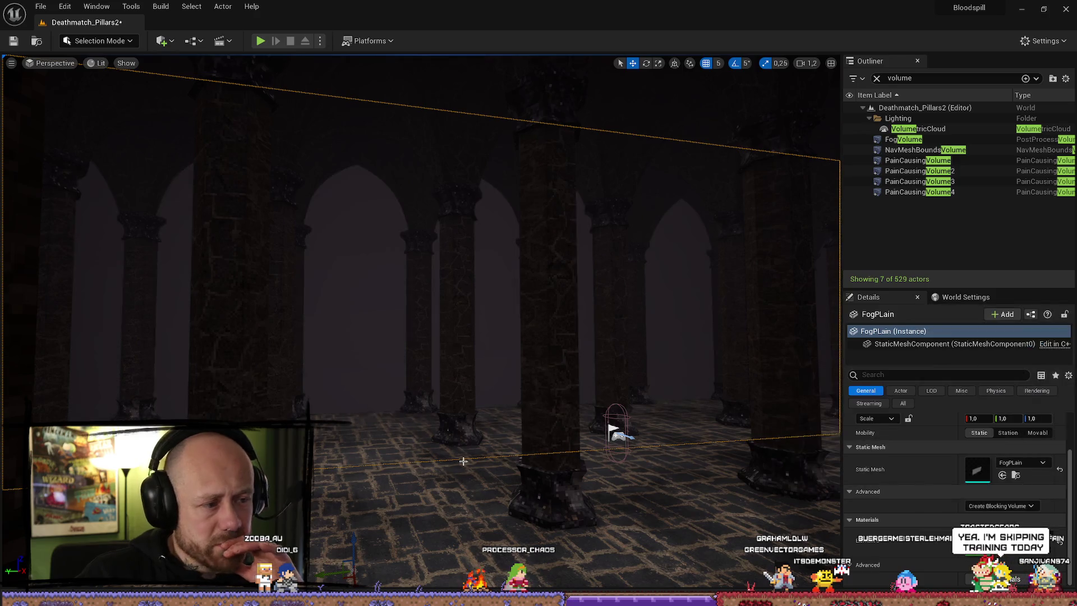
- Frame the plane among the pillars and scale its Y down to 0.25
mouse_move(405, 283)
mouse_down()
mouse_move(550, 333)
mouse_move(561, 393)
mouse_move(604, 448)
mouse_move(622, 466)
mouse_move(647, 447)
mouse_up()
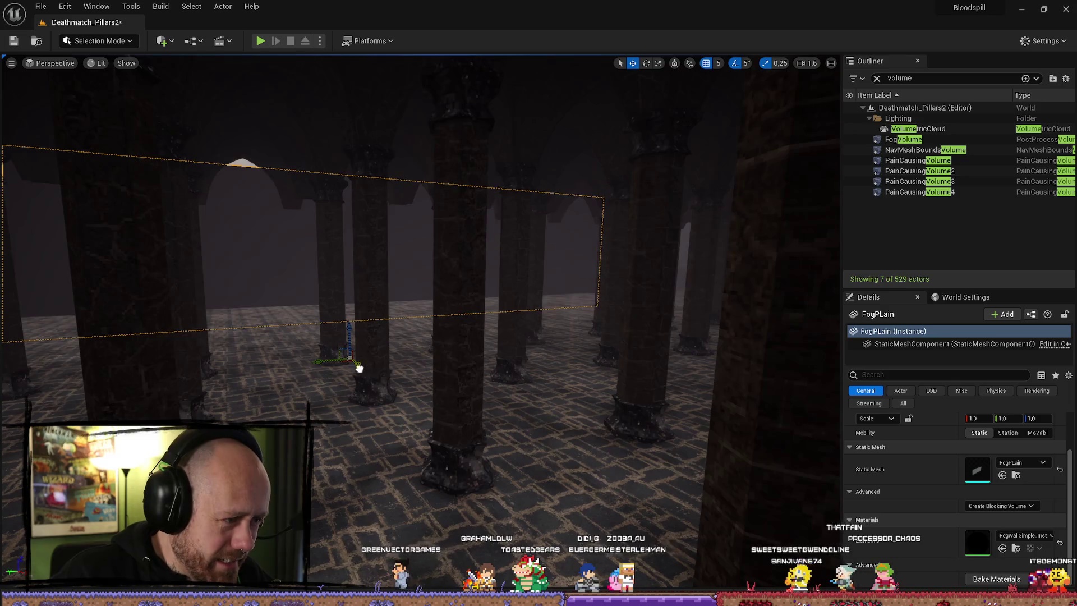
drag(359, 369, 480, 434)
drag(447, 400, 470, 436)
key(r)
mouse_move(434, 496)
mouse_down()
mouse_move(471, 495)
mouse_move(438, 496)
mouse_up()
scroll(476, 476, down, 5)
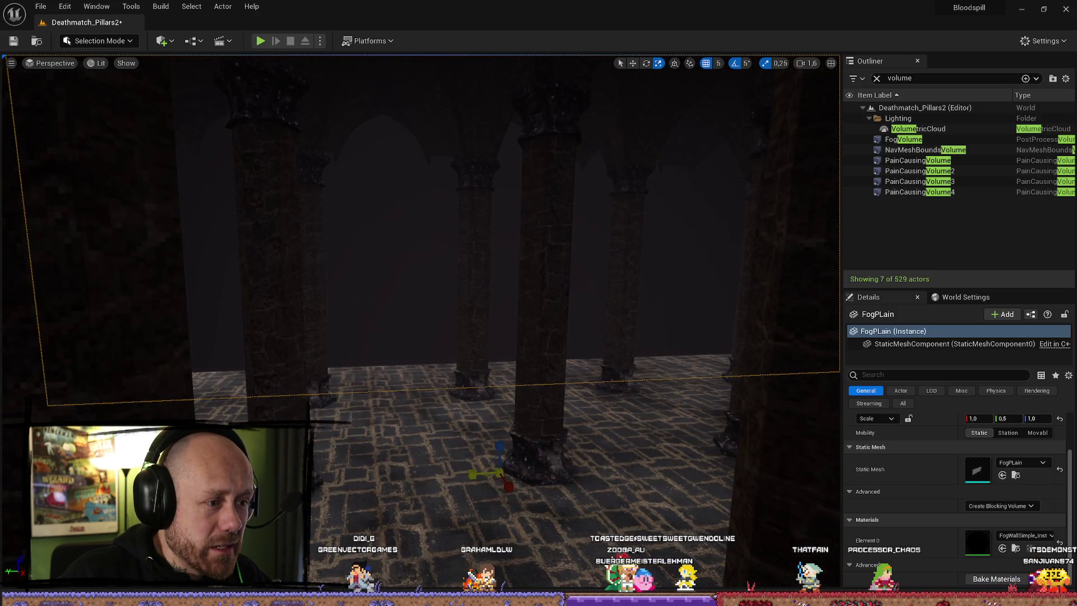
key(ctrl+z)
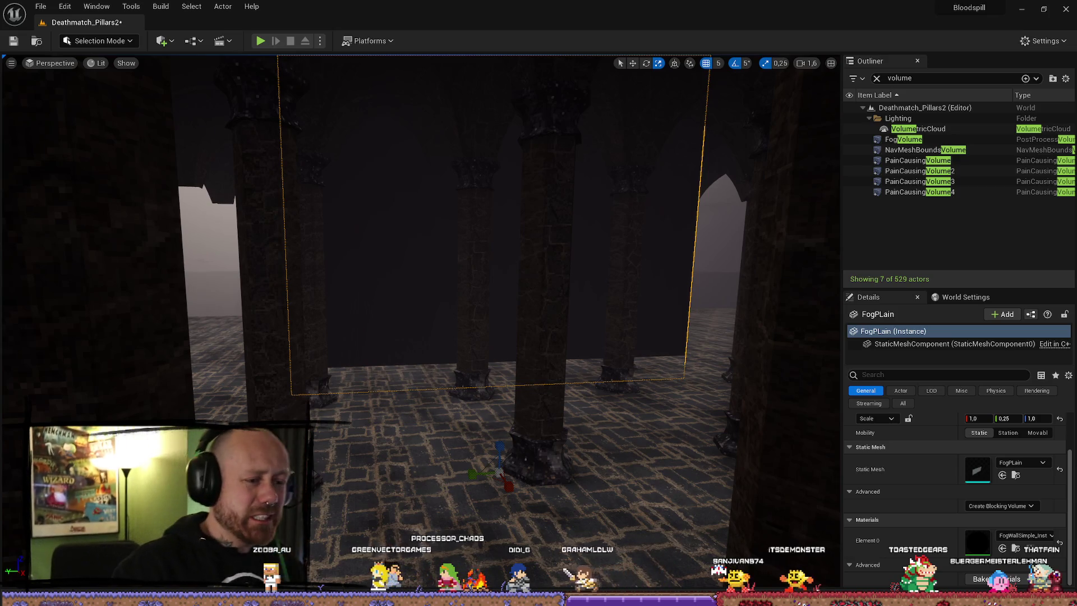
- Delete the FogPLain plane in both Unreal and Blender, then close Blender without saving
key(Delete)
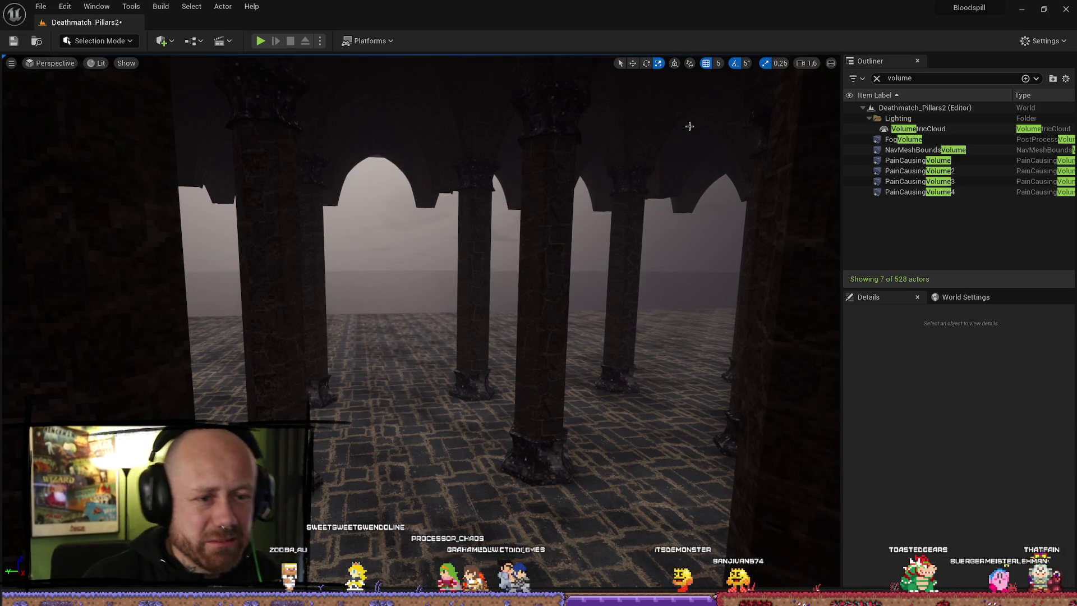
drag(631, 128, 594, 95)
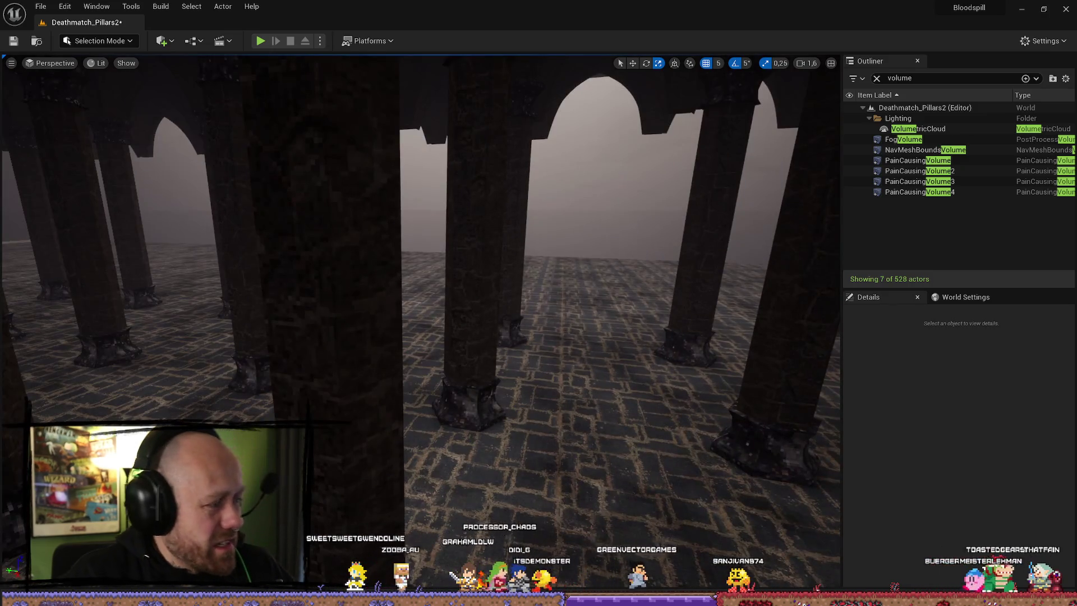
key(alt+Tab)
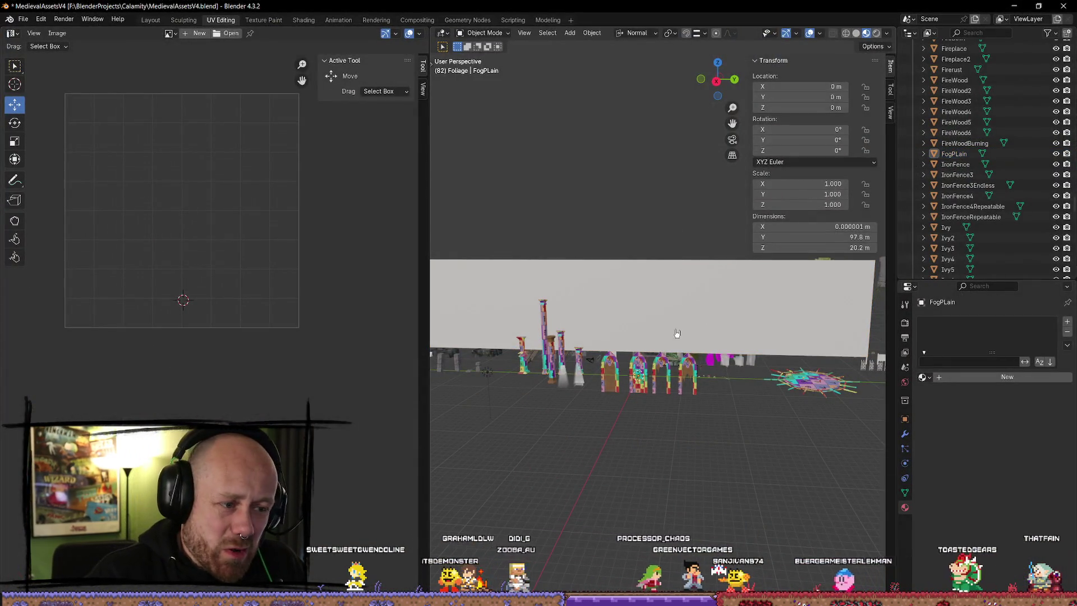
key(Delete)
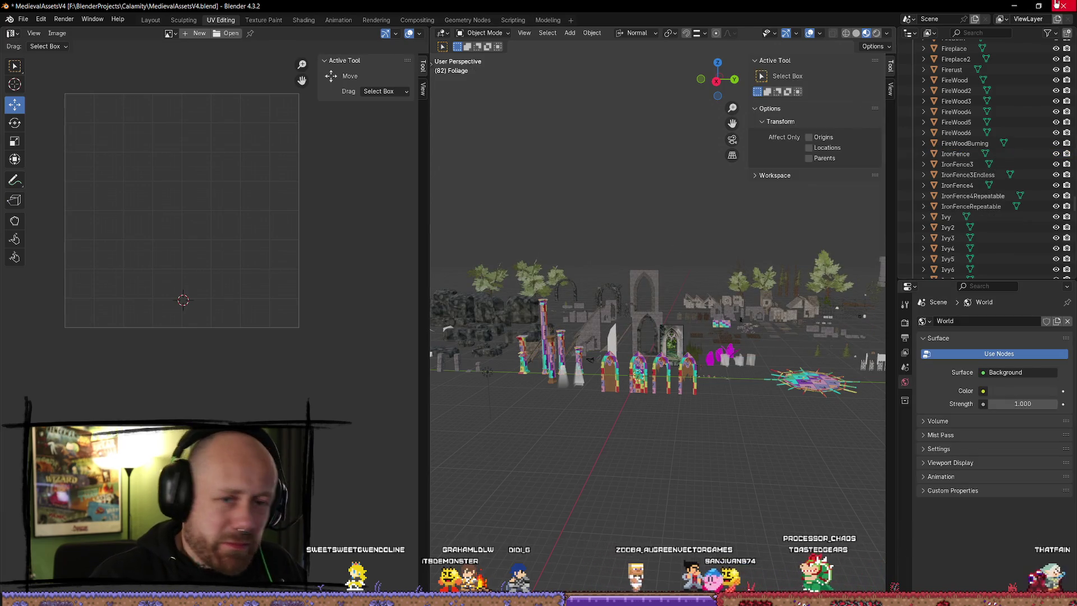
click(1057, 4)
click(558, 328)
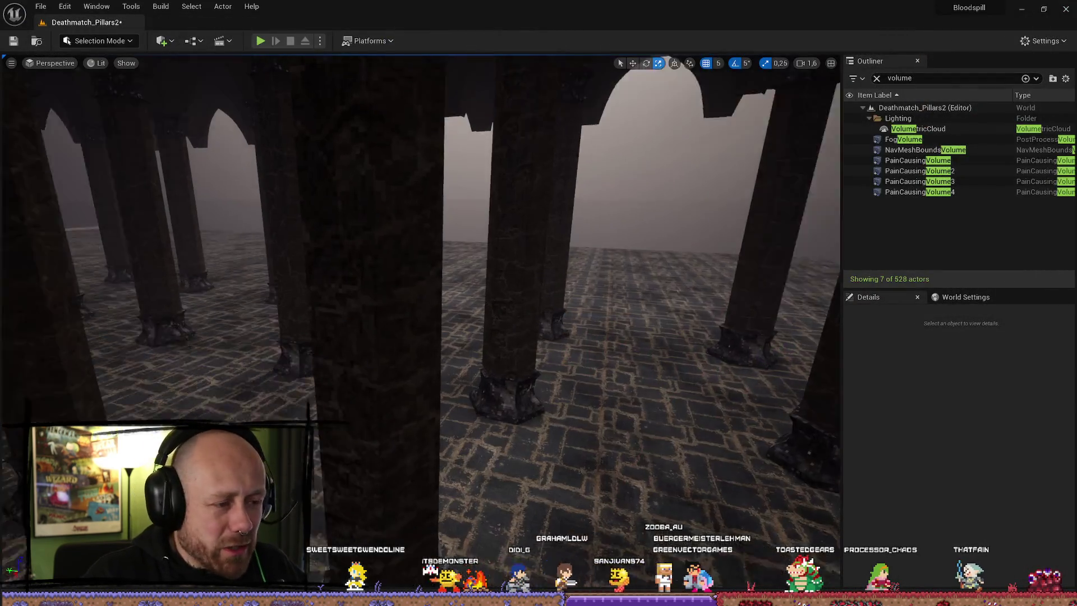
- Fly the viewport through the pillar hall to face the pillars
scroll(420, 322, down, 5)
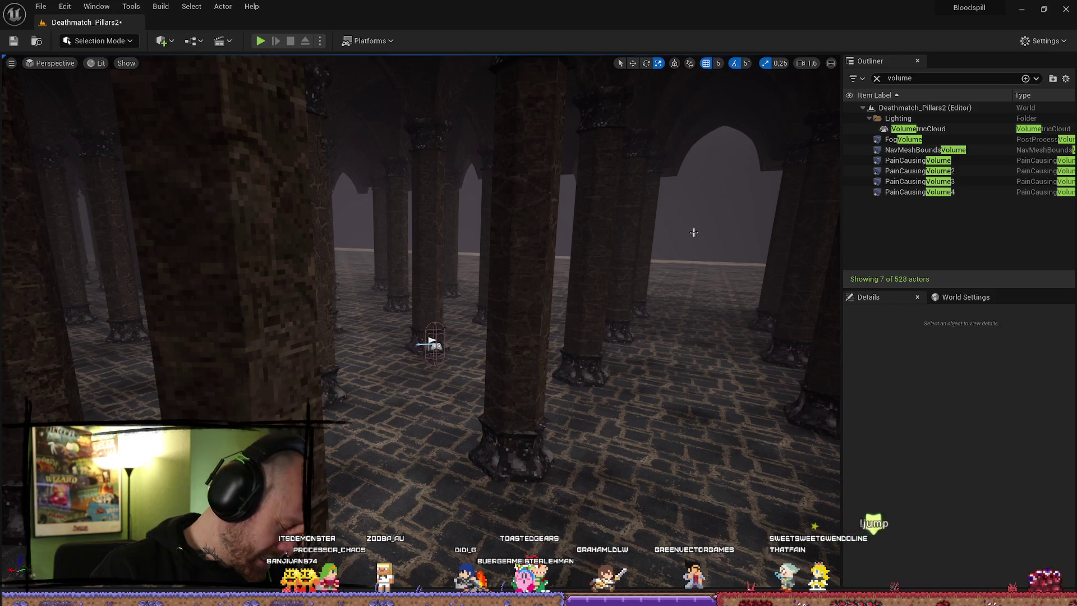
drag(684, 232, 697, 235)
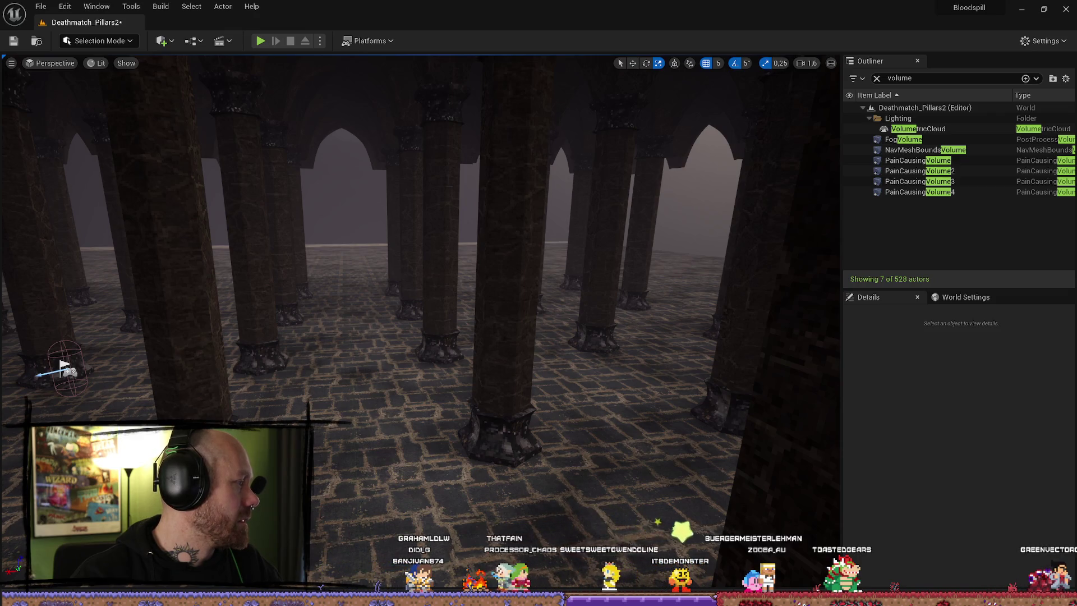
mouse_move(585, 310)
mouse_down()
mouse_move(538, 263)
mouse_move(572, 241)
mouse_move(533, 264)
mouse_up()
drag(538, 393, 541, 397)
- Undo repeatedly to restore the fog plane and Plane2, back to a Y scale of 29.25
key(ctrl+z)
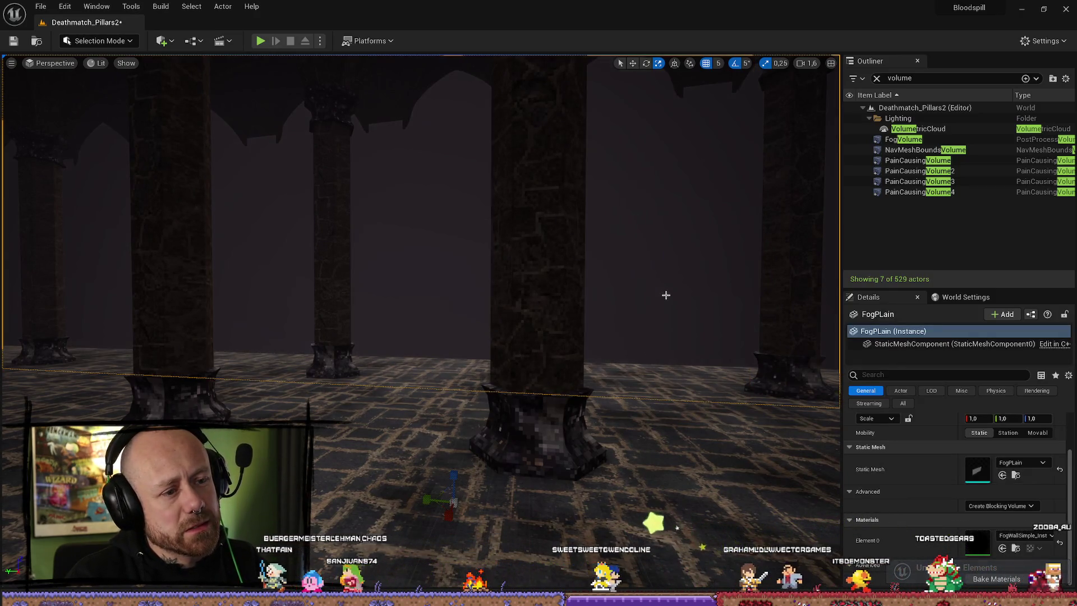
key(ctrl+z)
key(ctrl+z)
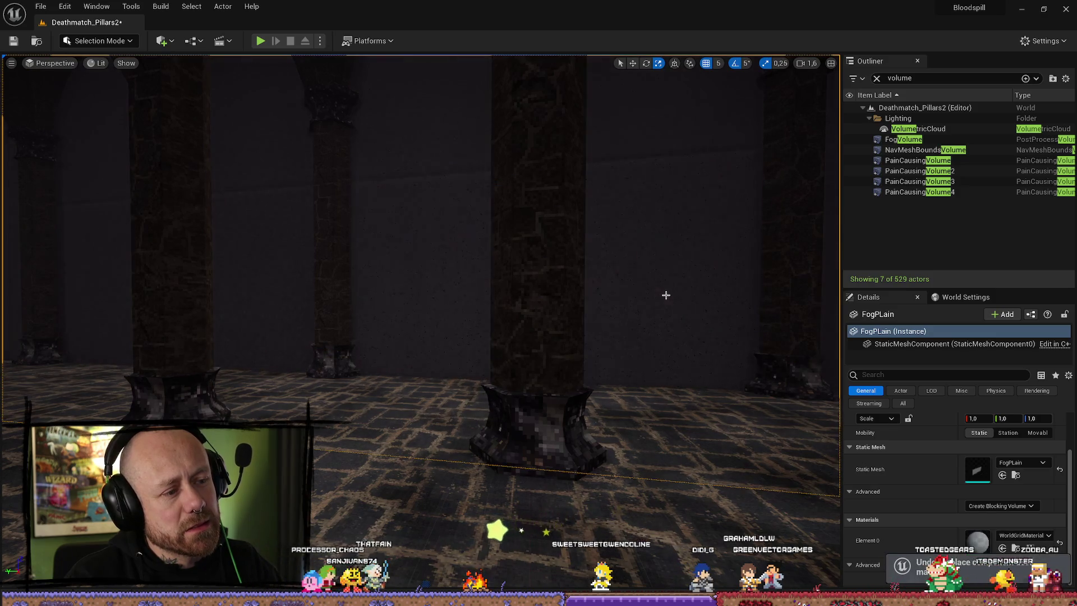
key(ctrl+z)
key(ctrl+z)
key(ctrl+z)
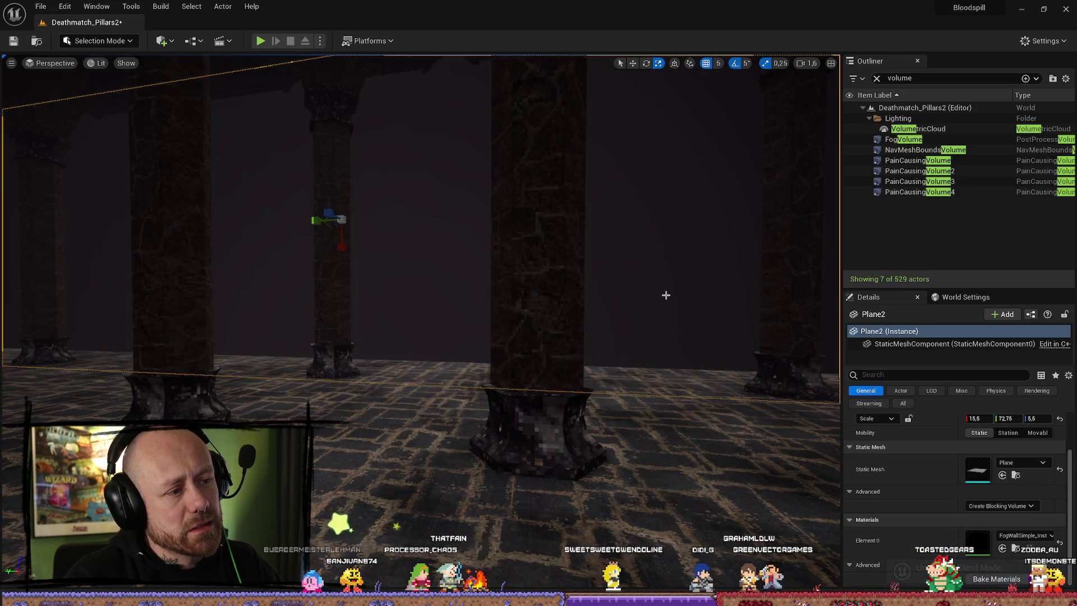
key(ctrl+z)
key(ctrl+z)
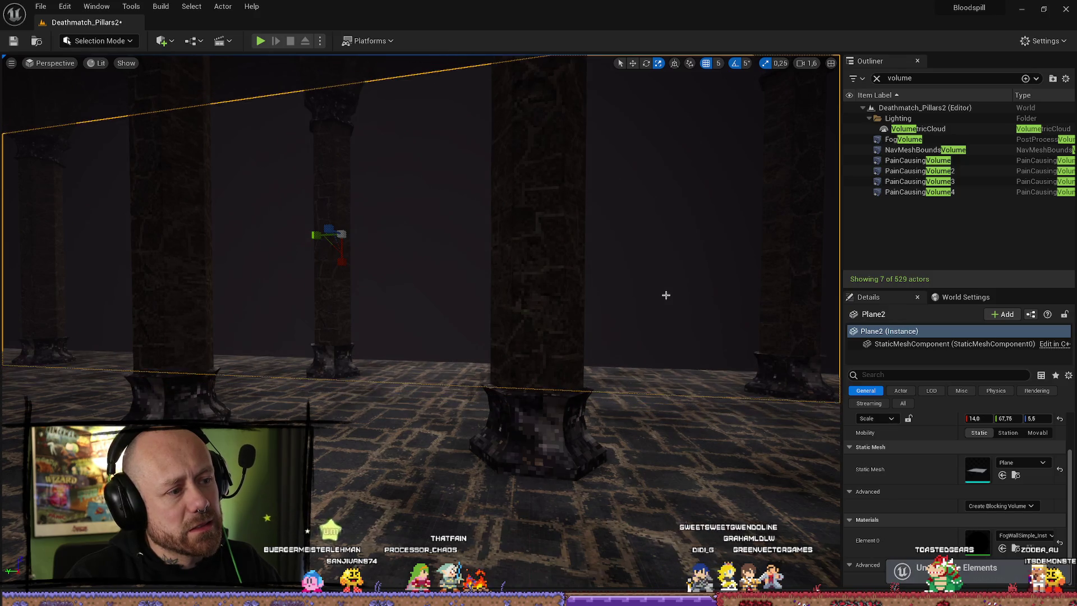
key(ctrl+z)
key(ctrl+z)
key(ctrl+z)
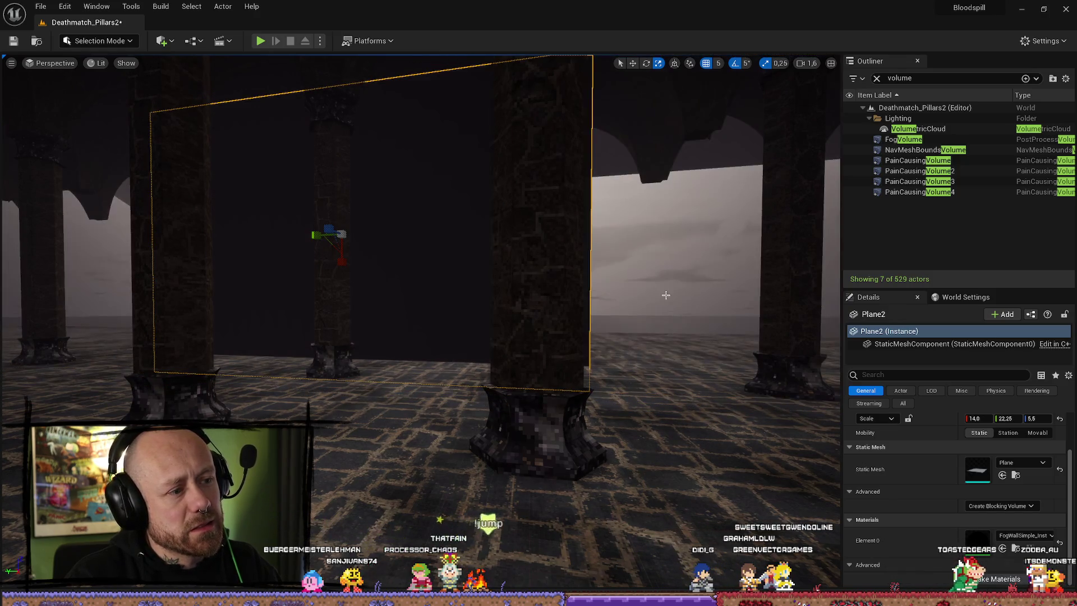
key(ctrl+z)
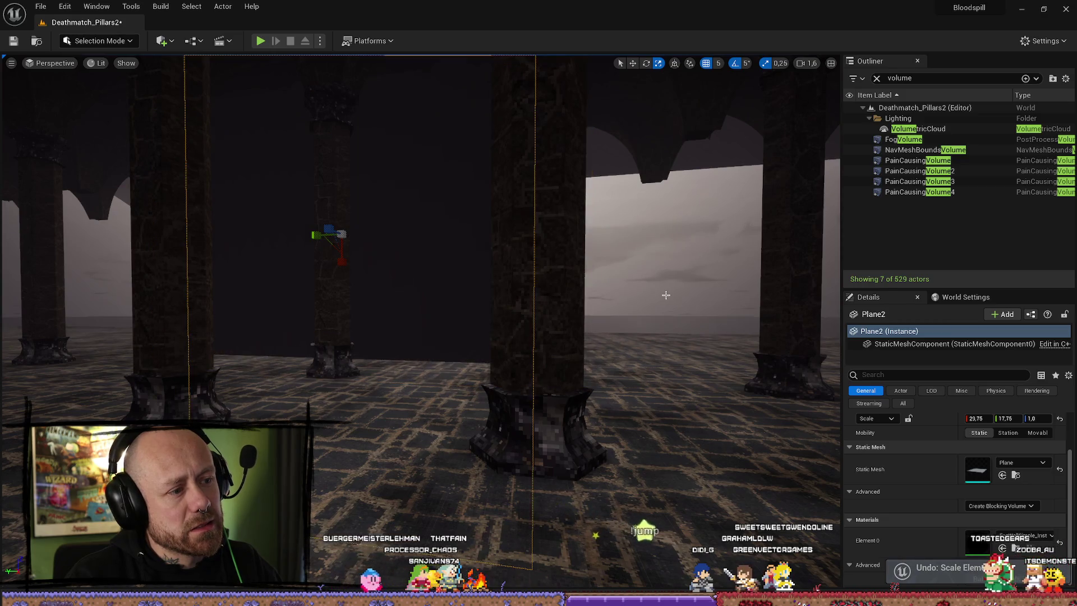
key(ctrl+z)
key(ctrl+z)
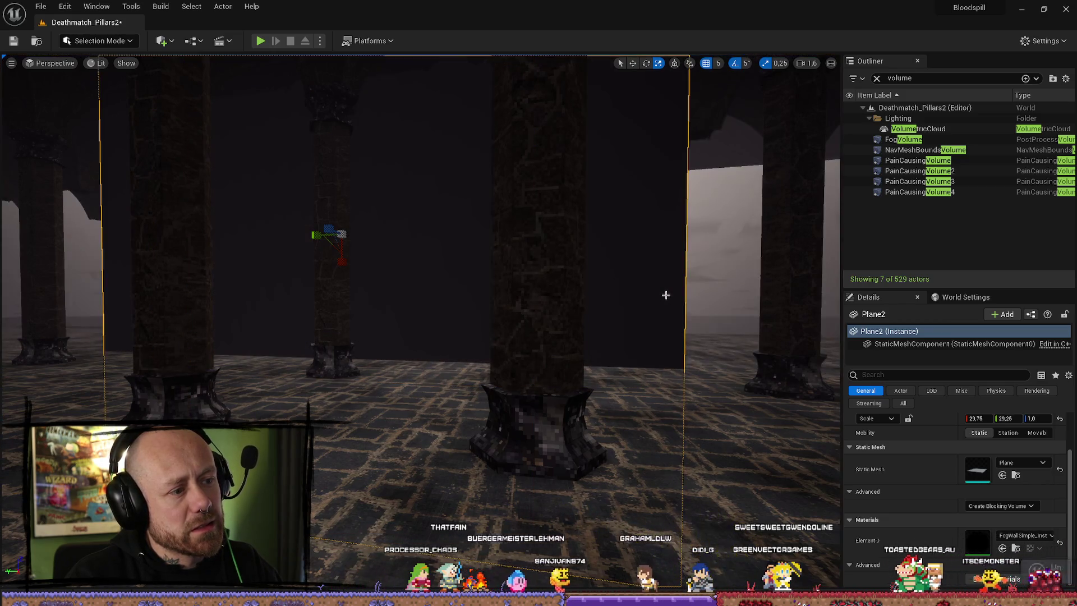
key(ctrl+z)
key(ctrl+z)
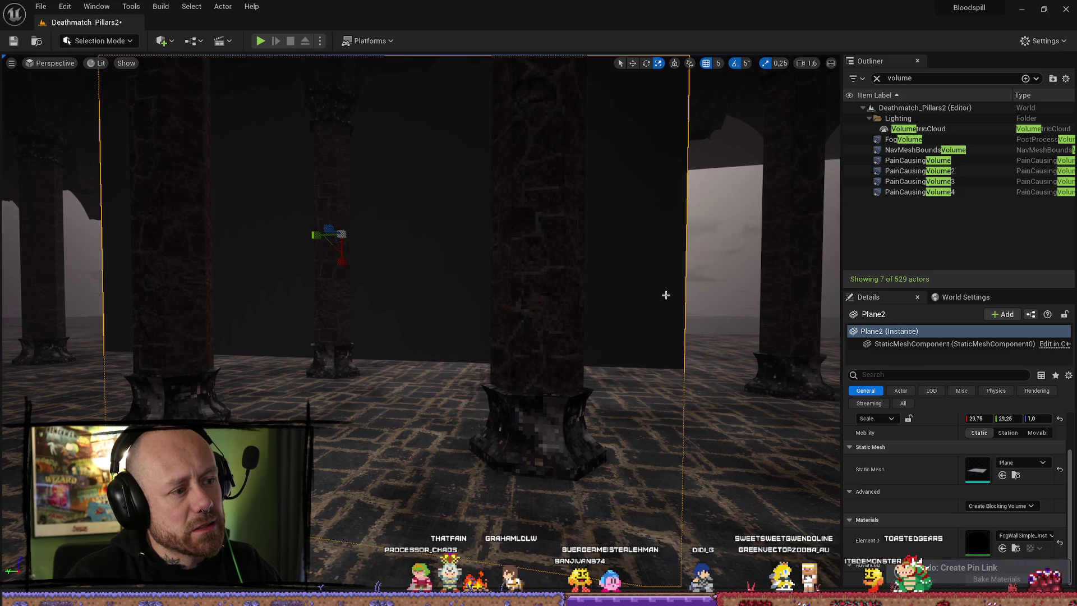
- Clear the Outliner's volume filter, frame Plane2, and open the Content Browser at MyMaterials
drag(665, 295, 718, 295)
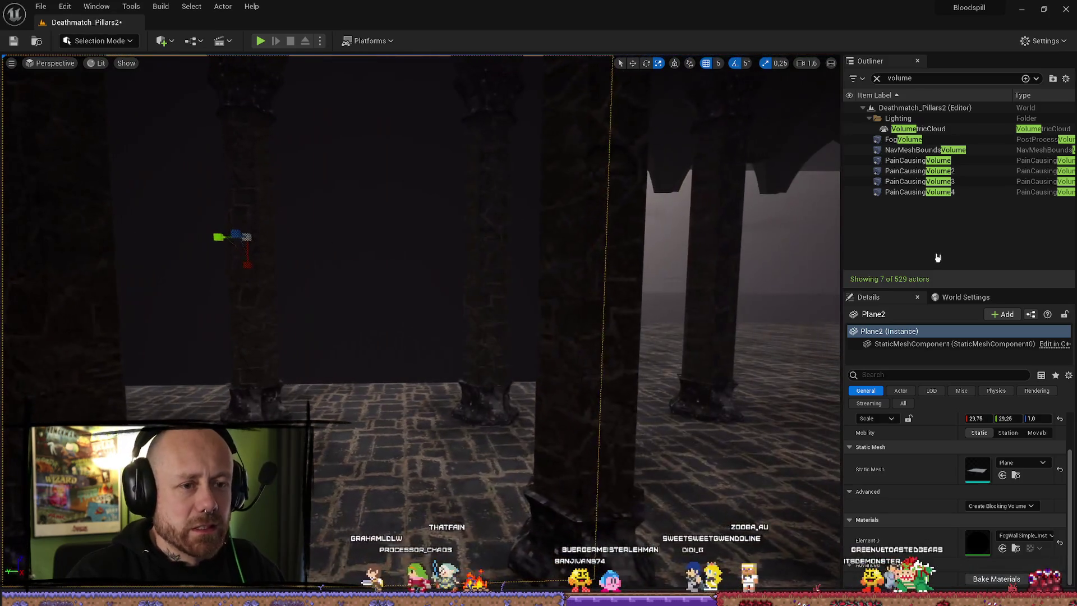
click(876, 78)
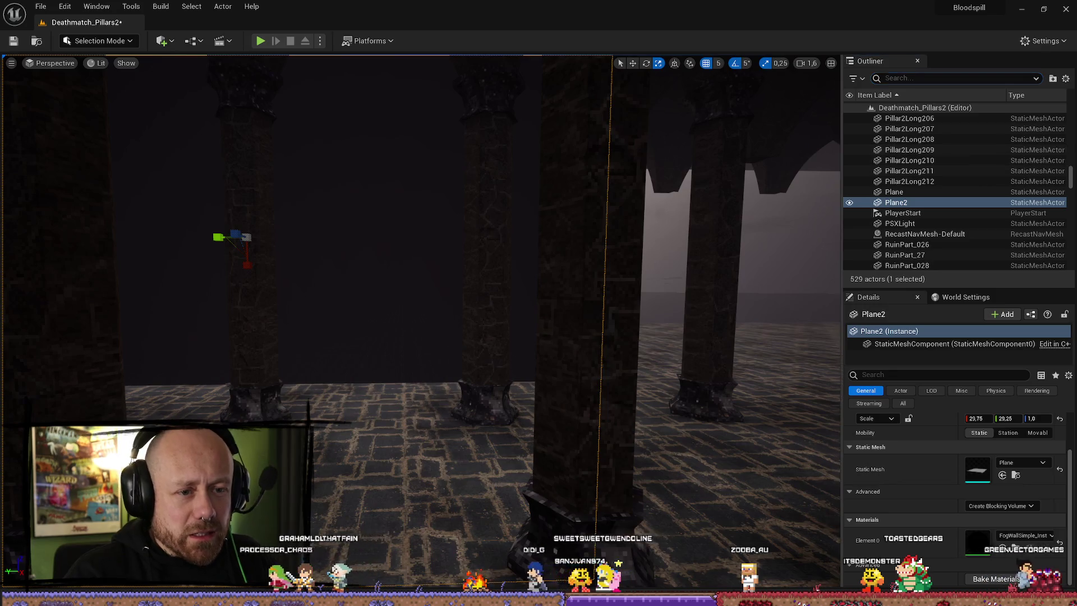
double_click(896, 203)
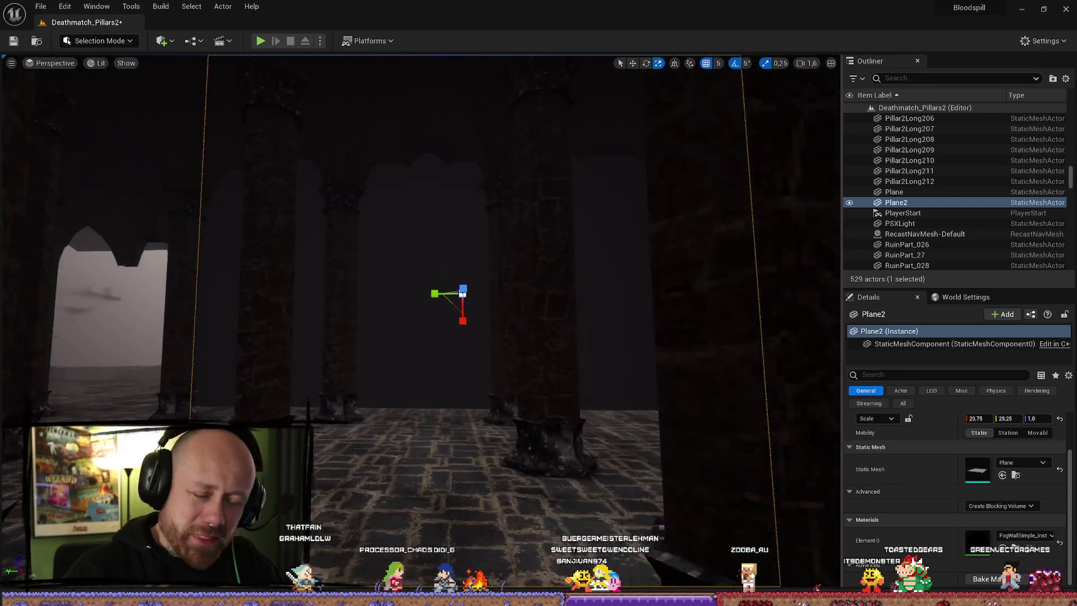
click(1014, 549)
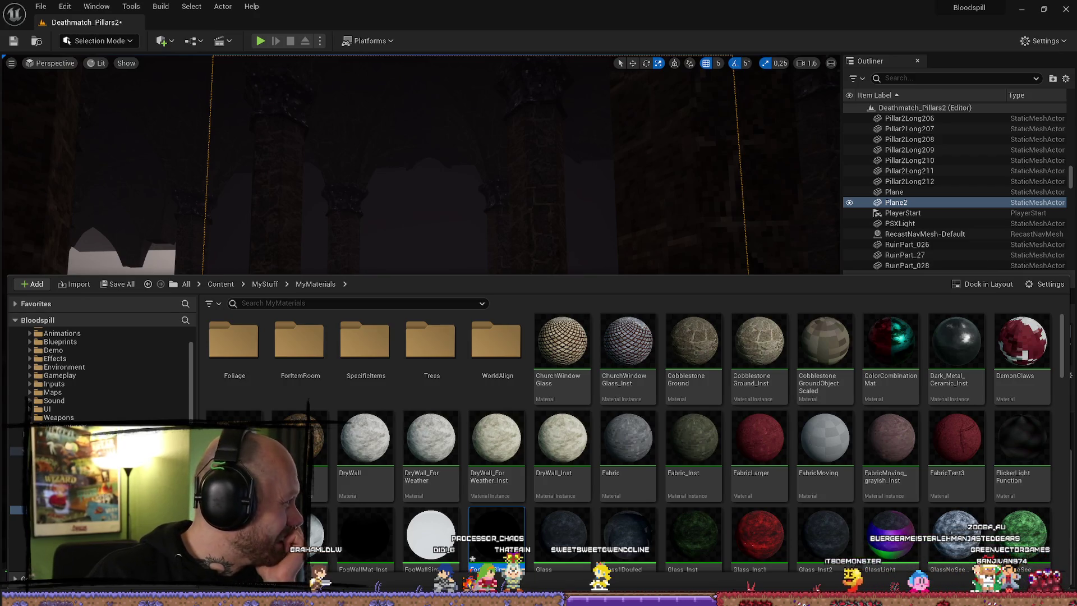
- Scale Plane2 to a Y of 20.75 and duplicate it twice as Plane3 and Plane4
key(ctrl+space)
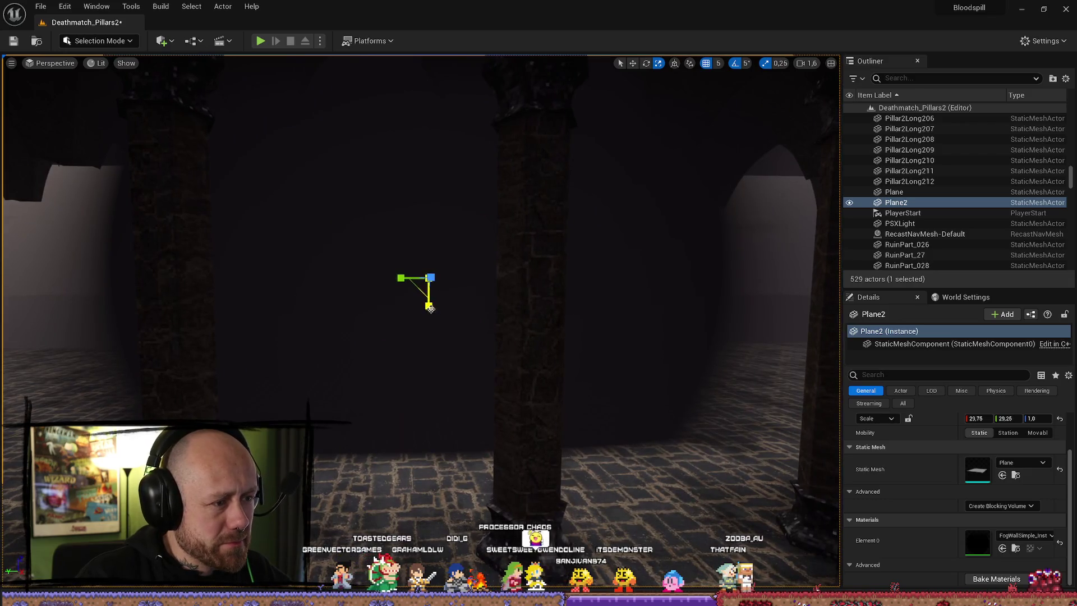
mouse_move(401, 277)
mouse_down()
mouse_move(442, 312)
mouse_move(429, 306)
mouse_move(430, 321)
mouse_move(509, 319)
mouse_up()
key(ctrl+d)
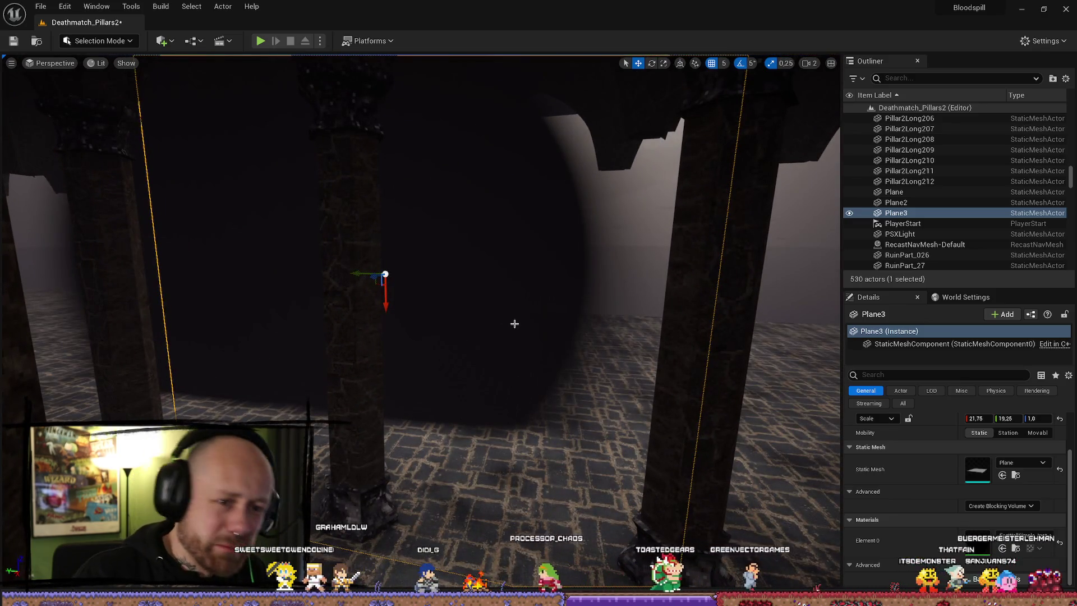
key(ctrl+d)
- Fly around the pillars, then select and delete the extra copy Plane4
drag(355, 269, 355, 269)
drag(762, 333, 763, 334)
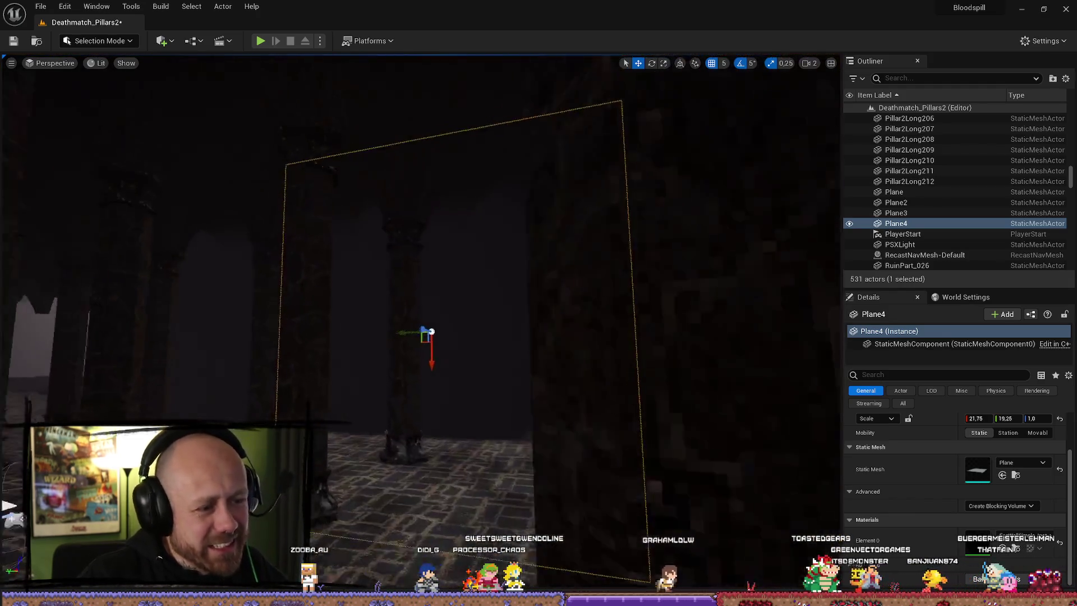
click(728, 426)
drag(727, 425, 727, 426)
mouse_move(722, 383)
mouse_down()
mouse_move(306, 351)
mouse_move(17, 377)
mouse_move(682, 355)
mouse_up()
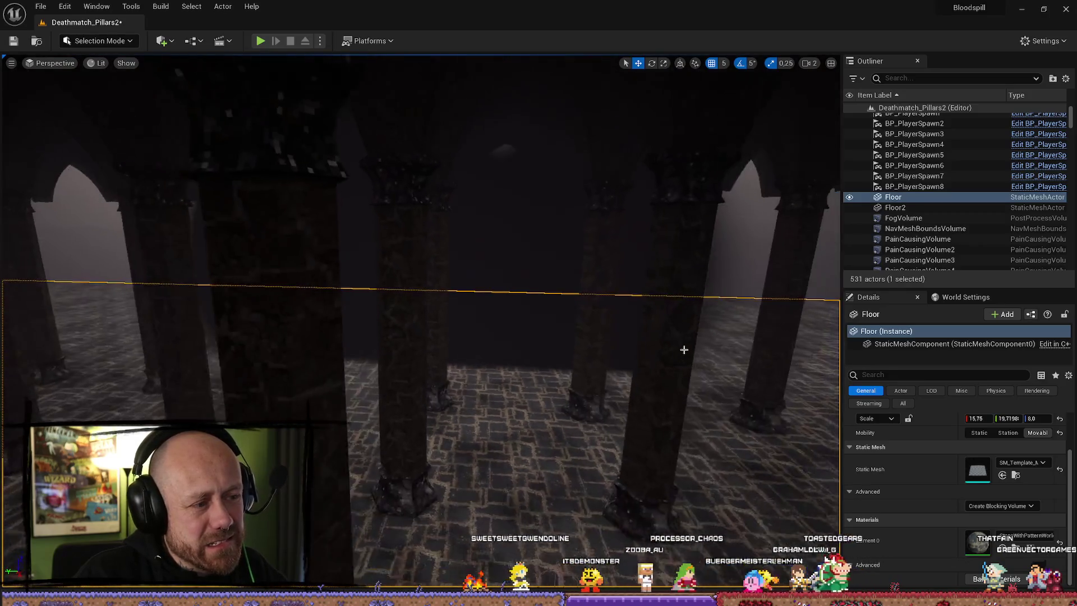
click(633, 259)
key(Delete)
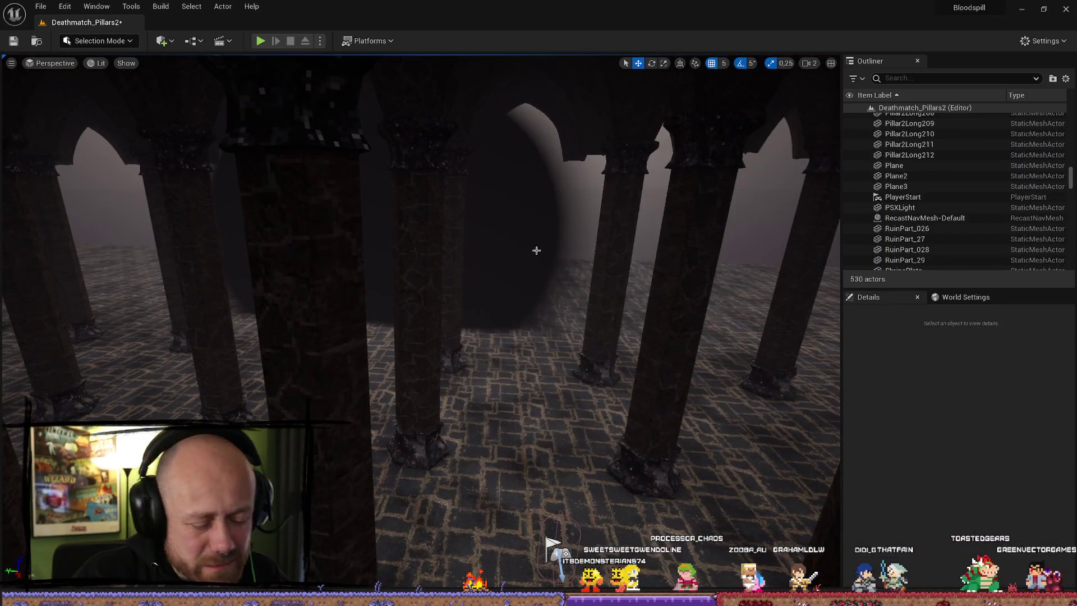
- Delete the duplicate Plane3 and select Plane2 with the scale tool
click(521, 233)
key(Delete)
mouse_move(521, 233)
mouse_down()
mouse_move(536, 233)
mouse_move(483, 227)
mouse_move(502, 218)
mouse_move(404, 236)
mouse_up()
click(536, 233)
key(r)
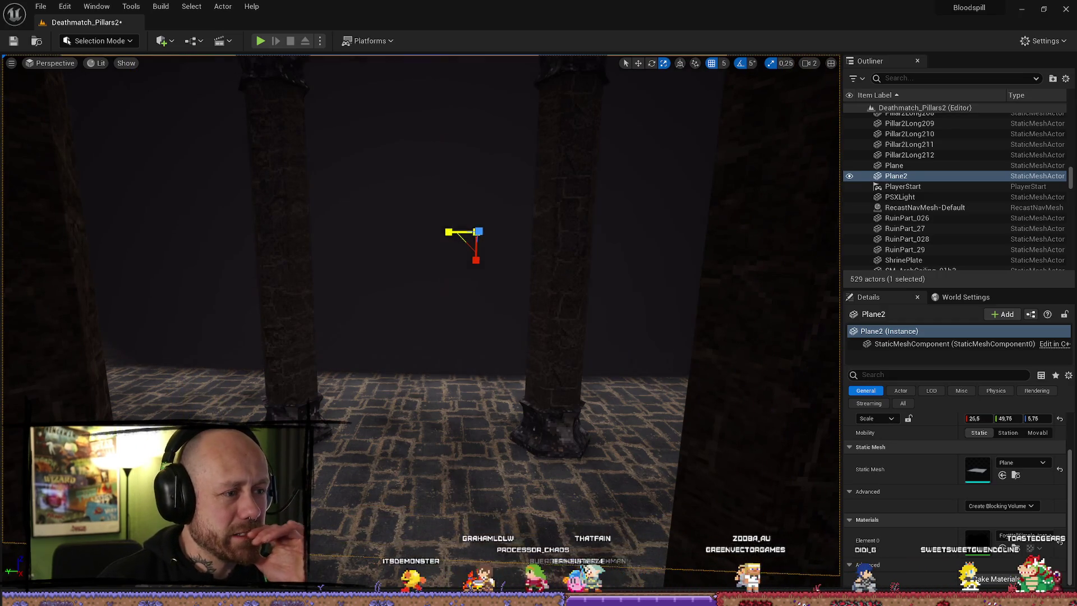
- Filter Plane2's Details for 'shadow' and tick Cast Shadow
scroll(955, 497, up, 2)
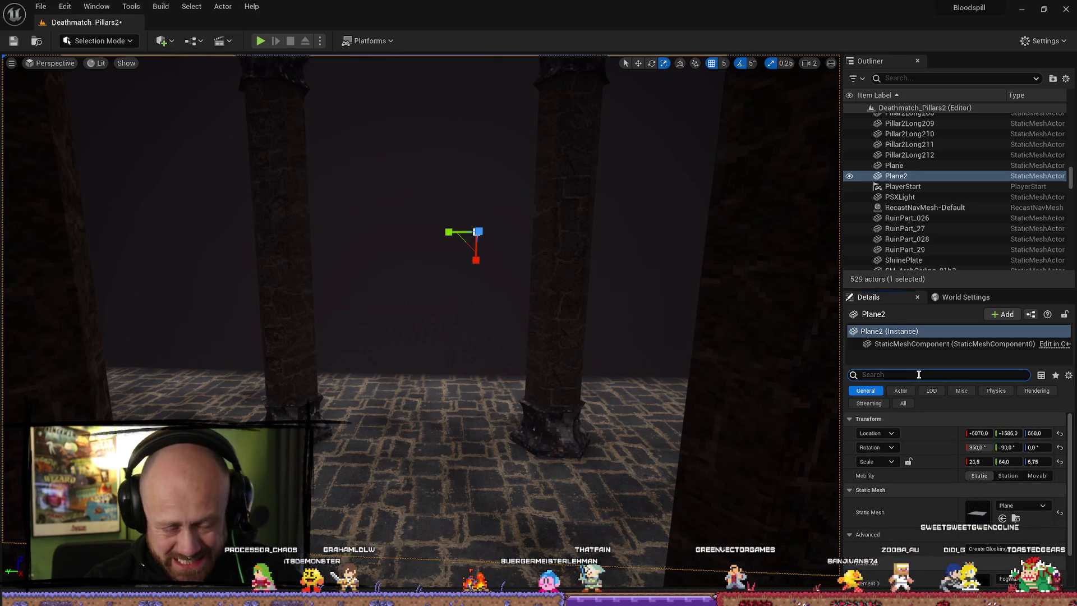
text(light)
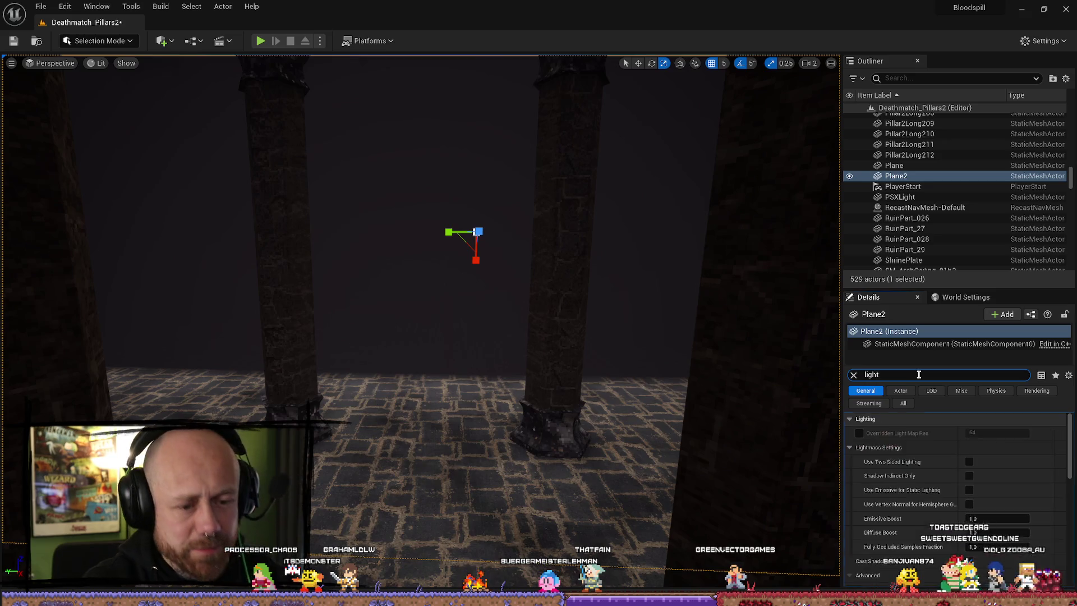
scroll(973, 430, down, 3)
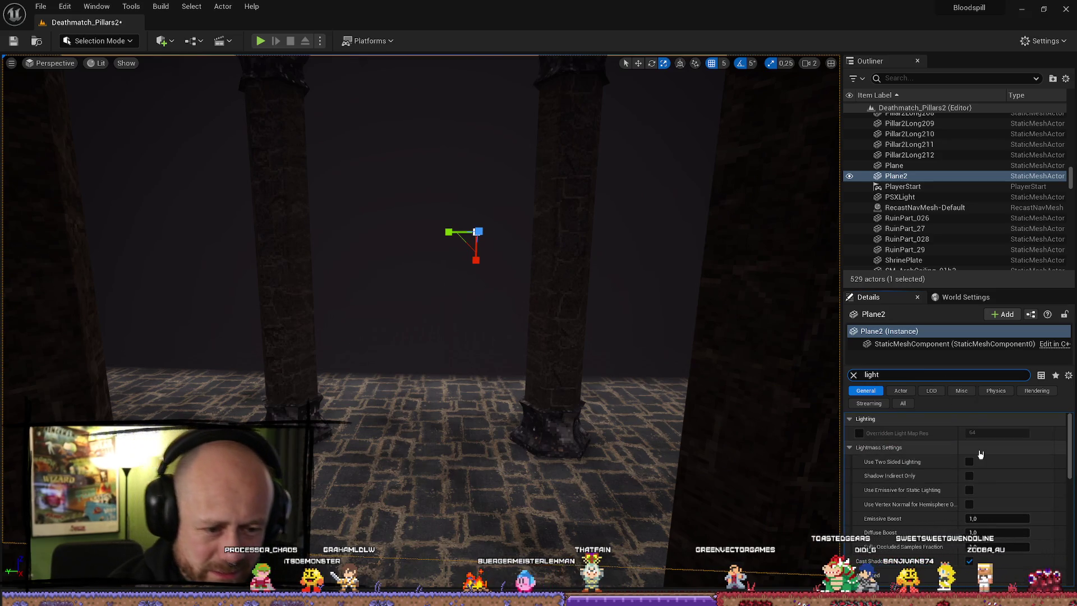
scroll(962, 494, down, 3)
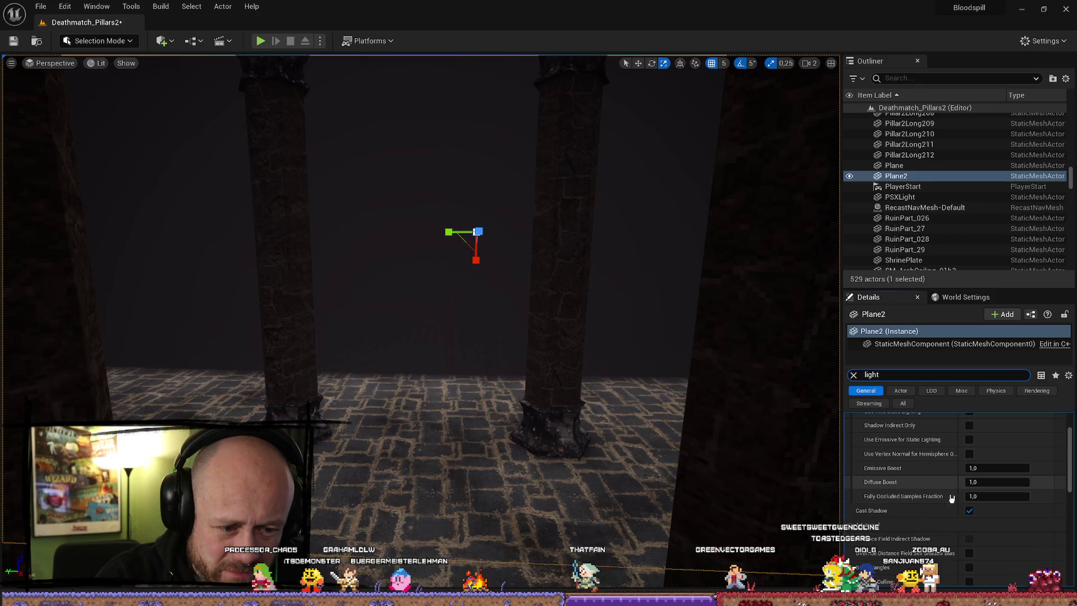
scroll(962, 492, up, 2)
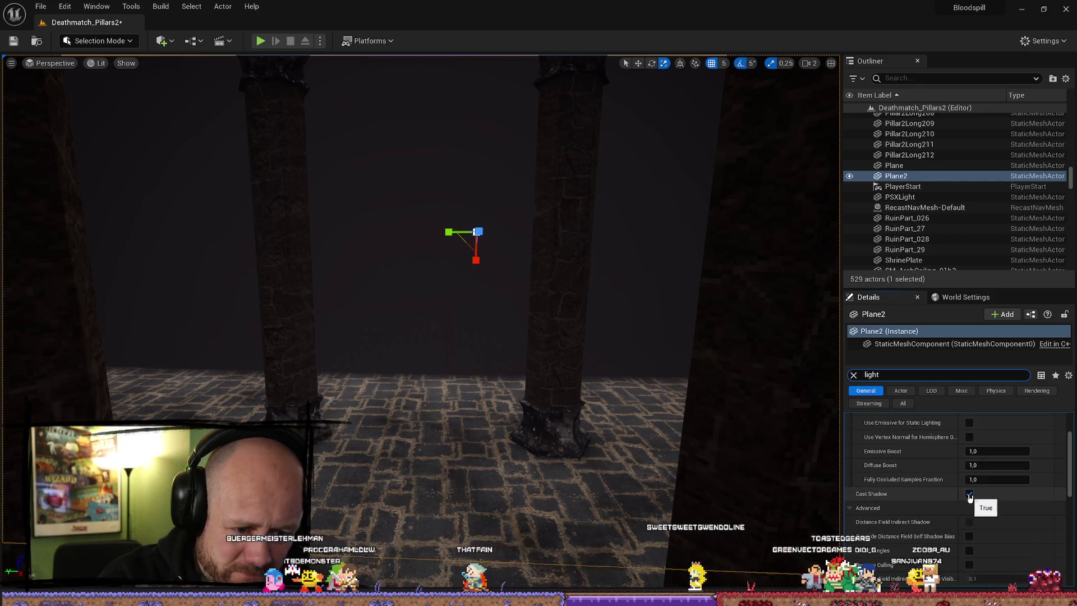
click(969, 494)
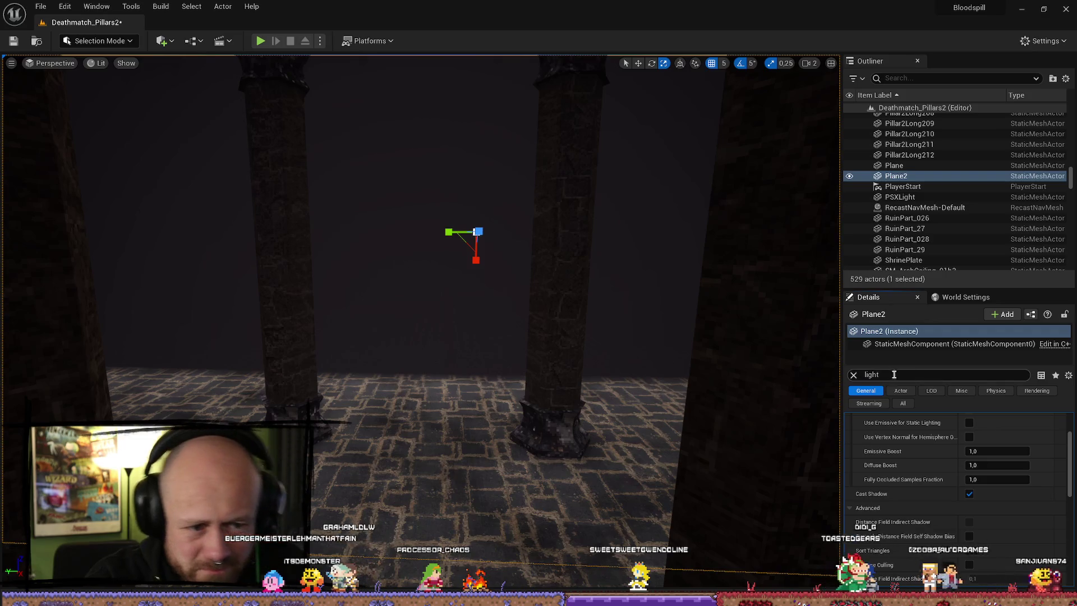
text(shado)
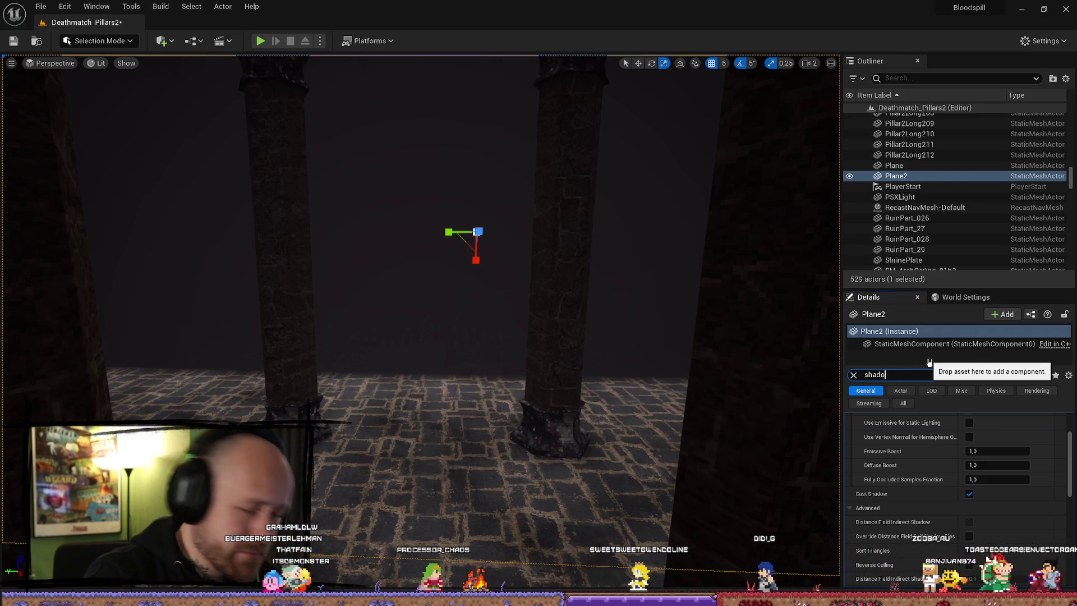
text(w)
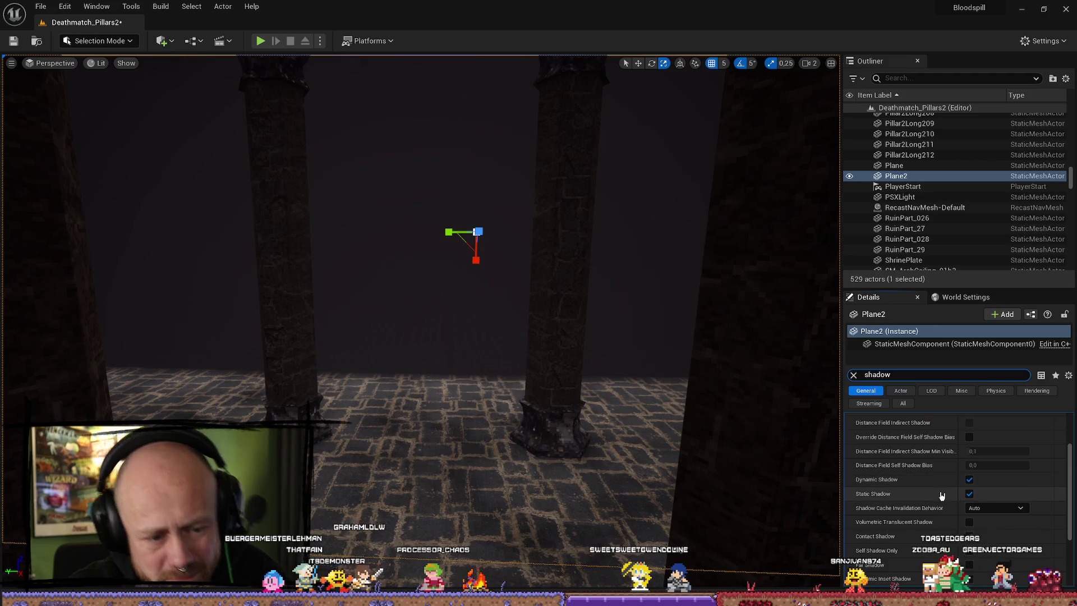
scroll(942, 496, down, 4)
scroll(919, 513, up, 5)
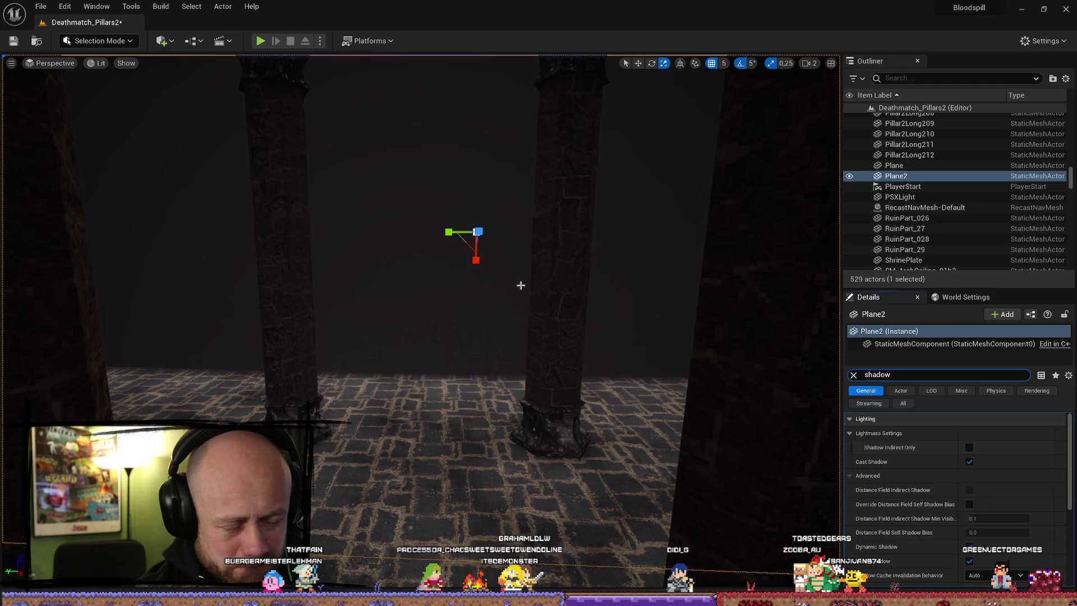
drag(493, 375, 478, 358)
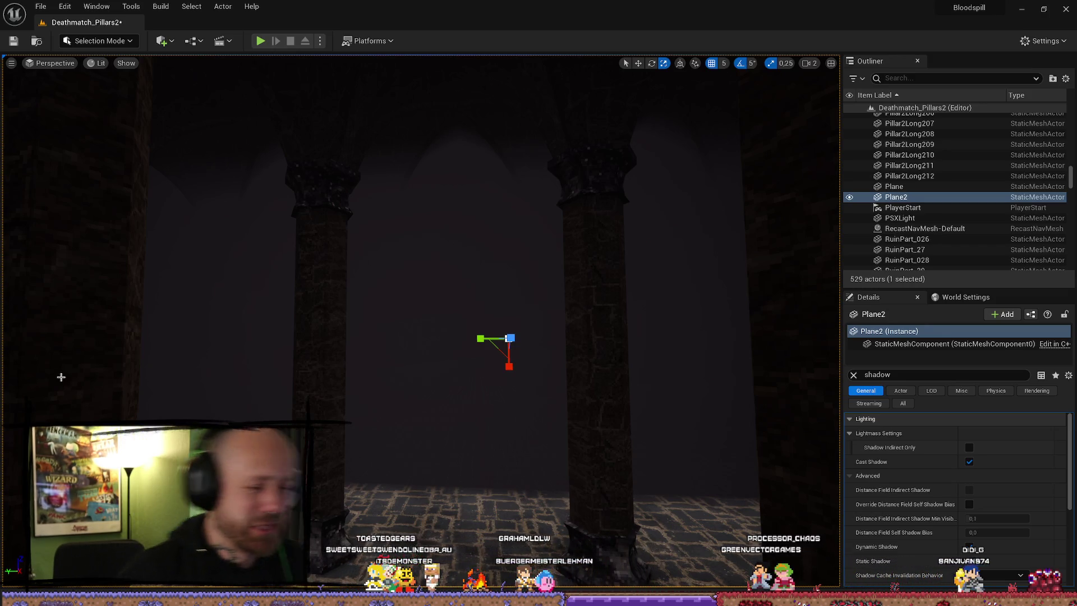
- Reselect Plane2 and line up the view down the pillar hall
drag(61, 377, 606, 245)
click(606, 245)
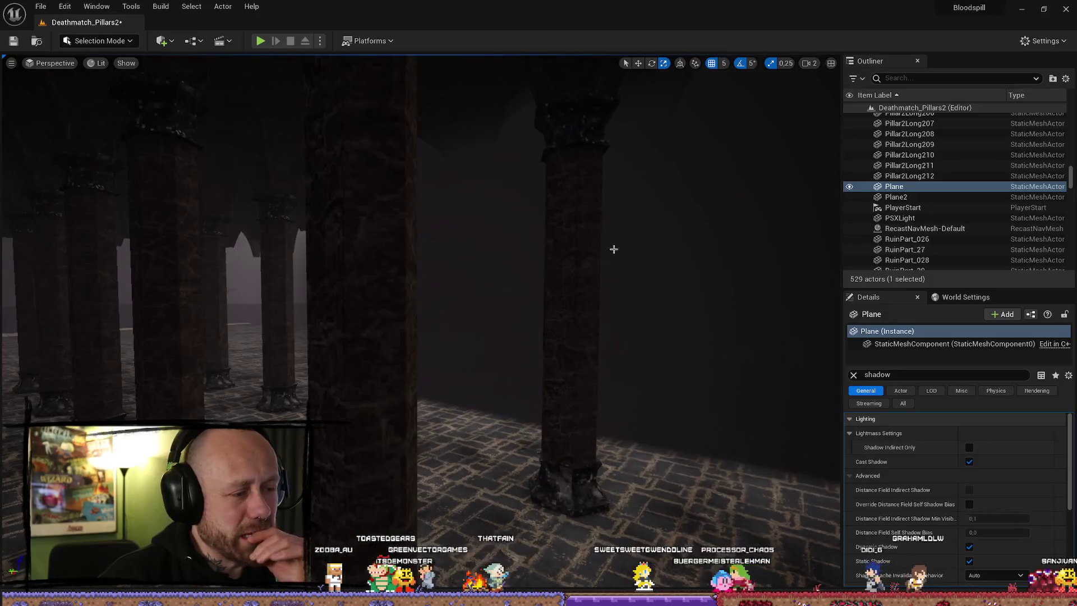
click(666, 259)
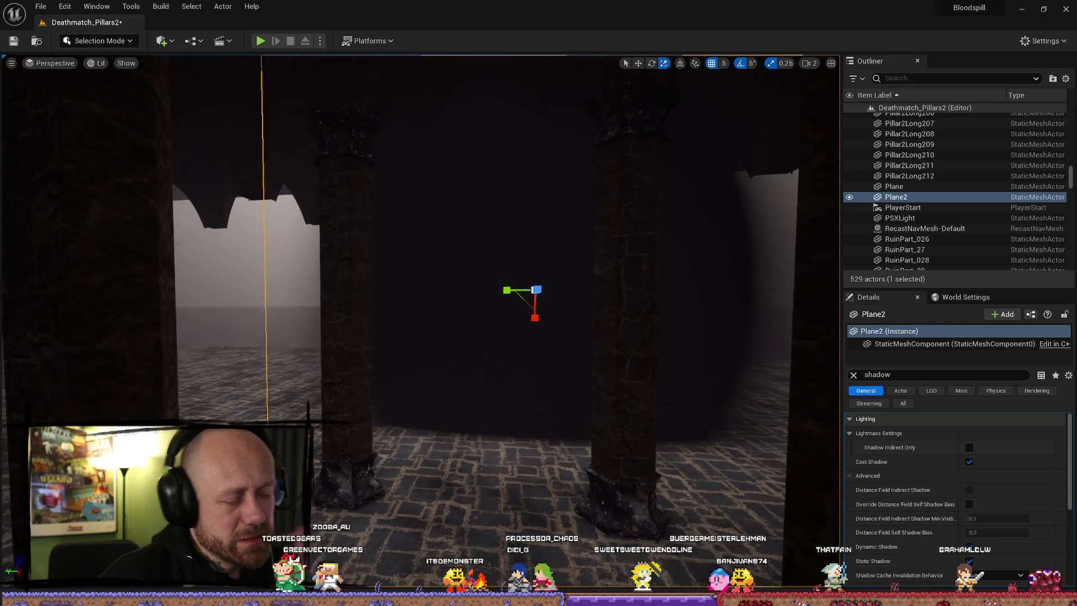
drag(499, 288, 499, 278)
scroll(458, 319, down, 10)
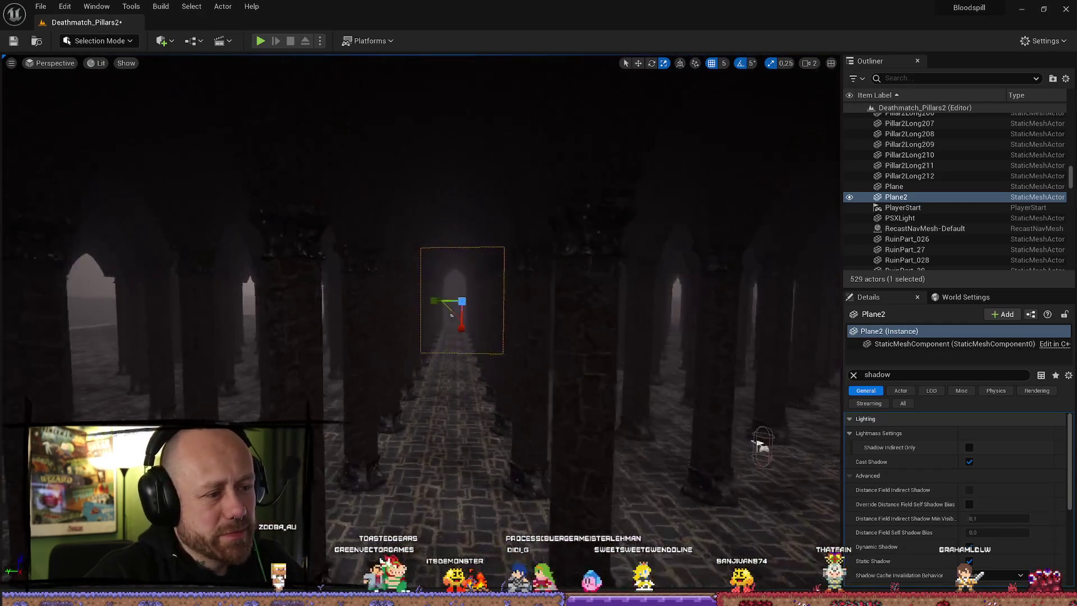
scroll(443, 308, up, 5)
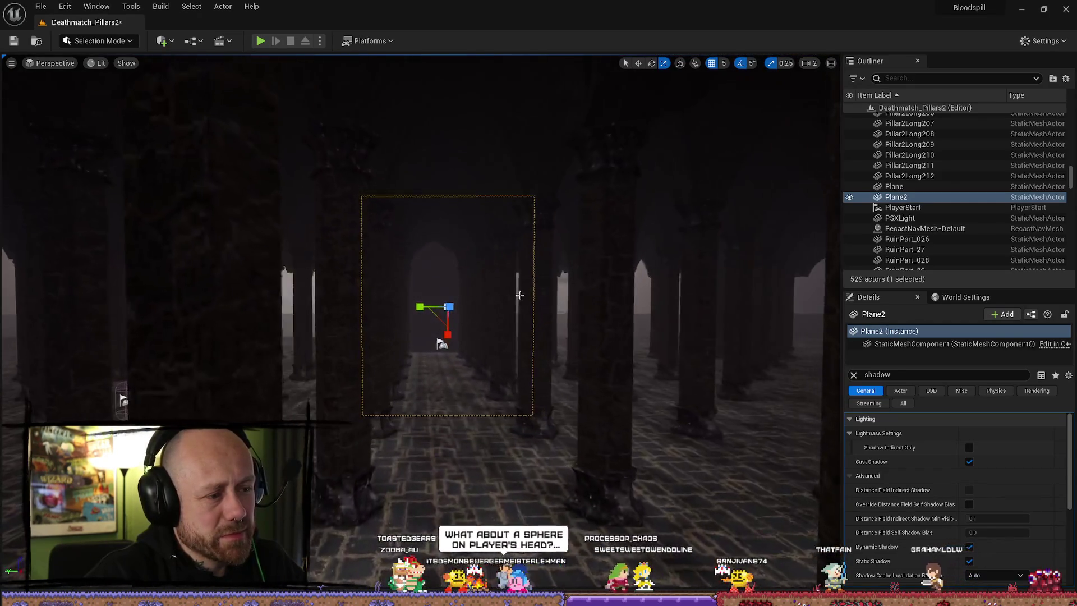
scroll(401, 345, up, 4)
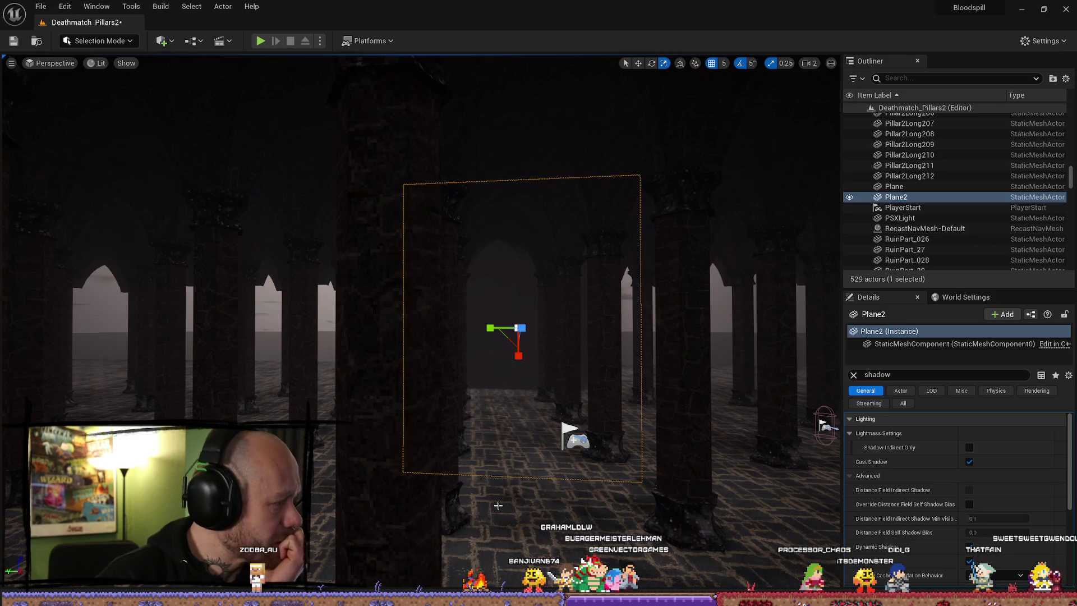
scroll(498, 505, up, 5)
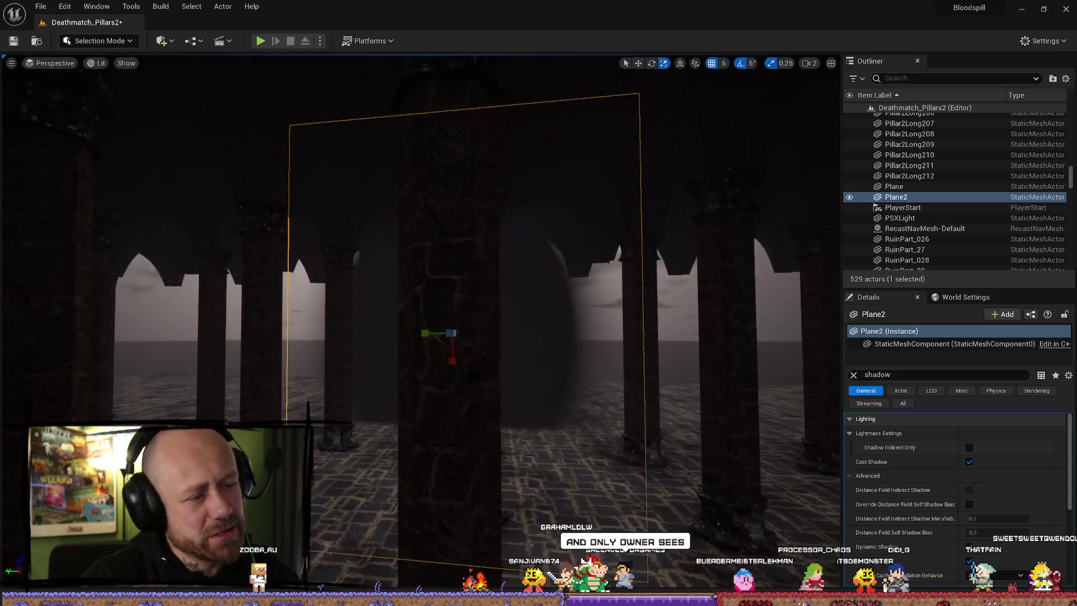
scroll(421, 337, down, 1)
scroll(484, 493, up, 5)
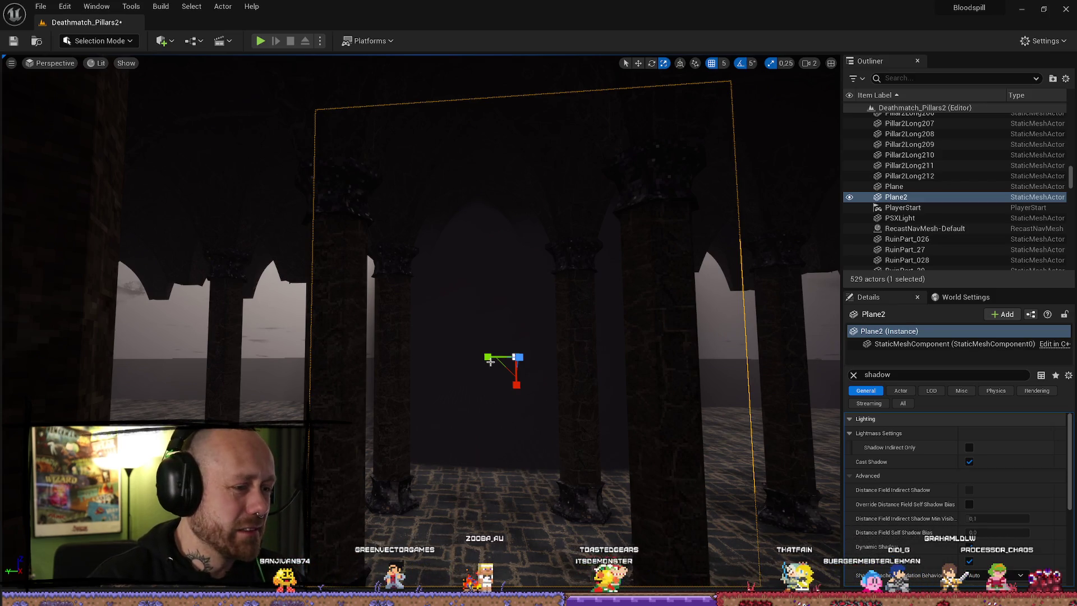
- Widen Plane2 along Y, raise it slightly and push it deeper, then play-test
drag(487, 357, 404, 357)
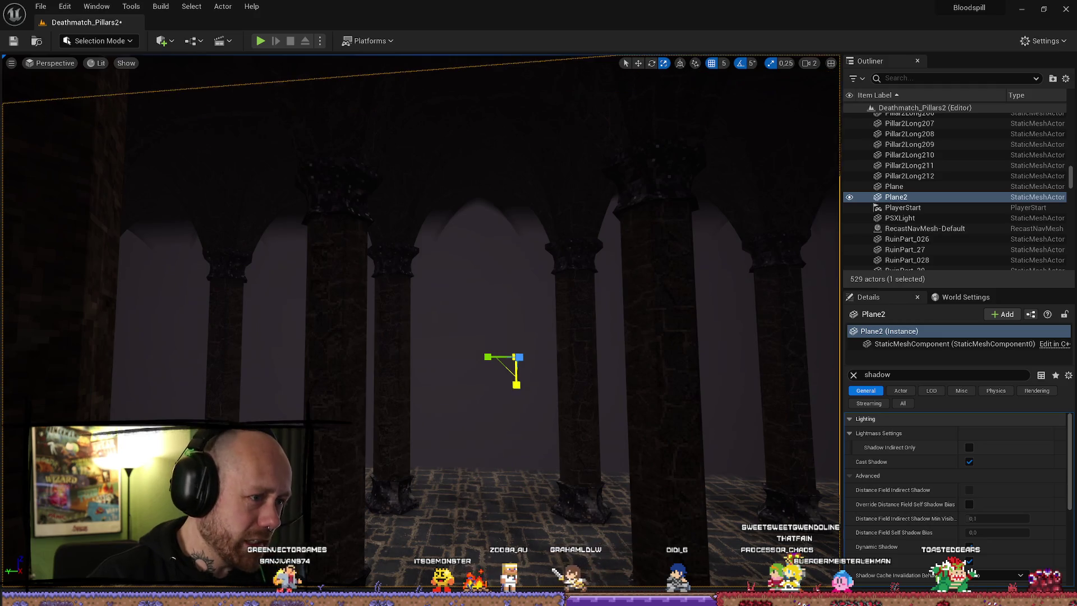
drag(516, 390, 516, 388)
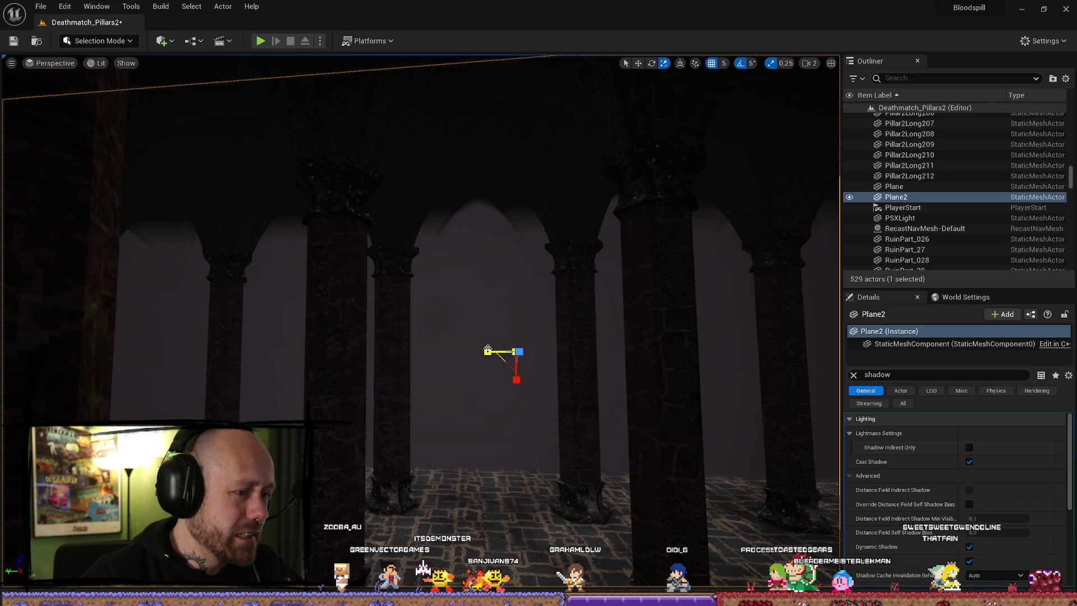
drag(517, 388, 517, 393)
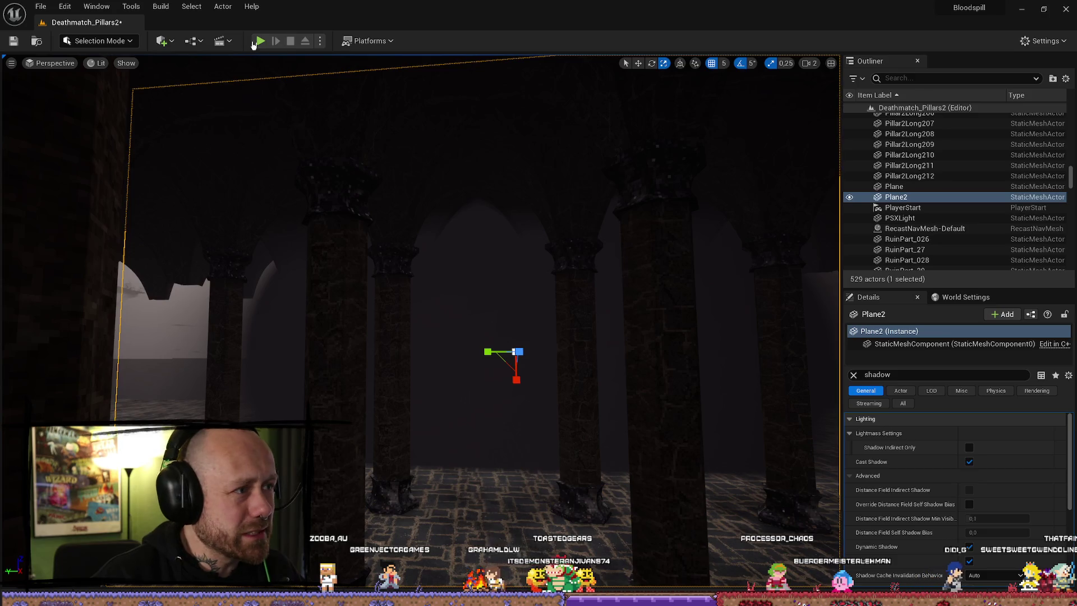
key(alt+p)
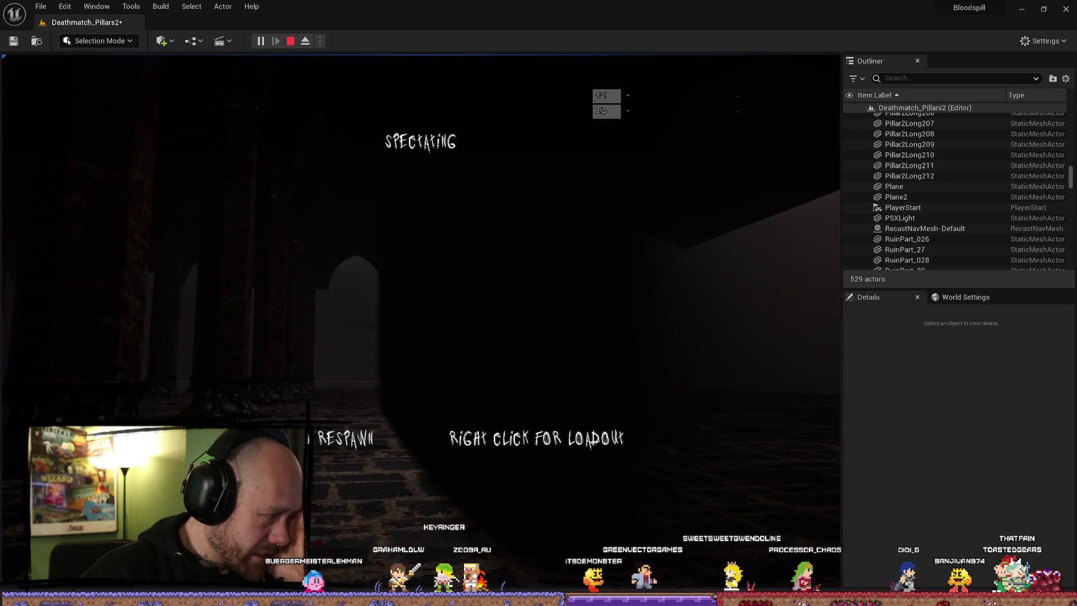
- Stop the play session and dismiss the Message Log
key(Escape)
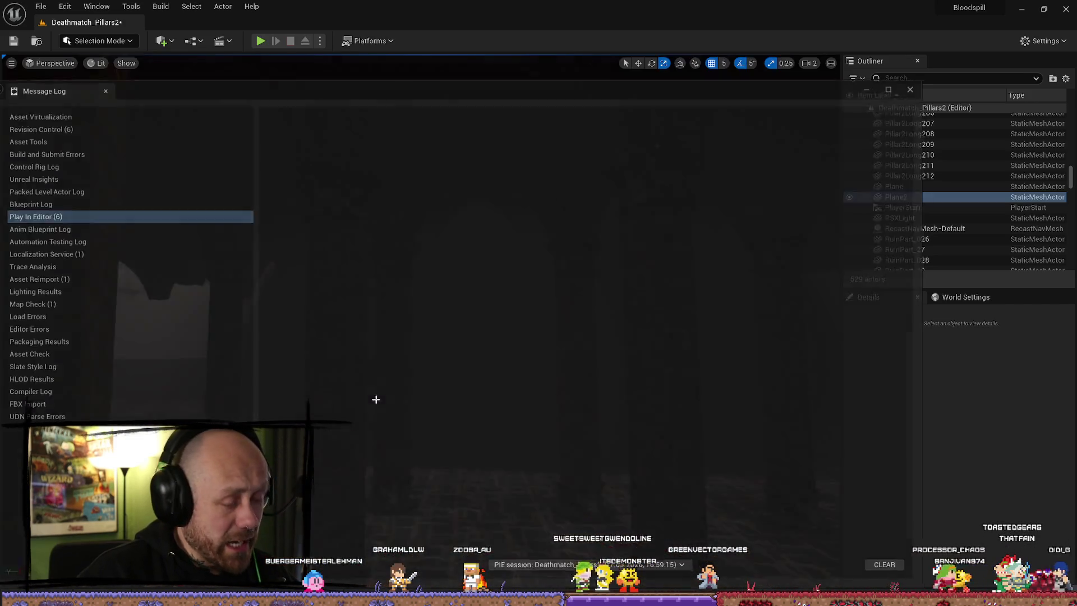
click(913, 85)
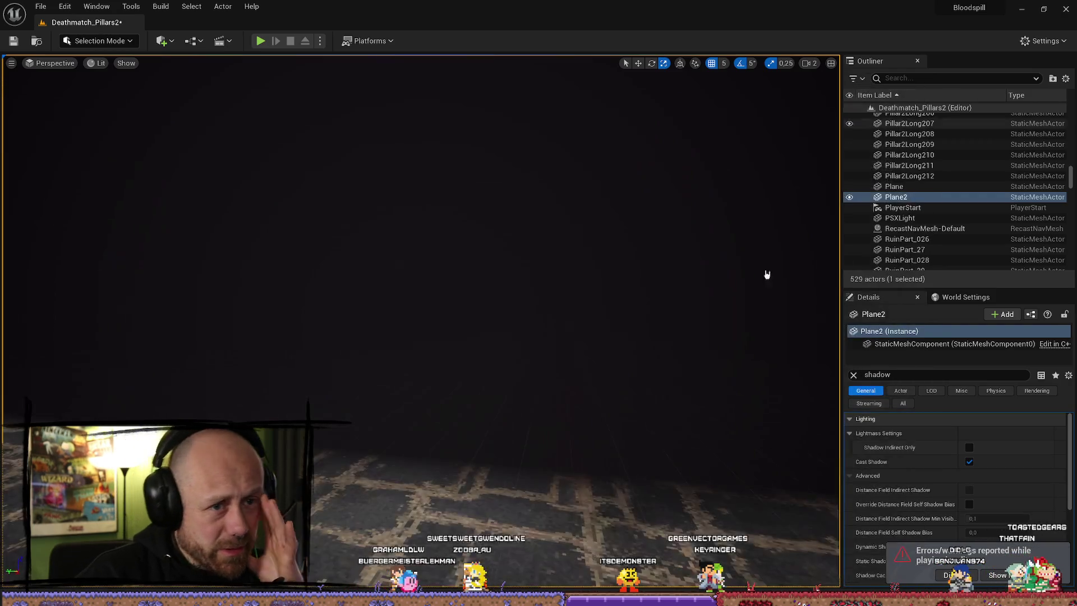
- Fly the camera through the pillar hall past Plane2, then show the MyMaterials Content Drawer
scroll(691, 305, up, 1)
key(w)
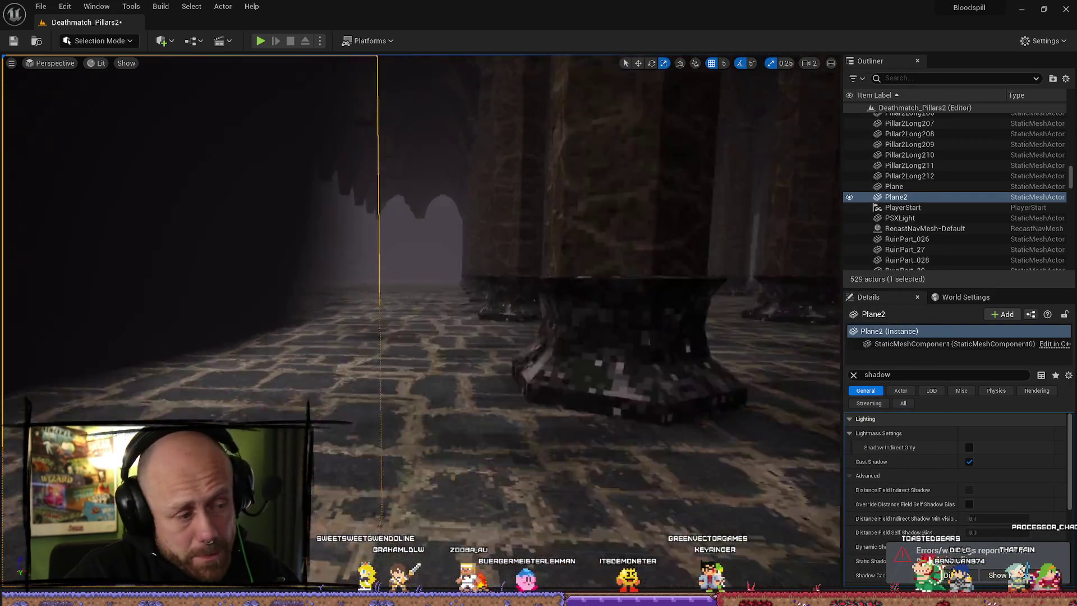
scroll(420, 323, down, 1)
key(f)
key(w)
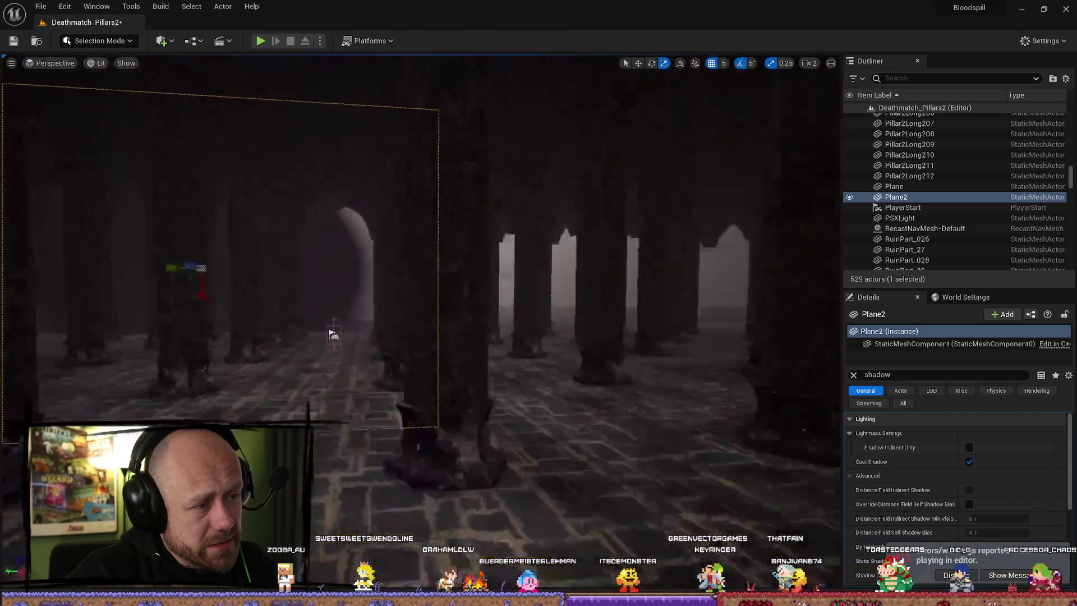
key(w)
key(ctrl+space)
key(ctrl+space)
scroll(421, 323, down, 1)
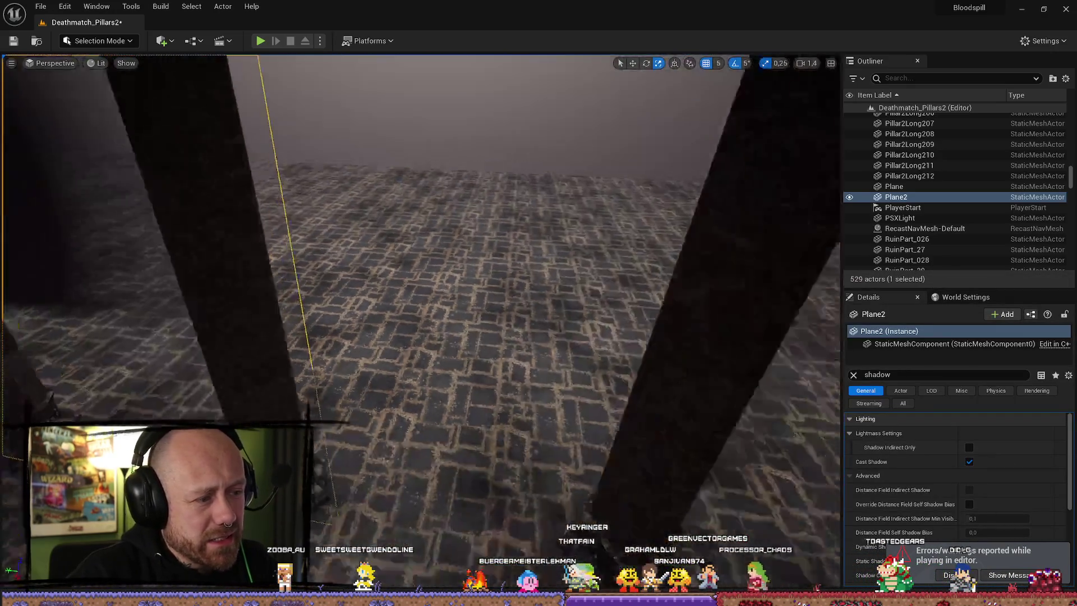
key(ctrl+space)
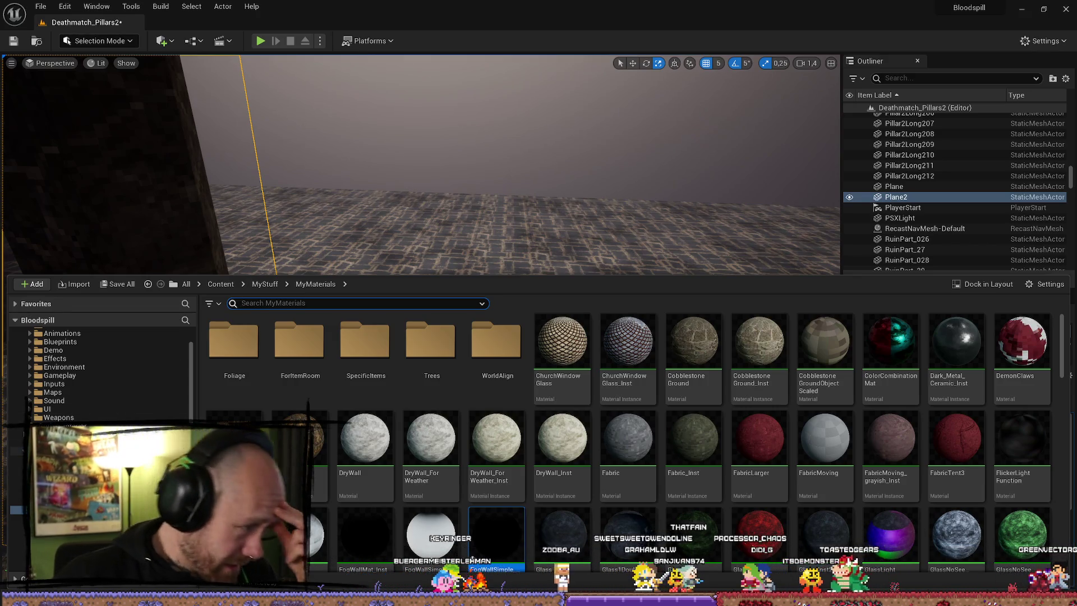
- Go up to MyStuff, open the FPS folder, then collapse the Content Drawer
key(alt+Left)
scroll(101, 376, up, 3)
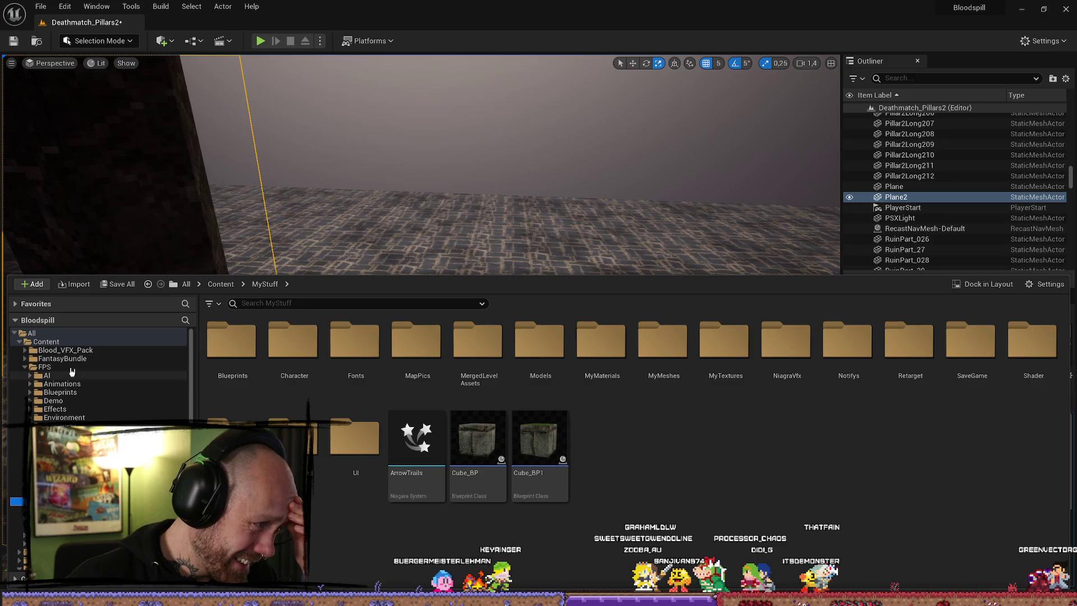
click(59, 369)
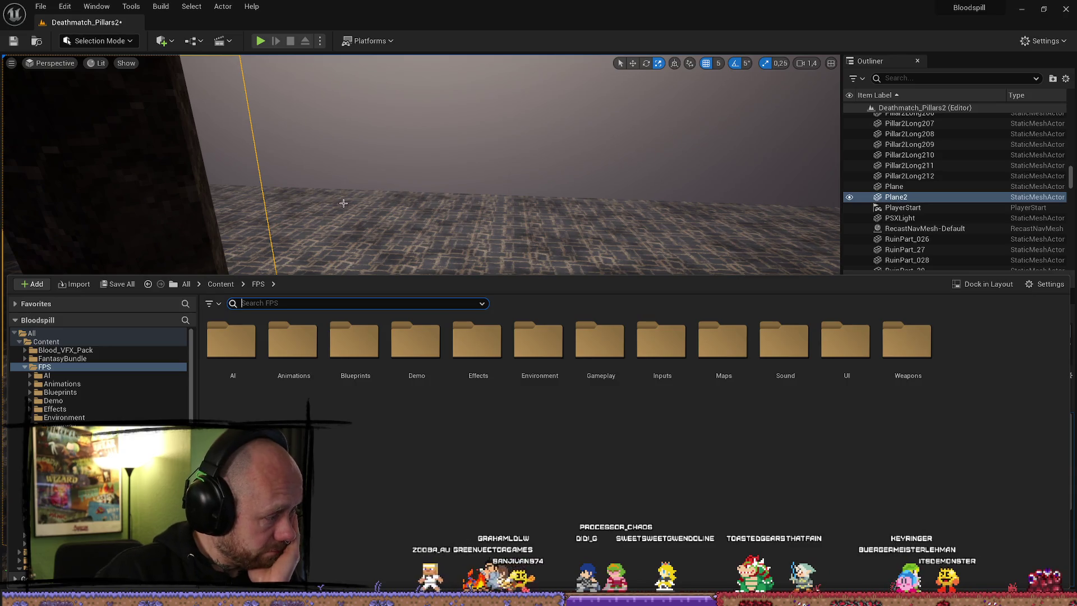
click(452, 215)
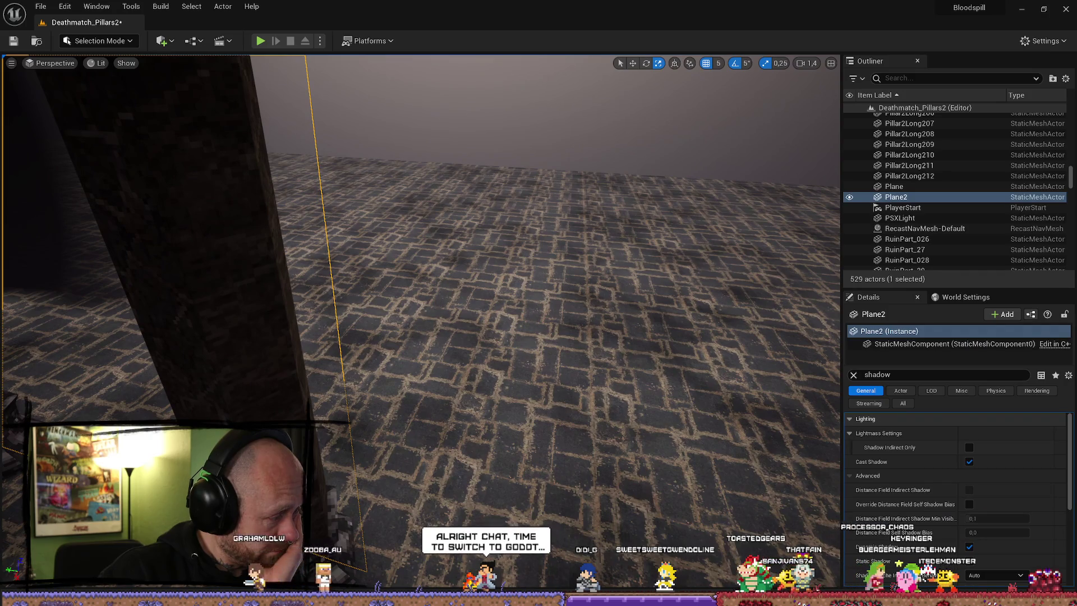
- Turn the view toward the pillars and uncheck Cast Shadow on Plane2
key(Right)
drag(416, 228, 444, 224)
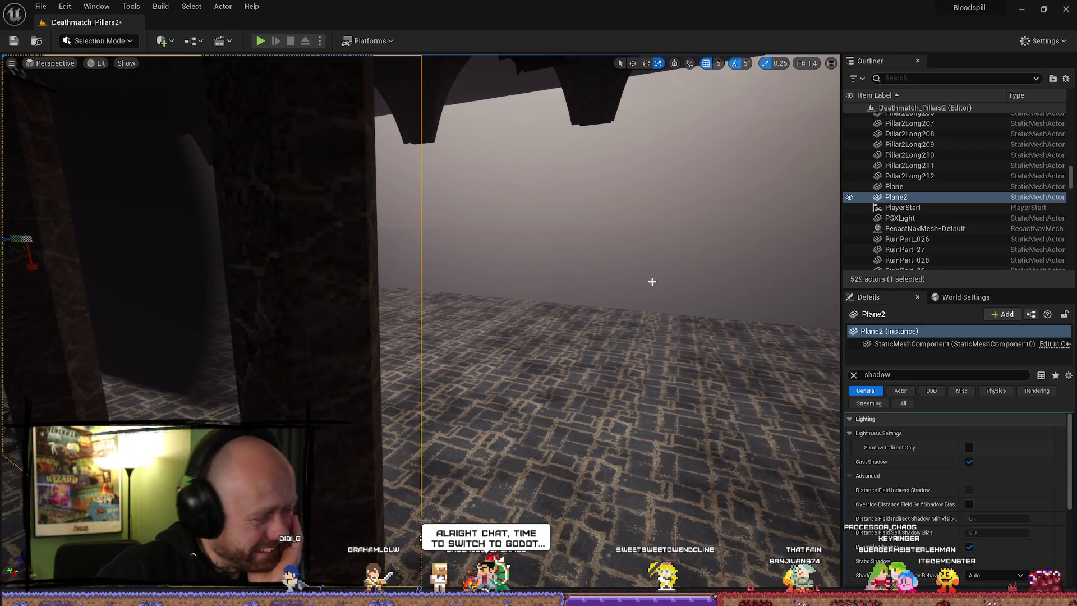
key(ctrl+space)
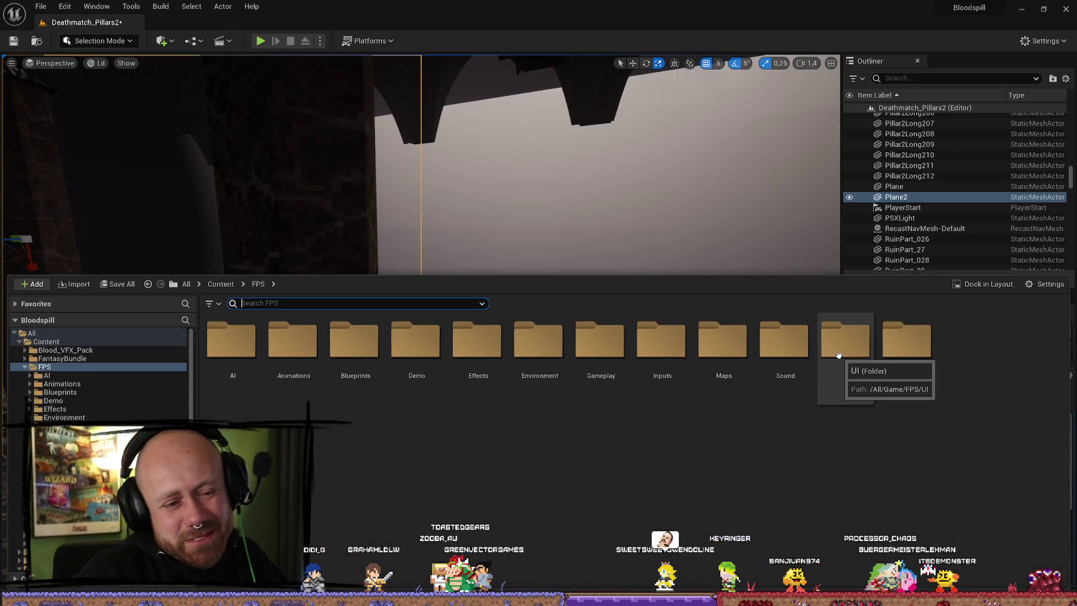
key(ctrl+space)
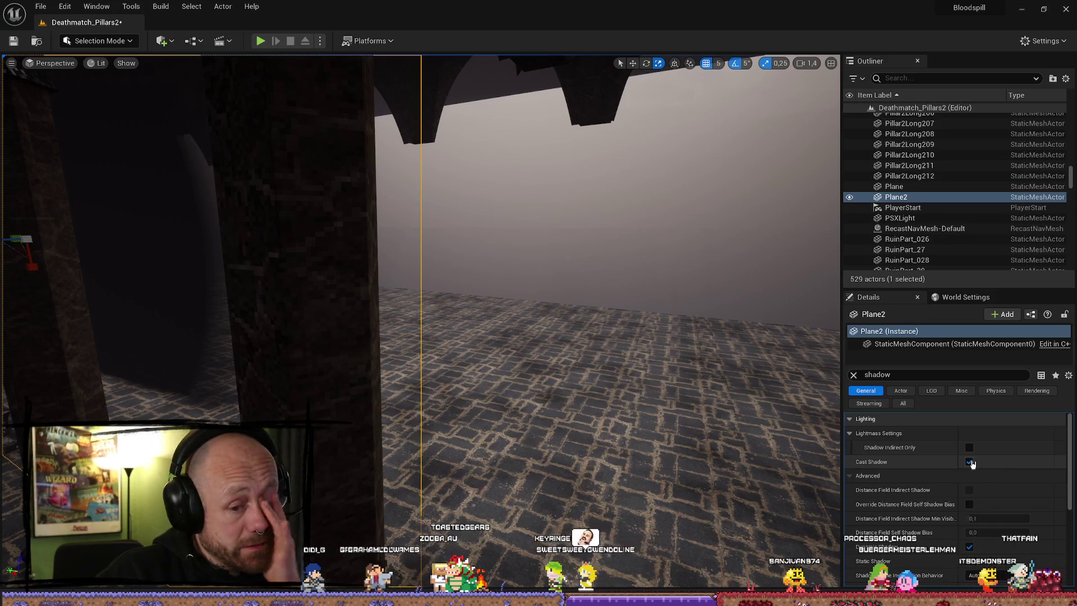
click(969, 461)
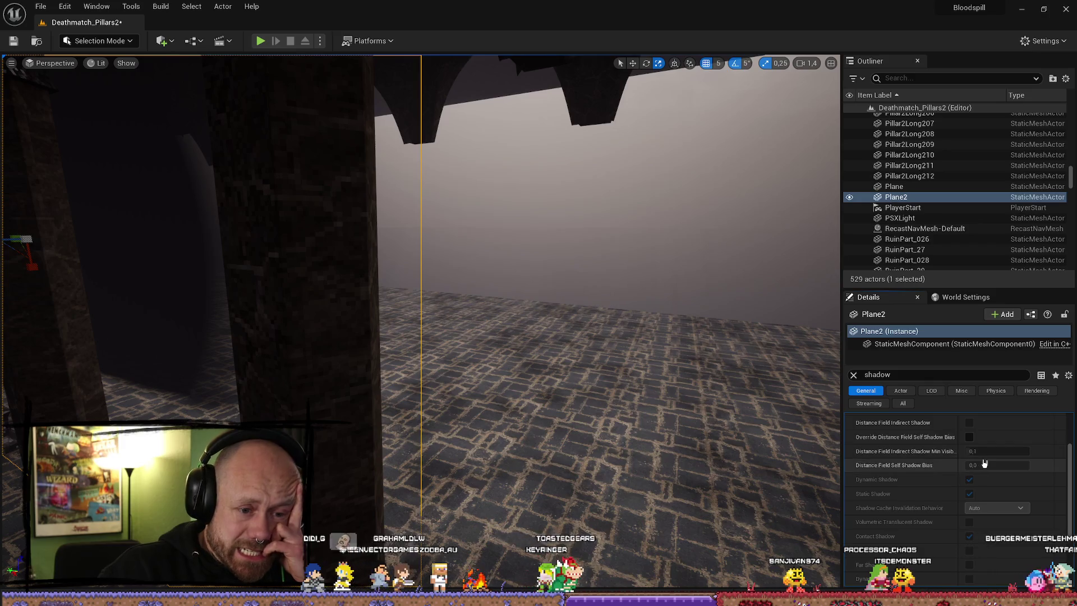
- Review Plane2's light settings and turn off its two-sided lighting
scroll(976, 460, down, 3)
scroll(1023, 457, down, 3)
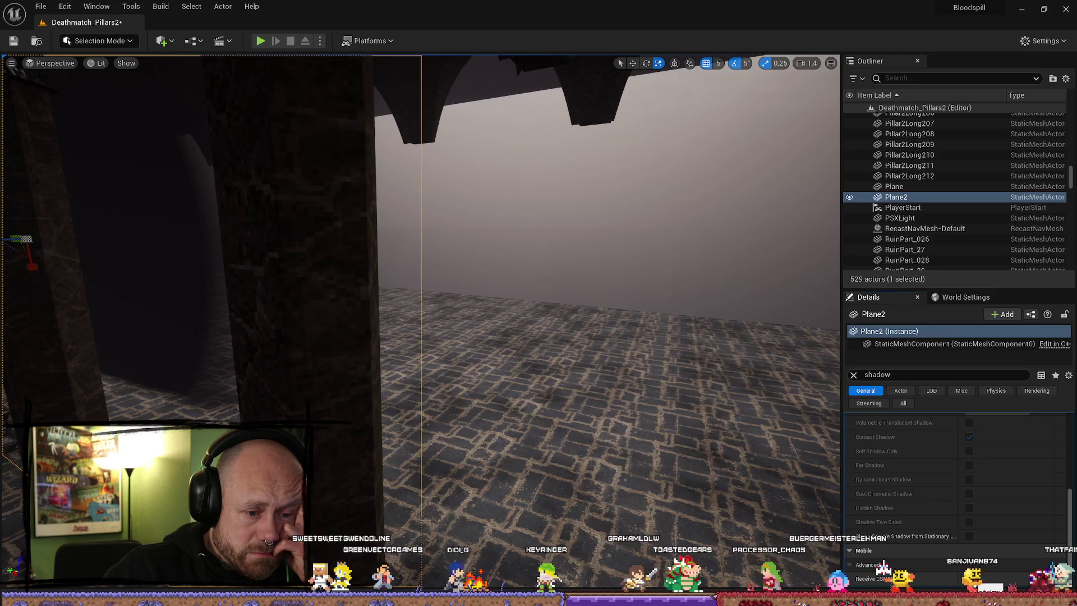
scroll(976, 512, up, 5)
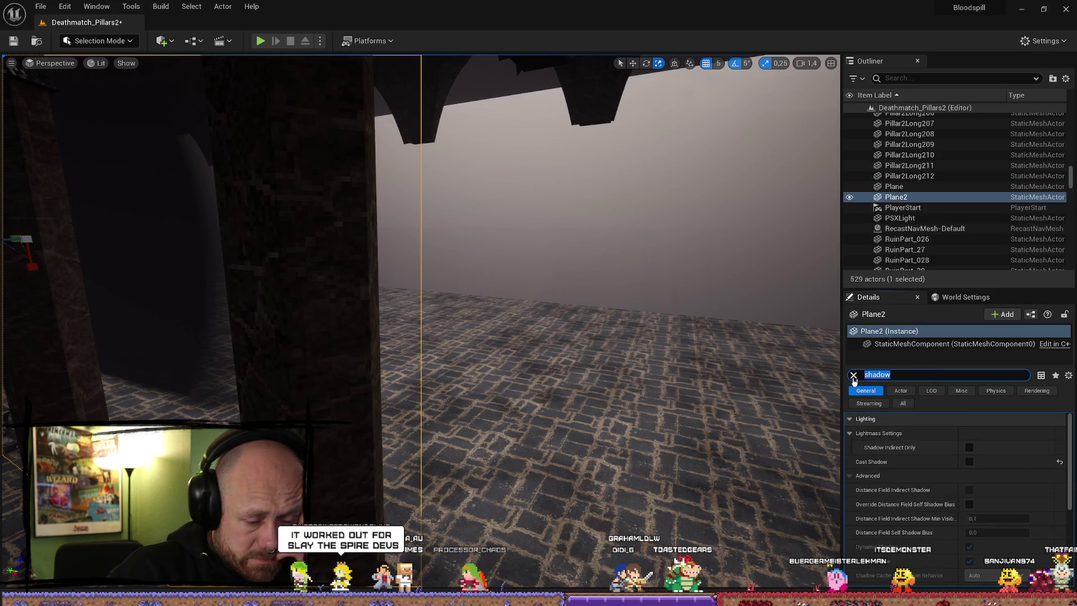
text(light)
drag(721, 326, 640, 332)
click(971, 462)
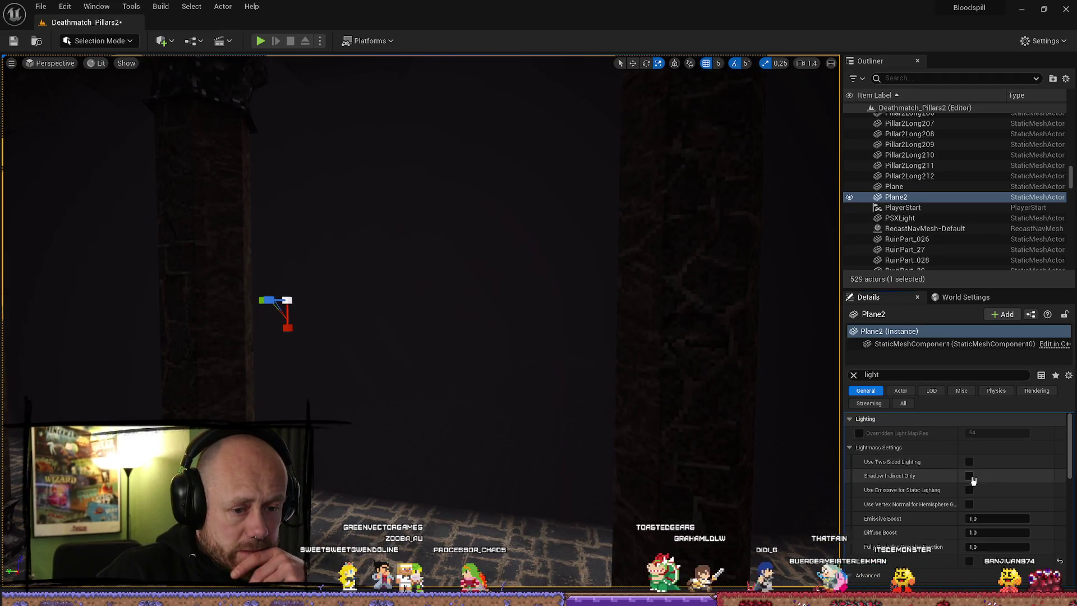
- Set Plane2's Lightmass Emissive Boost and Diffuse Boost to 0
click(988, 518)
text(0)
key(Return)
click(987, 532)
text(0)
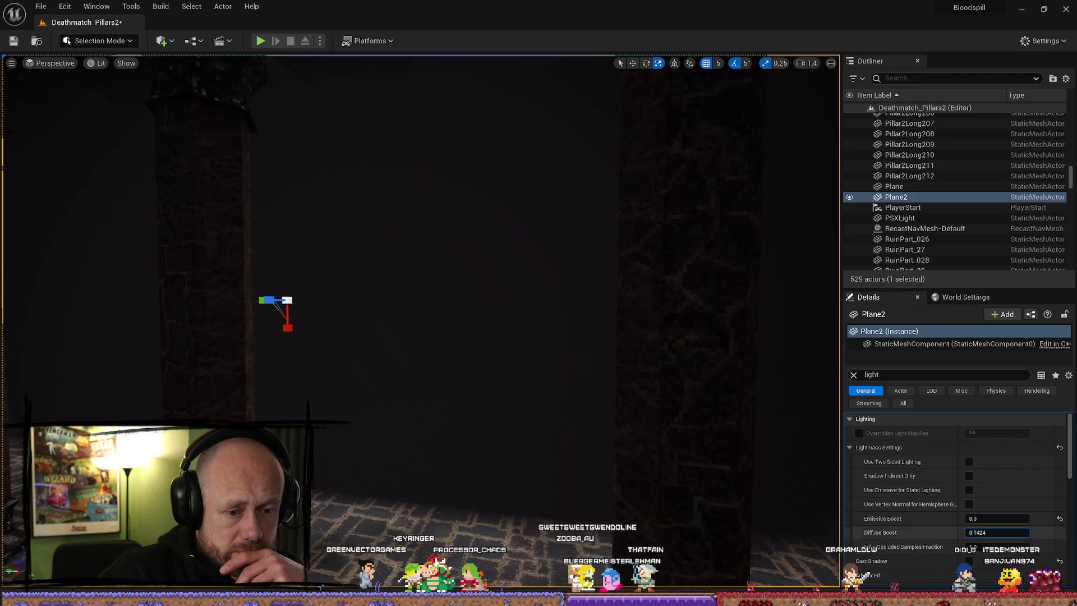
key(Return)
- Select Plane2 in the Outliner, delete it, and bring up the Content Drawer
scroll(1018, 519, down, 10)
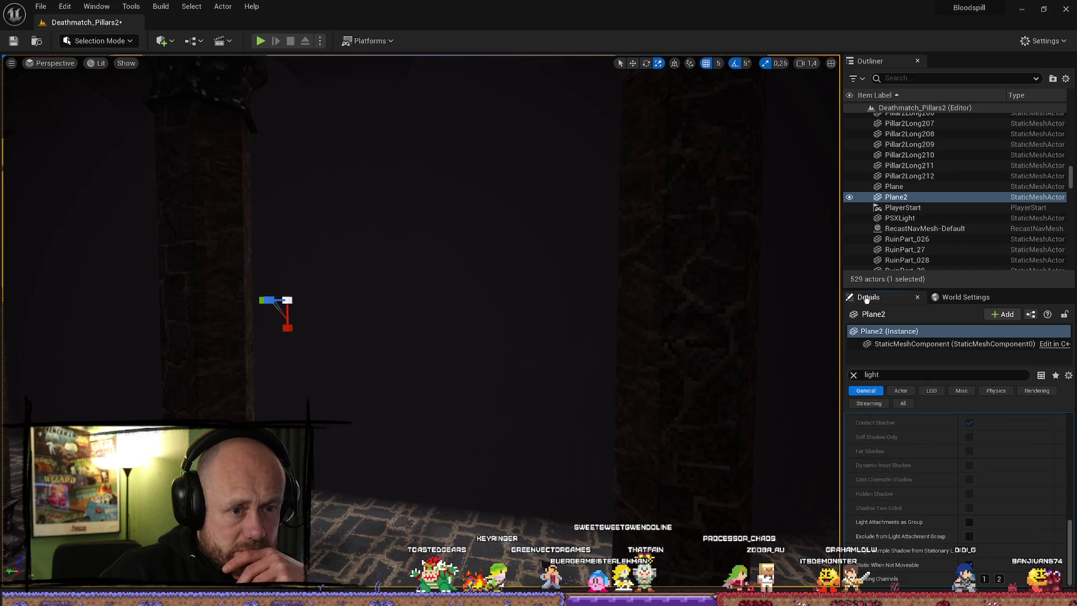
click(900, 187)
click(905, 198)
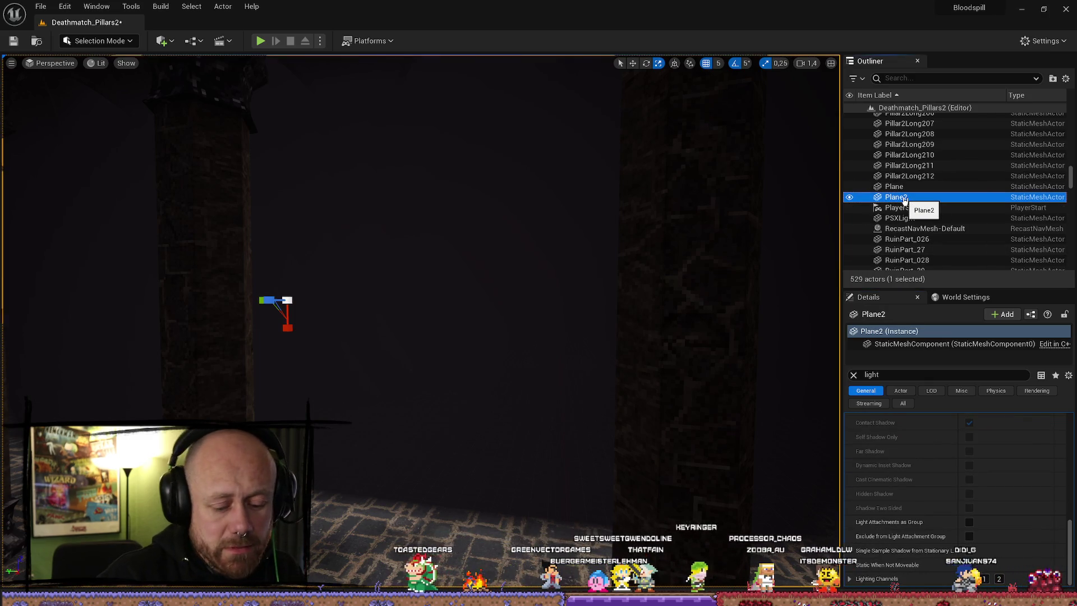
key(Delete)
scroll(685, 263, up, 3)
key(ctrl+space)
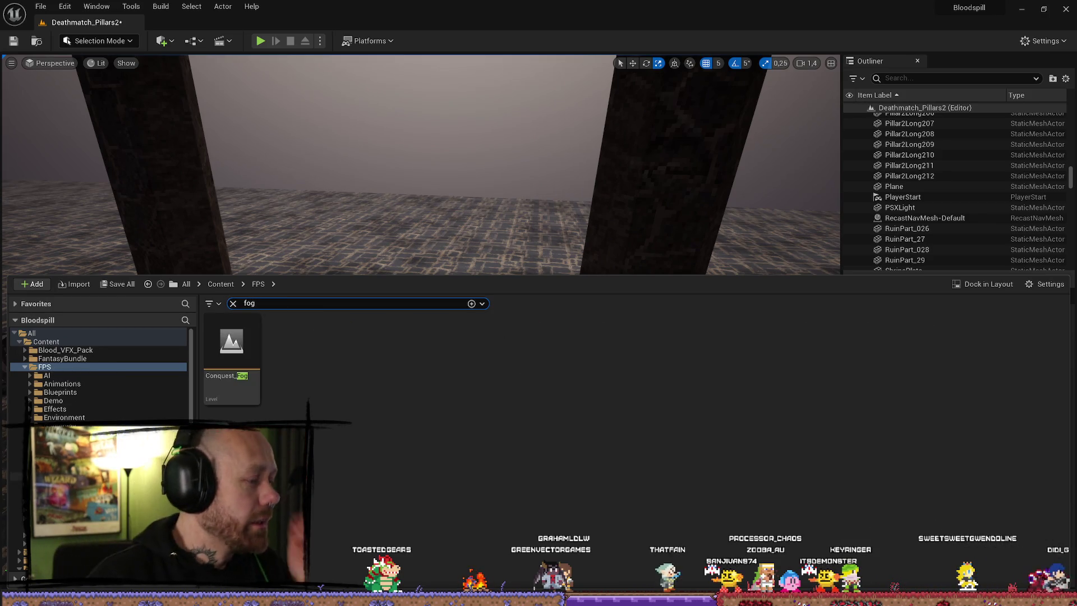
- Select the FogPLain plane, show all its Details and browse to its WorldGridMaterial asset
click(50, 500)
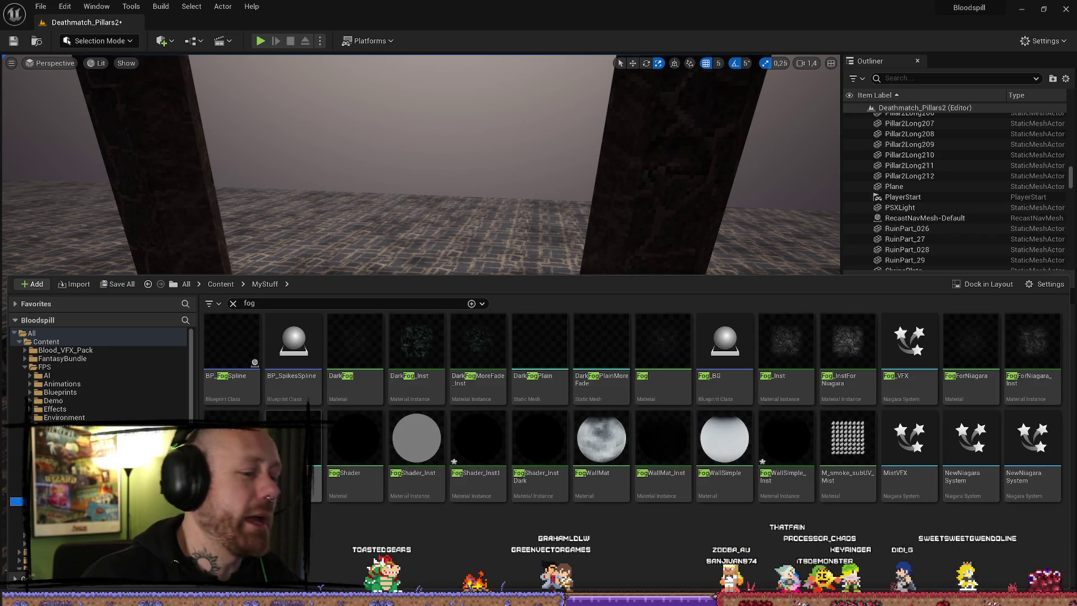
click(387, 224)
click(412, 279)
mouse_move(423, 497)
mouse_down()
mouse_move(425, 408)
mouse_move(432, 493)
mouse_up()
drag(530, 474, 531, 474)
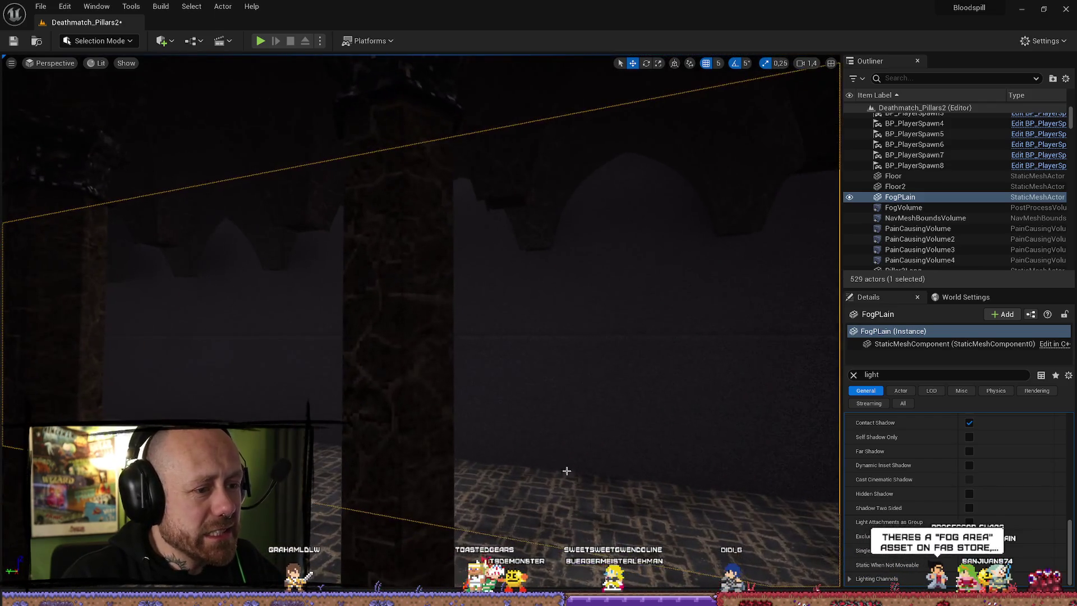
click(854, 376)
click(1017, 550)
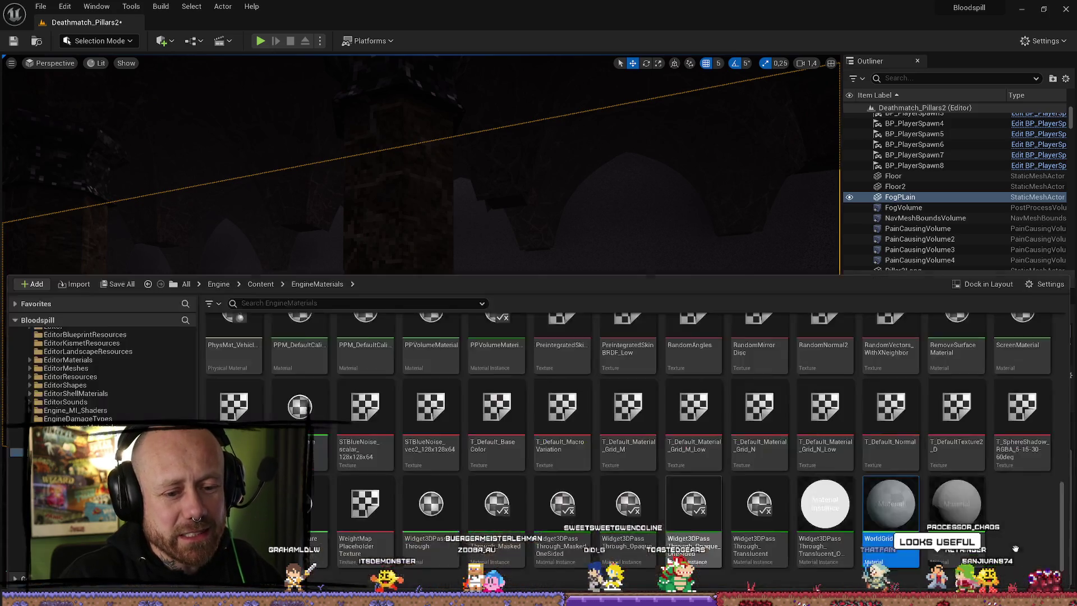
click(957, 485)
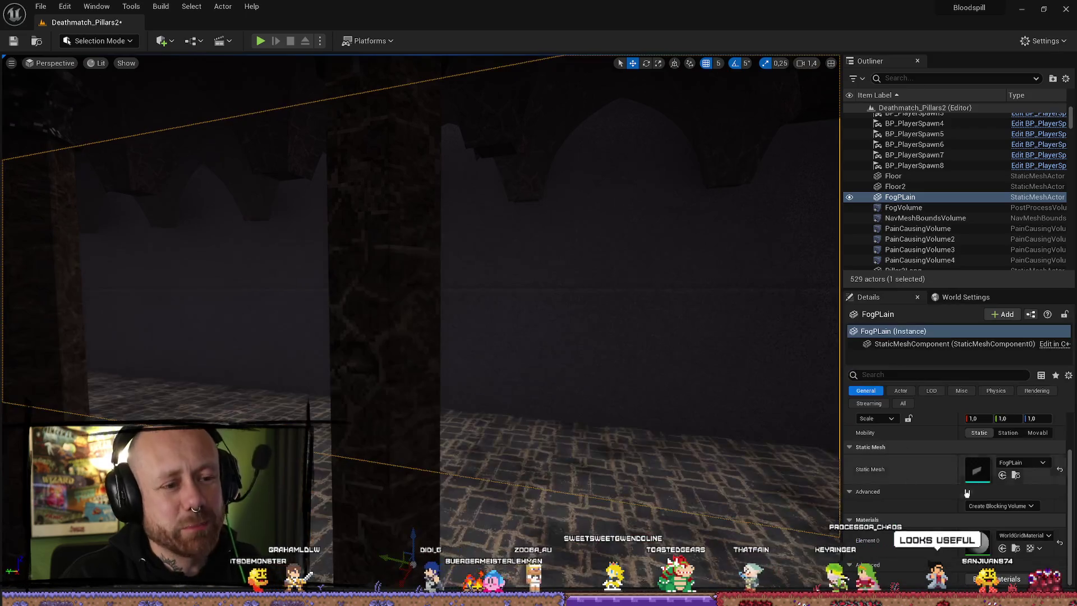
- Assign a fog material to FogPLain's Element 0, frame it, and reset its scale to 1, 1, 1
click(1025, 537)
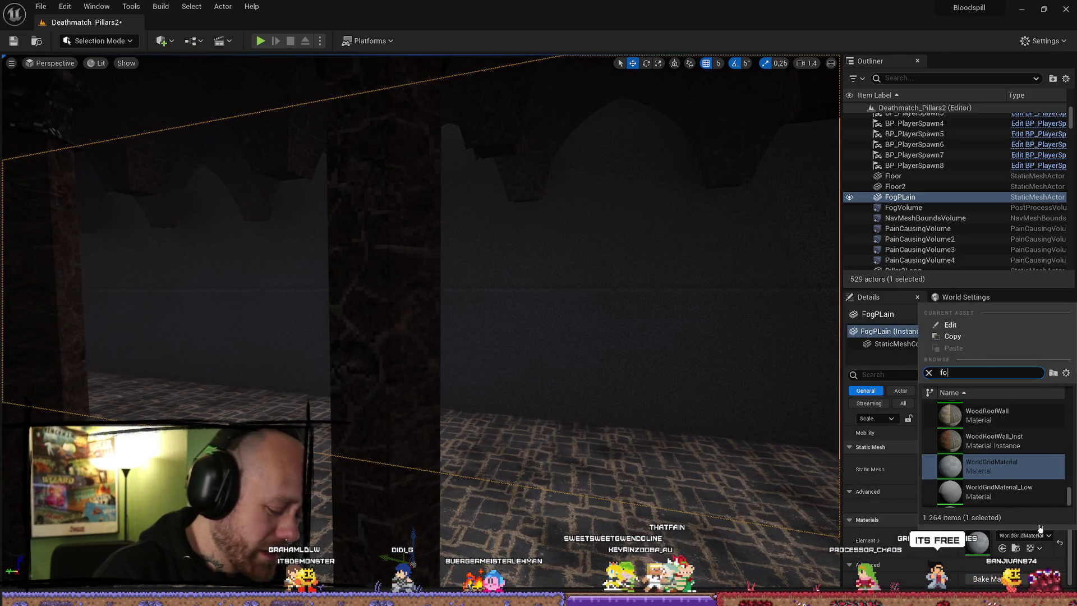
text(g)
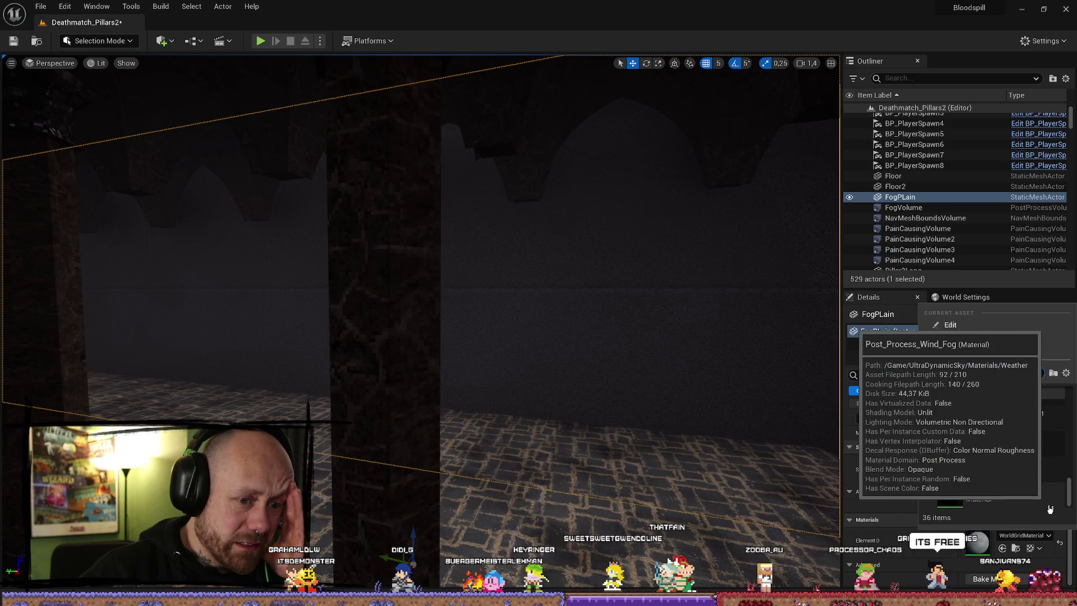
scroll(1038, 493, up, 3)
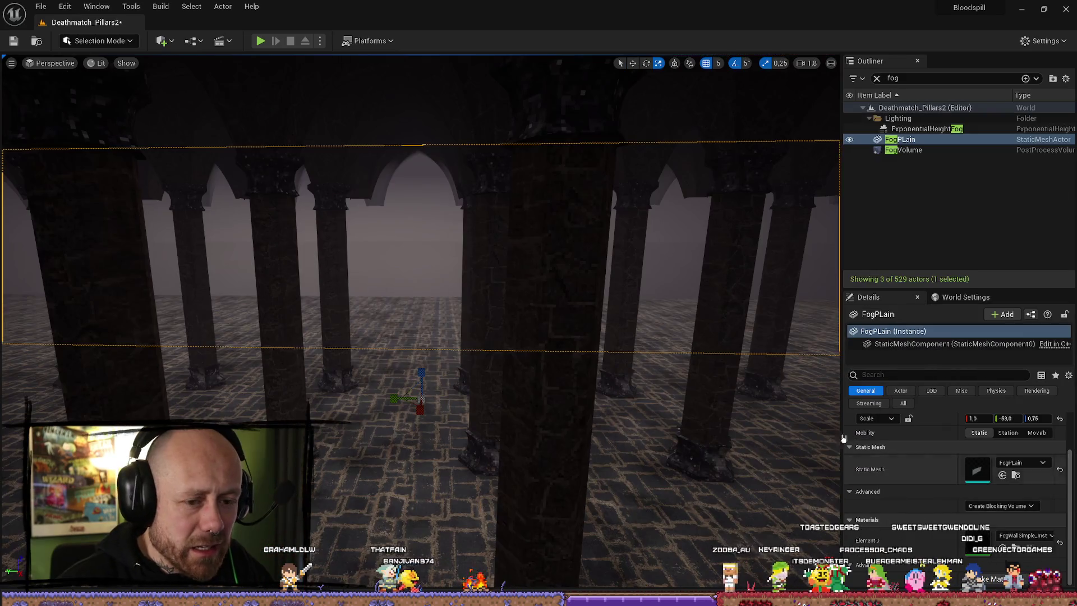
key(f)
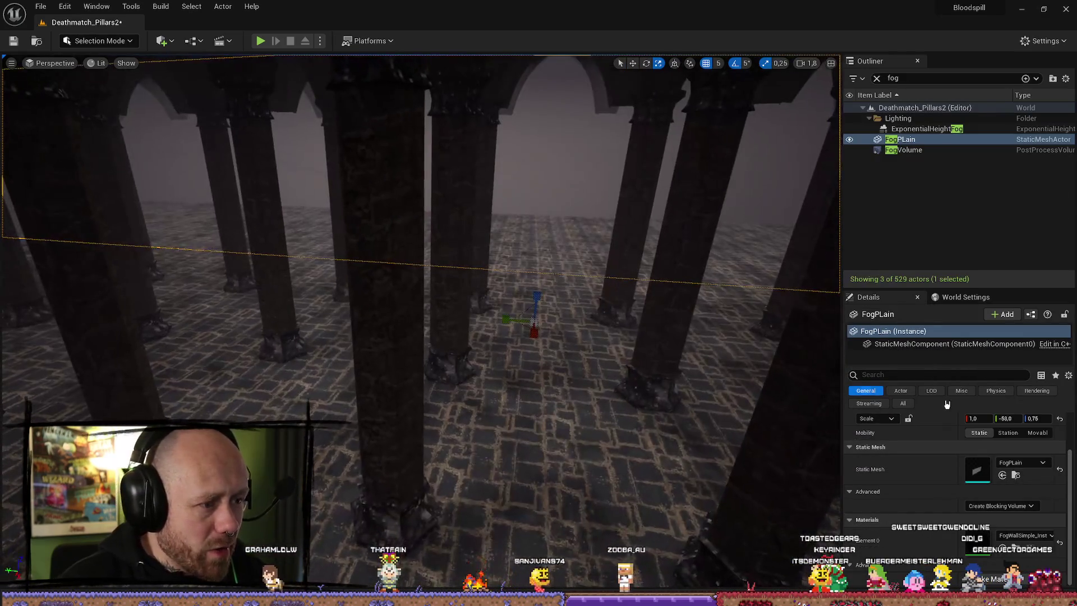
click(1059, 420)
- Locate the fog wall material assets and bring up FogPLain's static mesh options
drag(421, 337, 393, 300)
key(w)
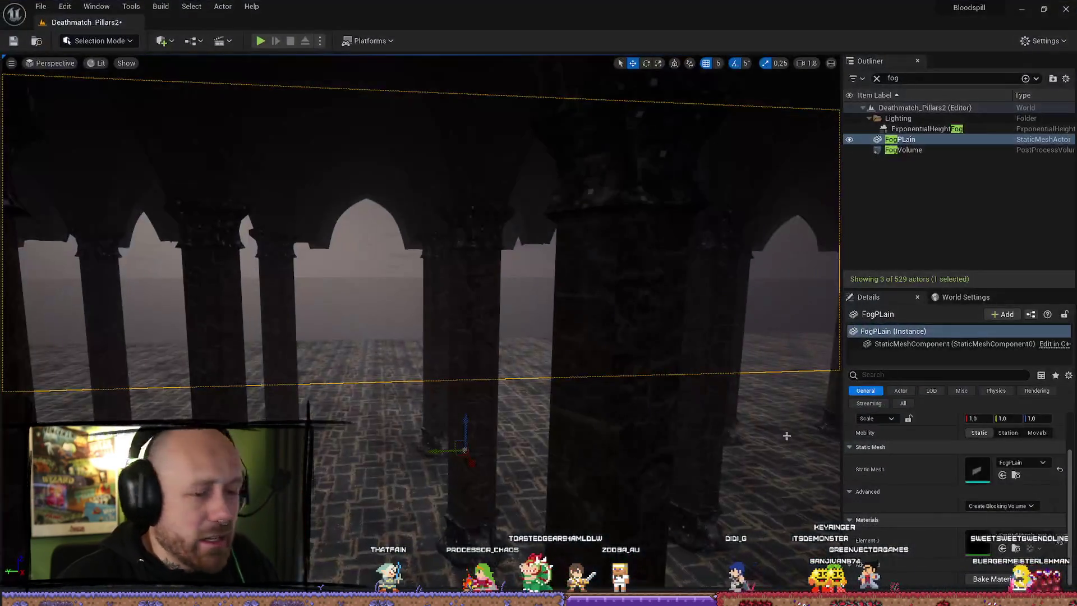
click(1015, 548)
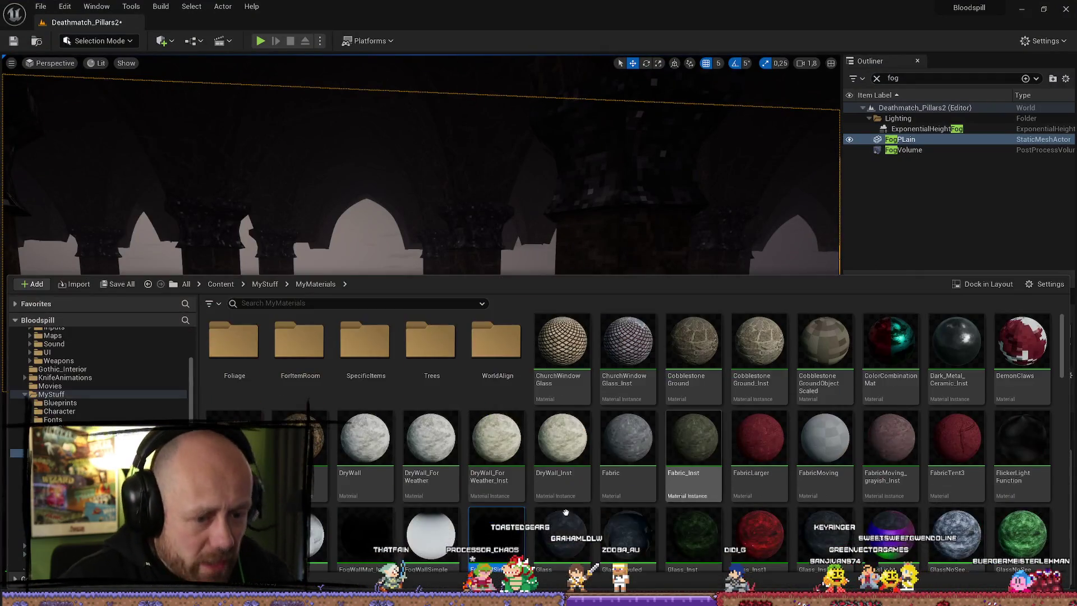
click(445, 357)
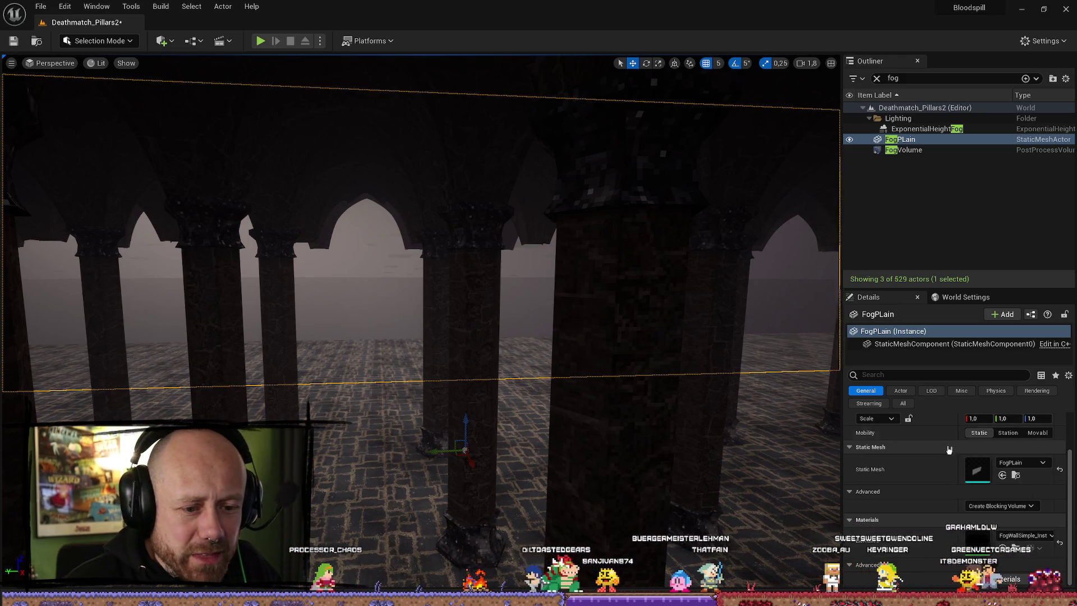
click(1042, 463)
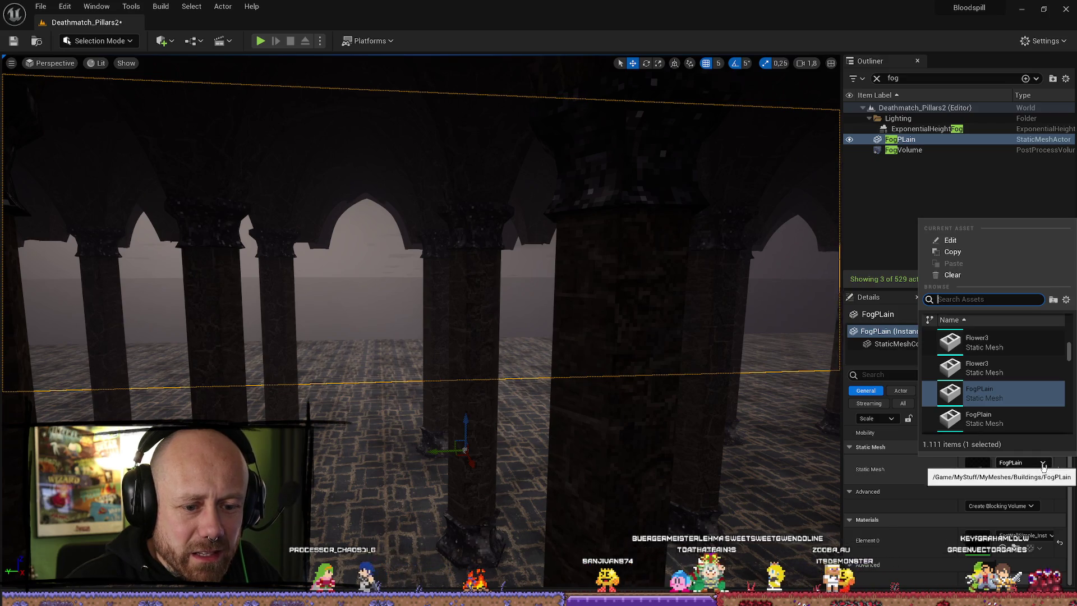
- Restore the fog plane's height scale to 1.0 and apply FogWallMat_Inst to it
key(Escape)
key(w)
drag(321, 428, 321, 428)
drag(369, 503, 365, 513)
key(r)
key(ctrl+z)
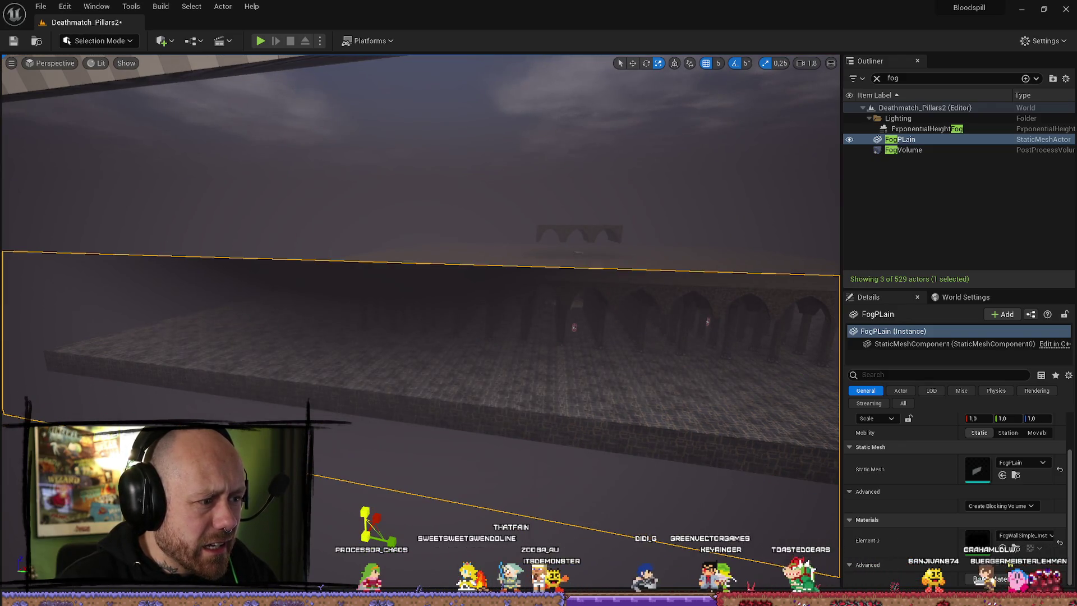
click(1030, 536)
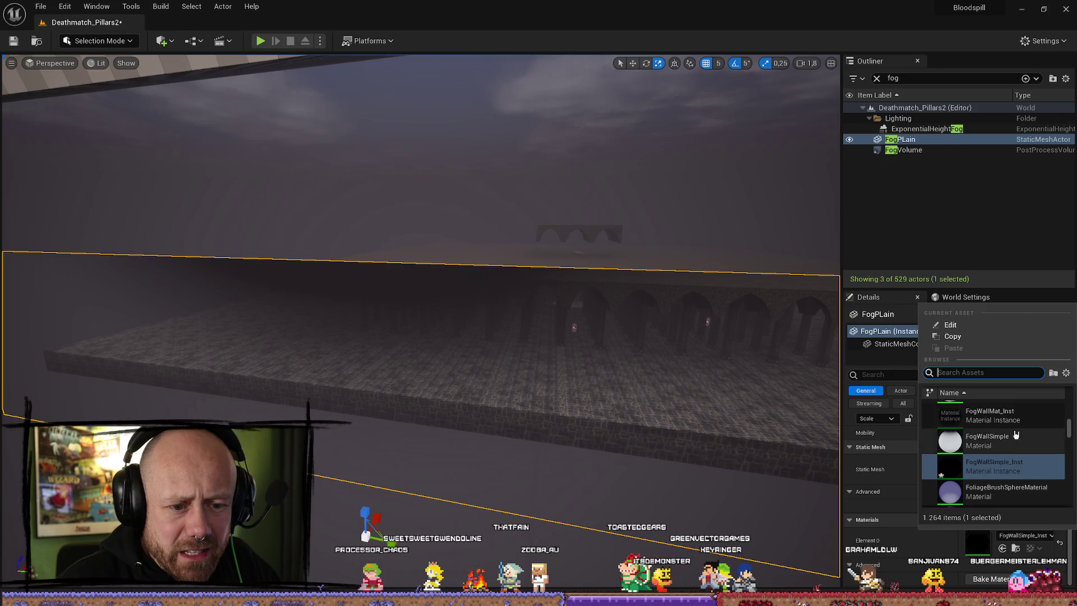
click(992, 433)
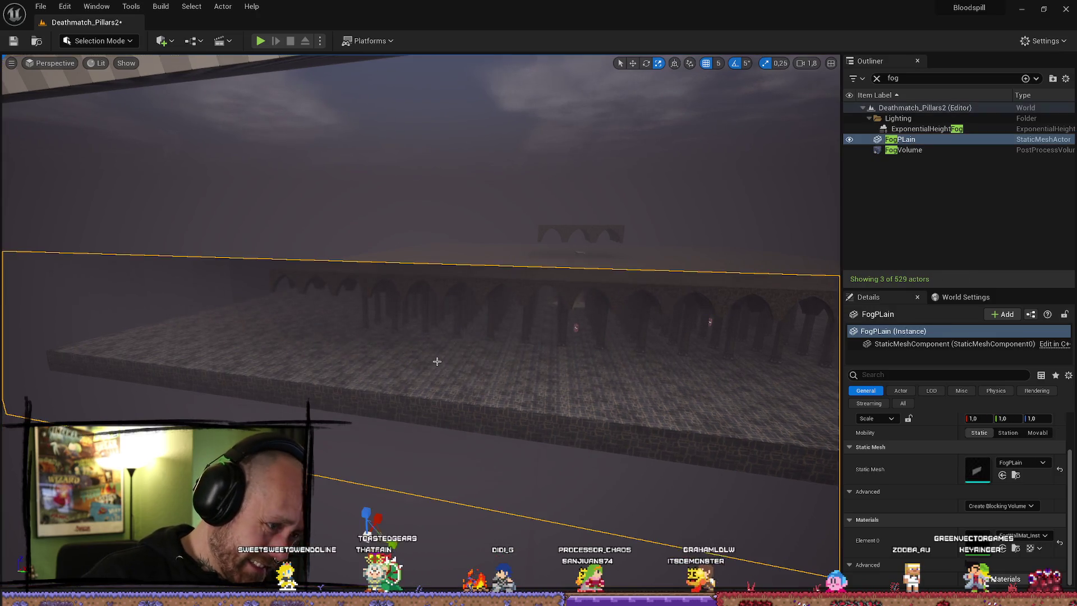
- Delete FogPLain from the level and open the MyStuff folder in the Content Drawer
key(Delete)
mouse_move(420, 253)
mouse_down()
mouse_move(421, 225)
mouse_move(421, 280)
mouse_move(403, 269)
mouse_move(426, 264)
mouse_move(415, 280)
mouse_move(404, 264)
mouse_move(409, 275)
mouse_move(397, 280)
mouse_move(403, 270)
mouse_move(409, 278)
mouse_up()
mouse_move(643, 358)
mouse_down()
mouse_move(613, 303)
mouse_move(580, 325)
mouse_move(588, 317)
mouse_move(75, 224)
mouse_up()
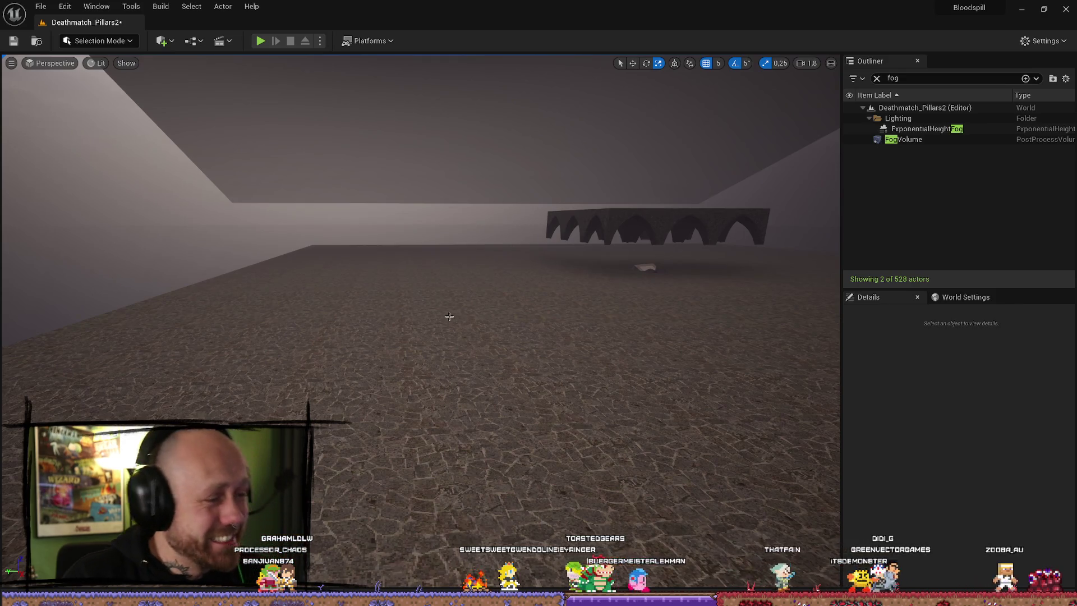
key(ctrl+space)
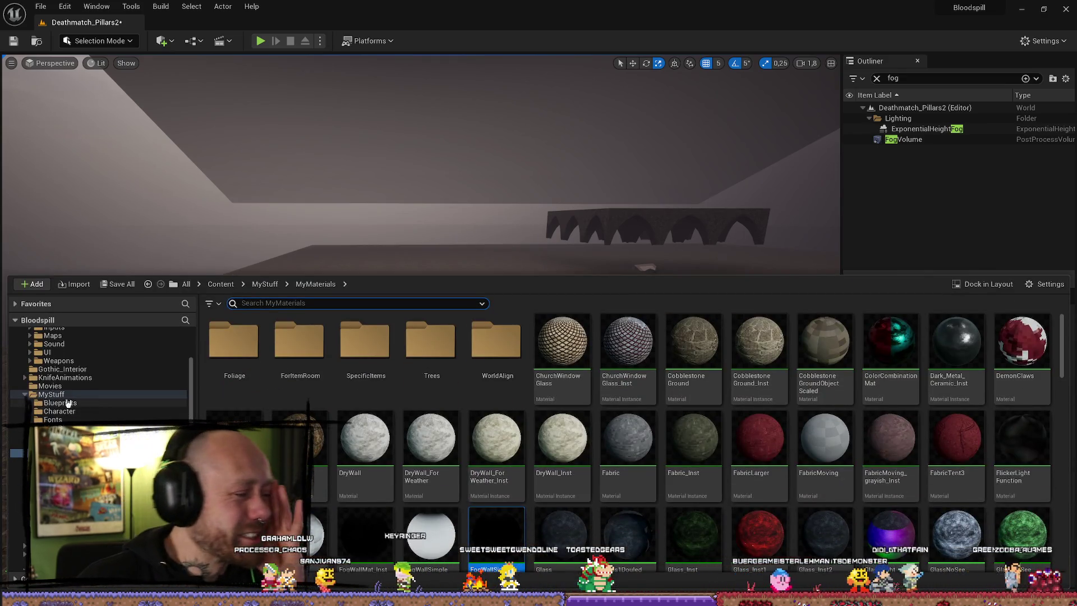
double_click(85, 395)
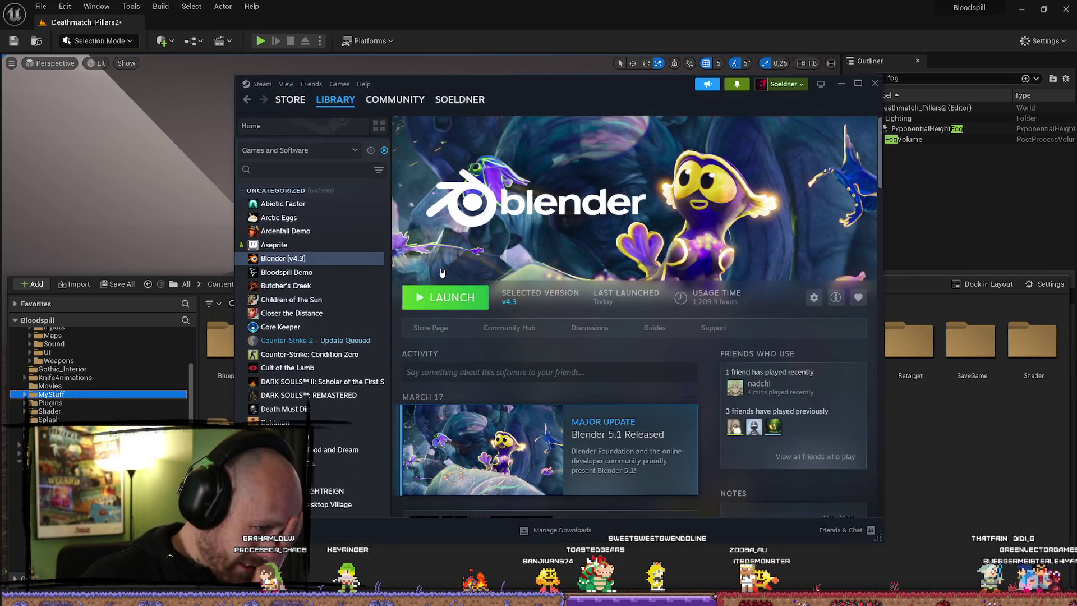
- Launch Blender 4.3 from the Steam library and open MedievalAssetsV4.blend
click(337, 244)
click(336, 258)
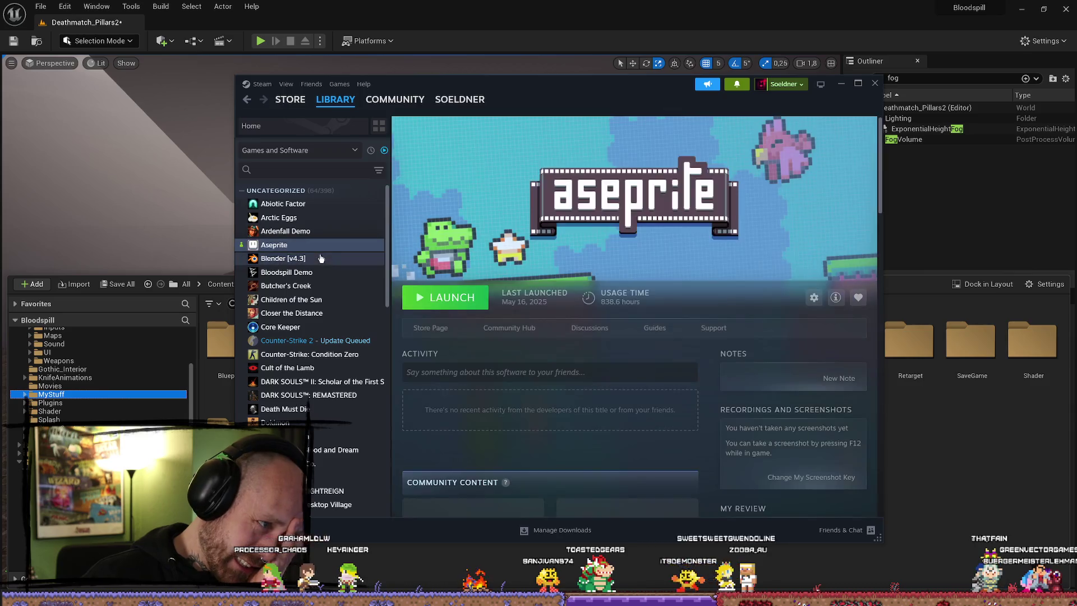
click(445, 300)
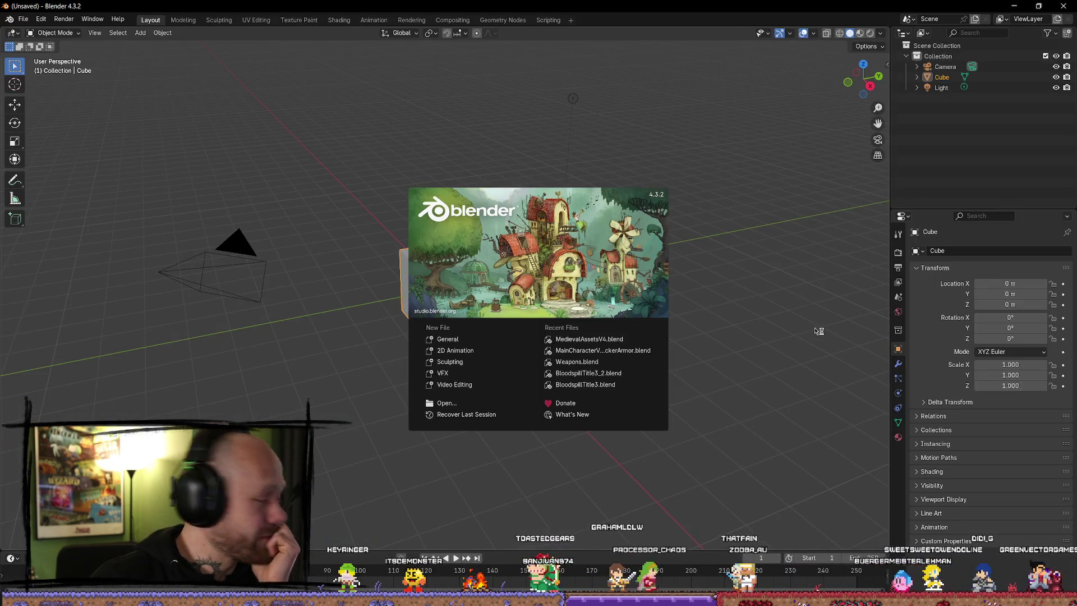
click(628, 338)
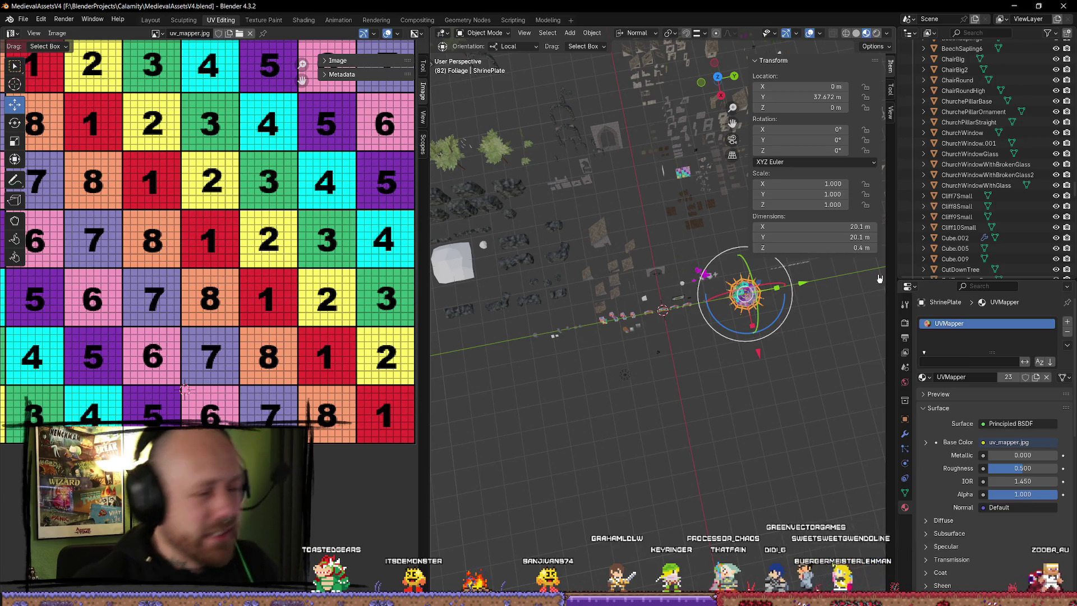
- Add a new plane at the origin and frame it in the view
mouse_move(666, 420)
mouse_down()
mouse_move(651, 333)
mouse_move(514, 310)
mouse_up()
click(515, 309)
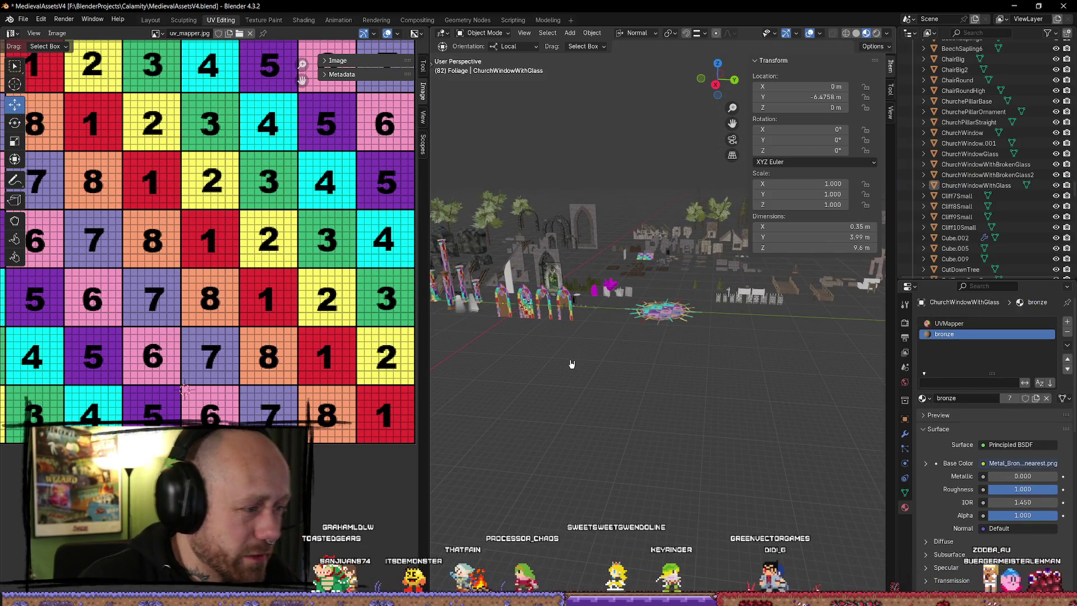
key(shift+a)
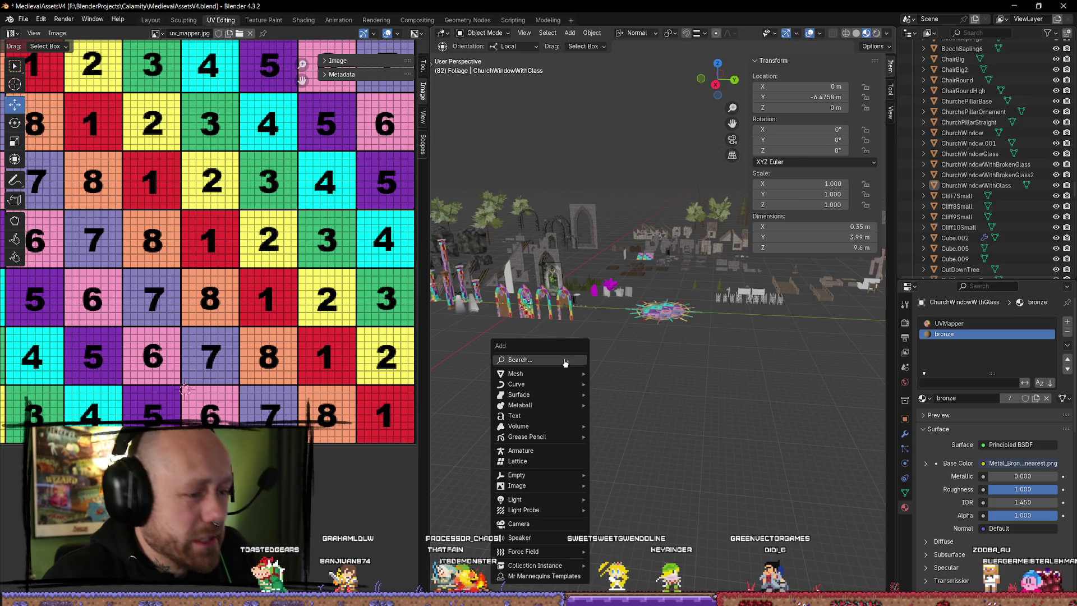
mouse_move(562, 373)
click(619, 373)
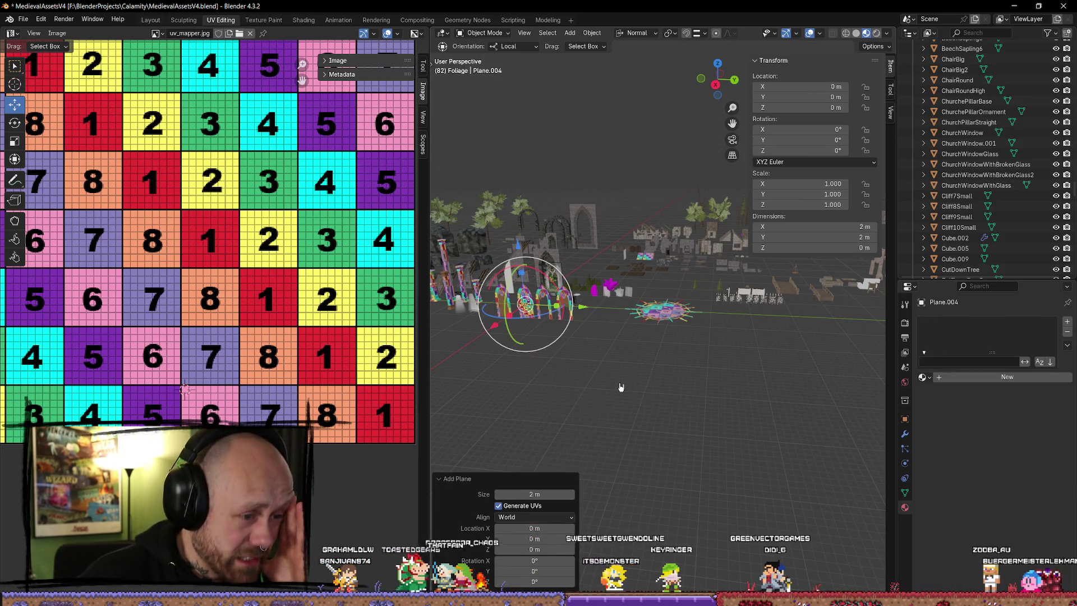
key(KP_Decimal)
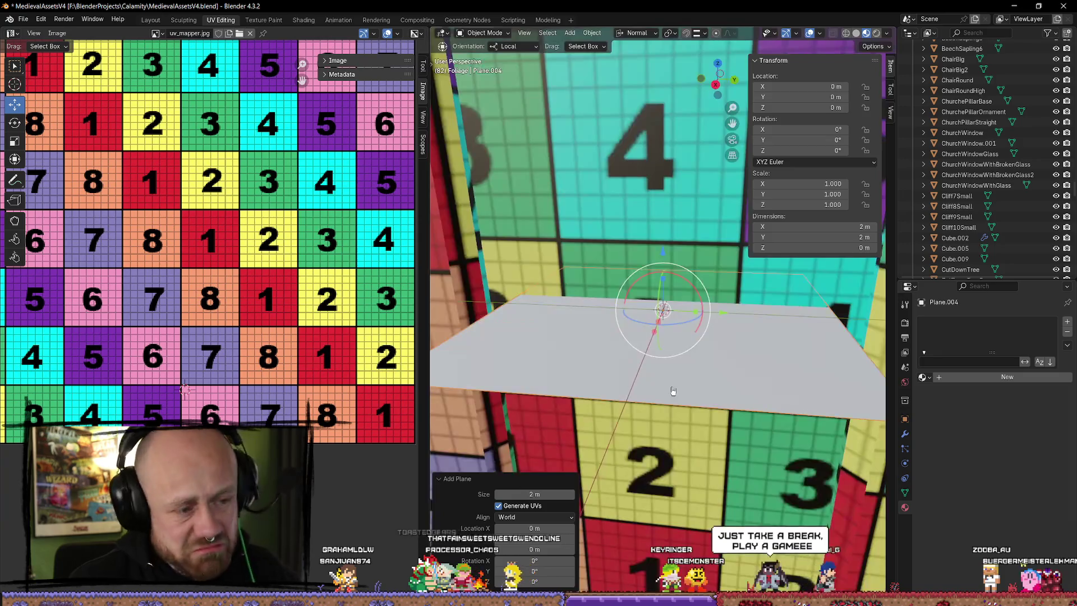
scroll(729, 387, down, 5)
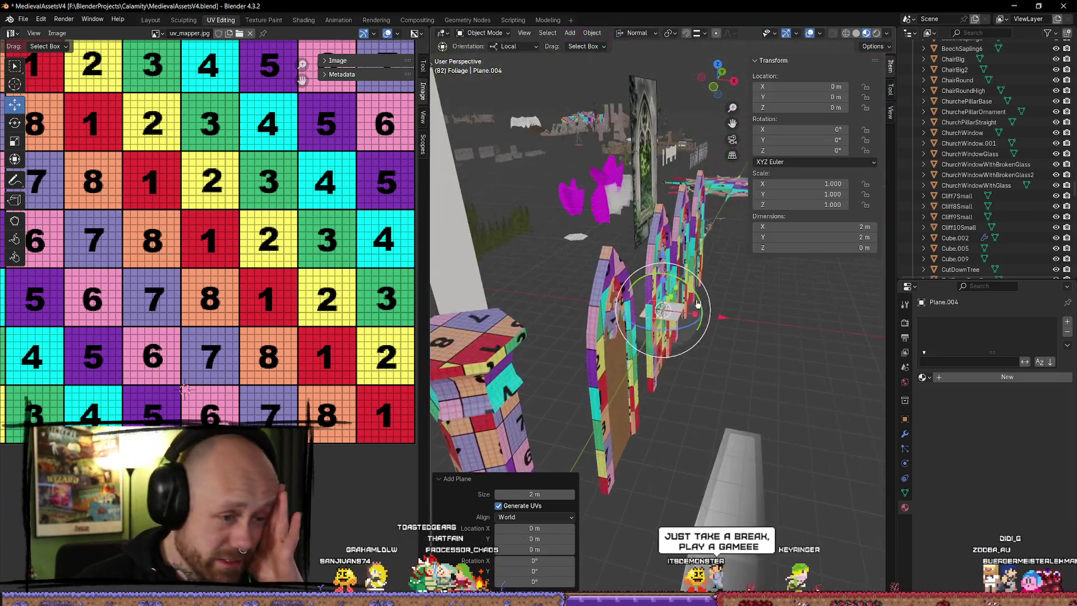
- Clear the new plane's rotation and set its Z location back to 0 m
key(r)
key(r)
click(765, 293)
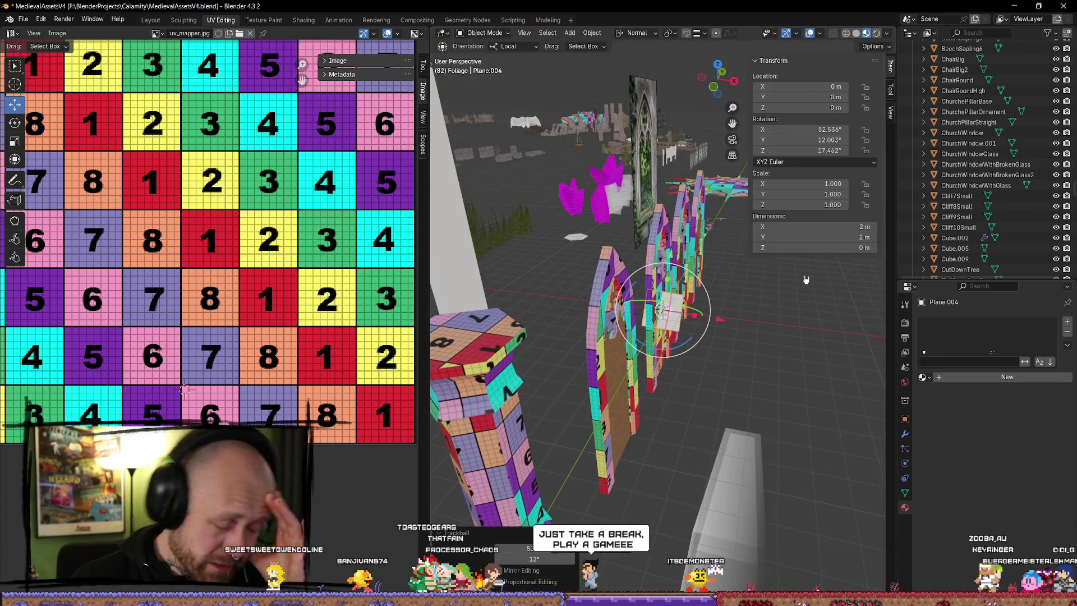
key(ctrl+z)
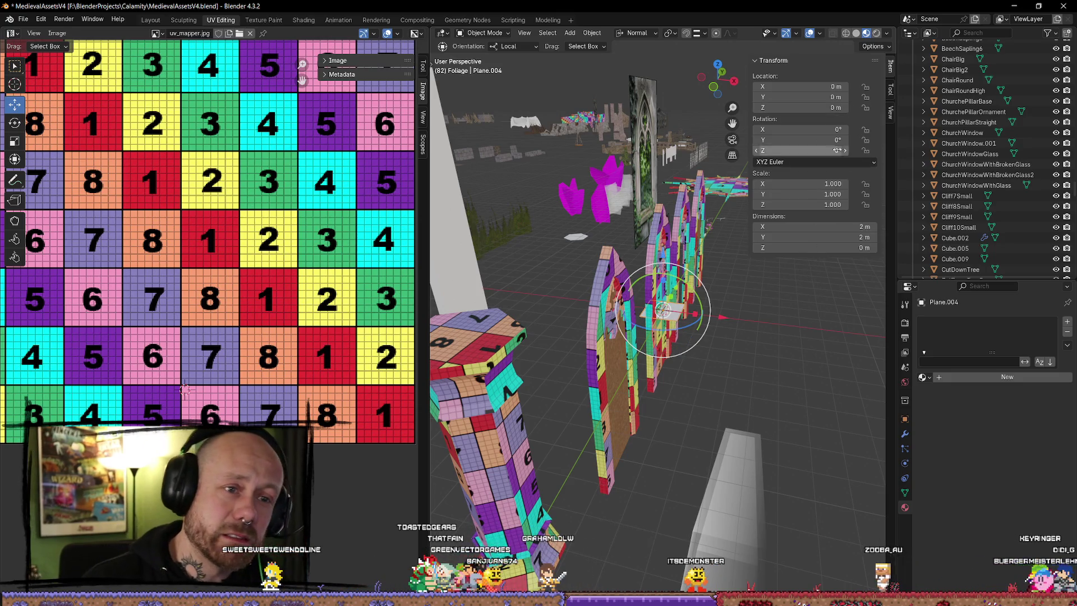
click(829, 106)
key(Return)
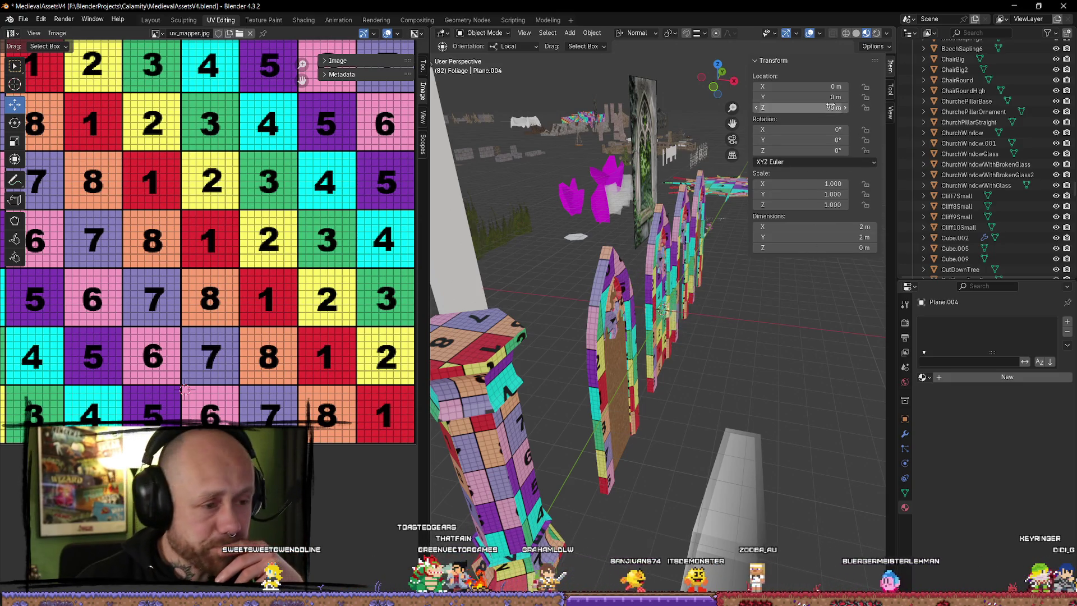
drag(699, 271, 713, 331)
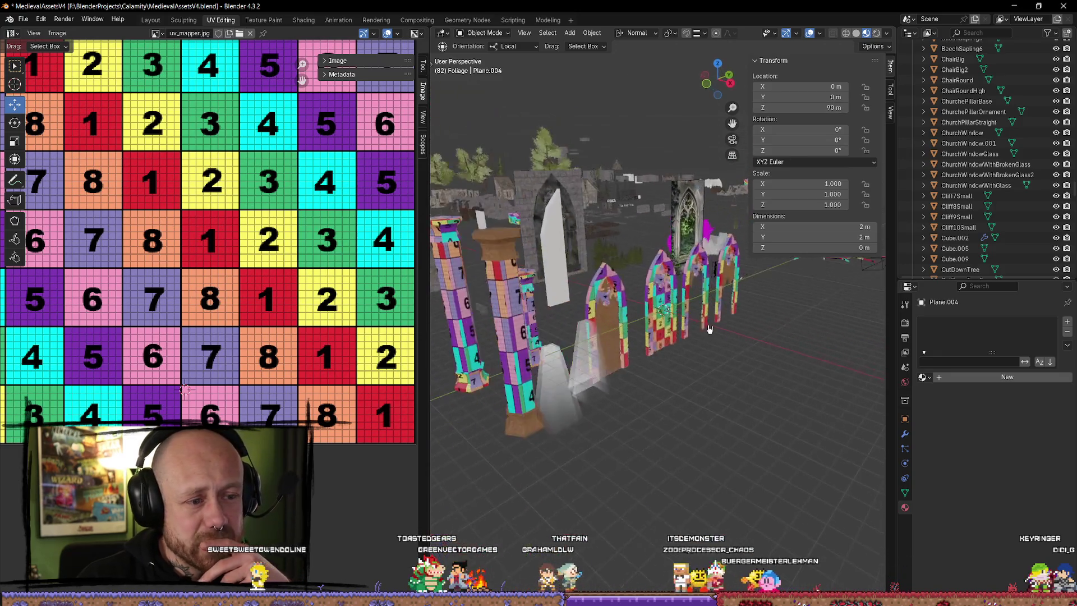
key(KP_Decimal)
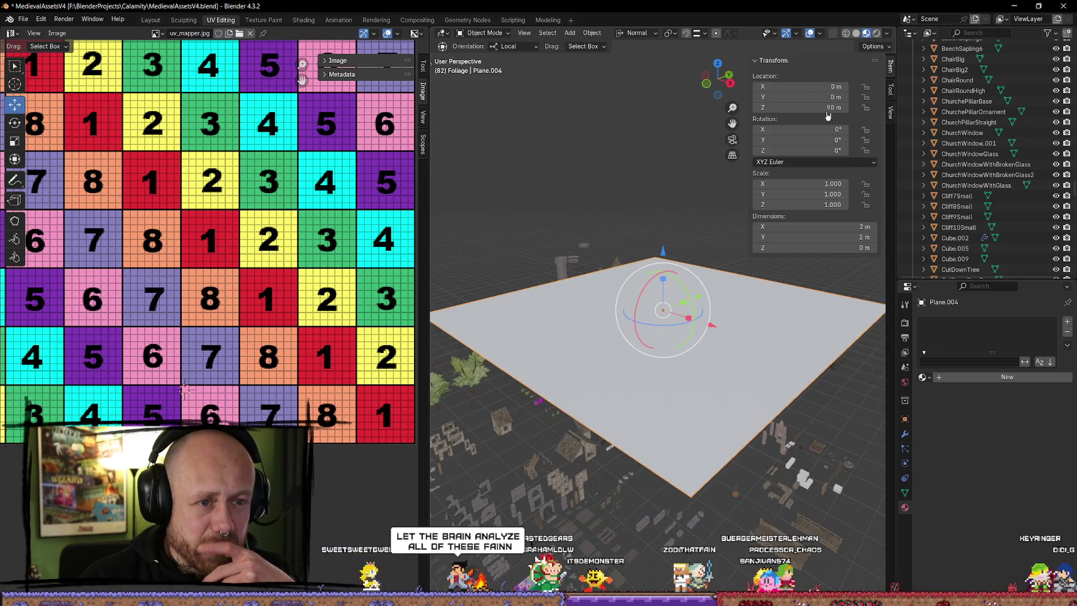
text(0)
key(Return)
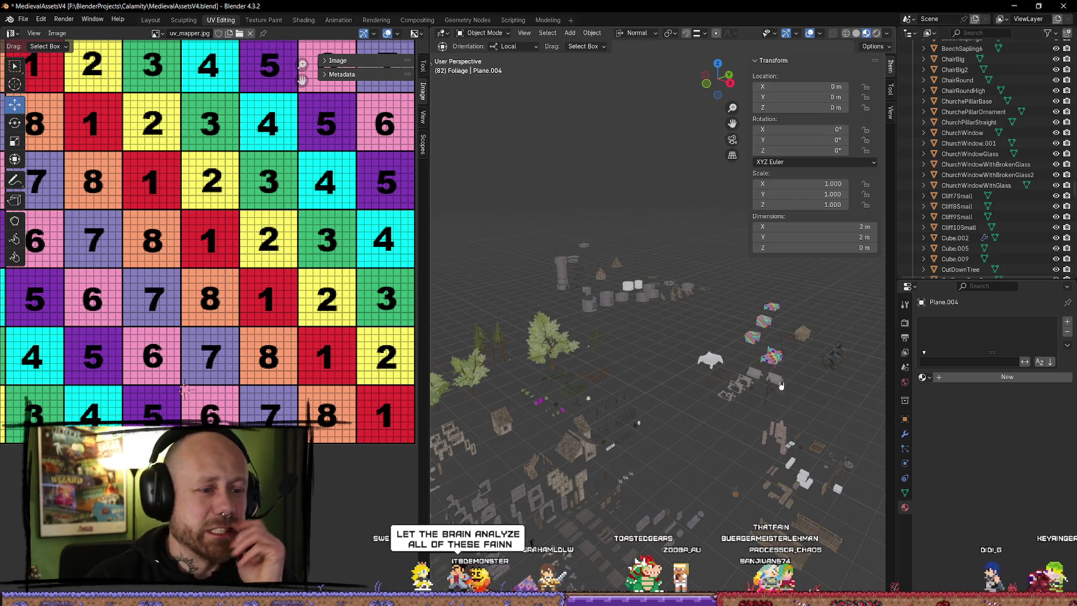
key(KP_Decimal)
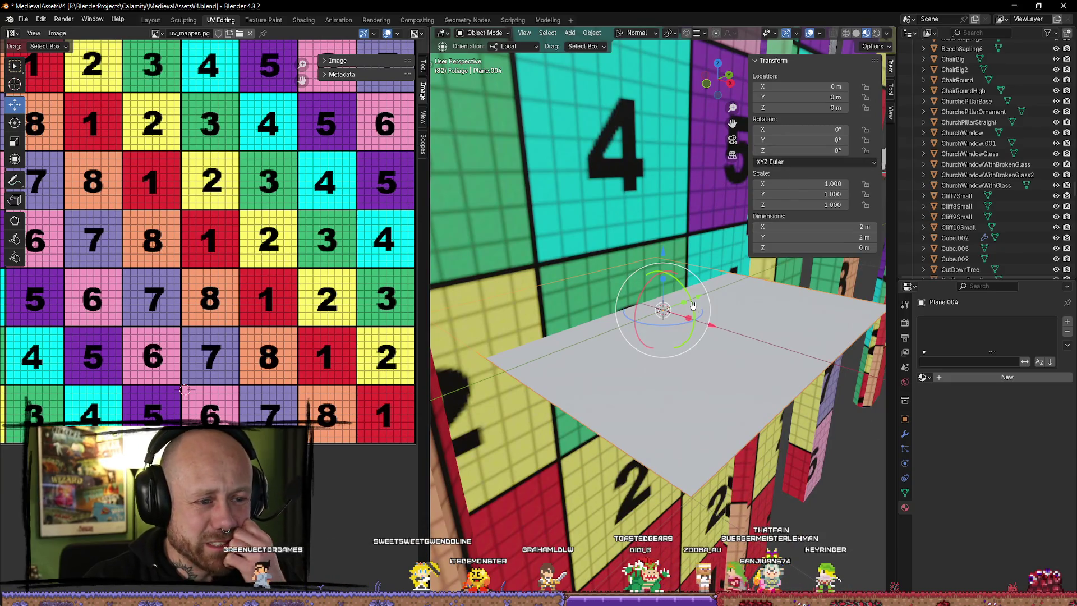
- Stand the plane upright with a 90° rotation around Y
drag(693, 306, 723, 317)
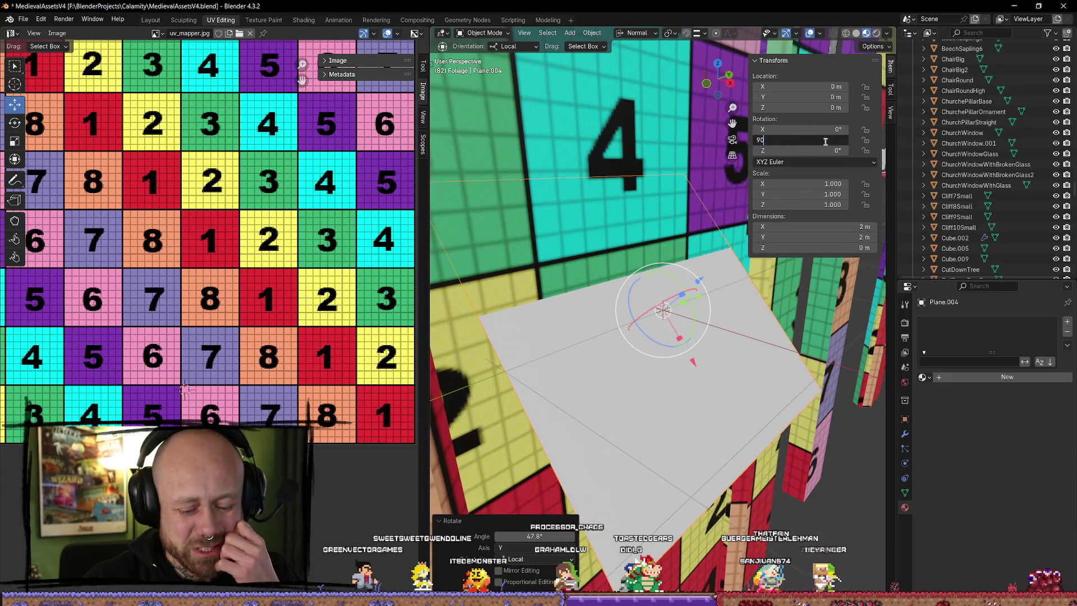
key(Return)
scroll(689, 380, down, 5)
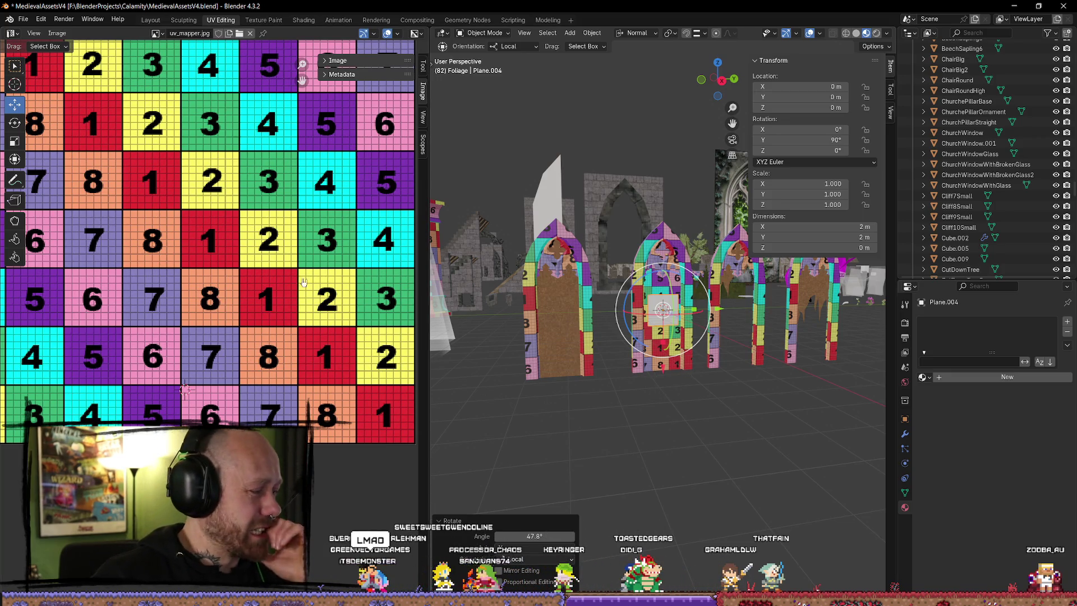
scroll(267, 267, down, 6)
scroll(326, 369, up, 5)
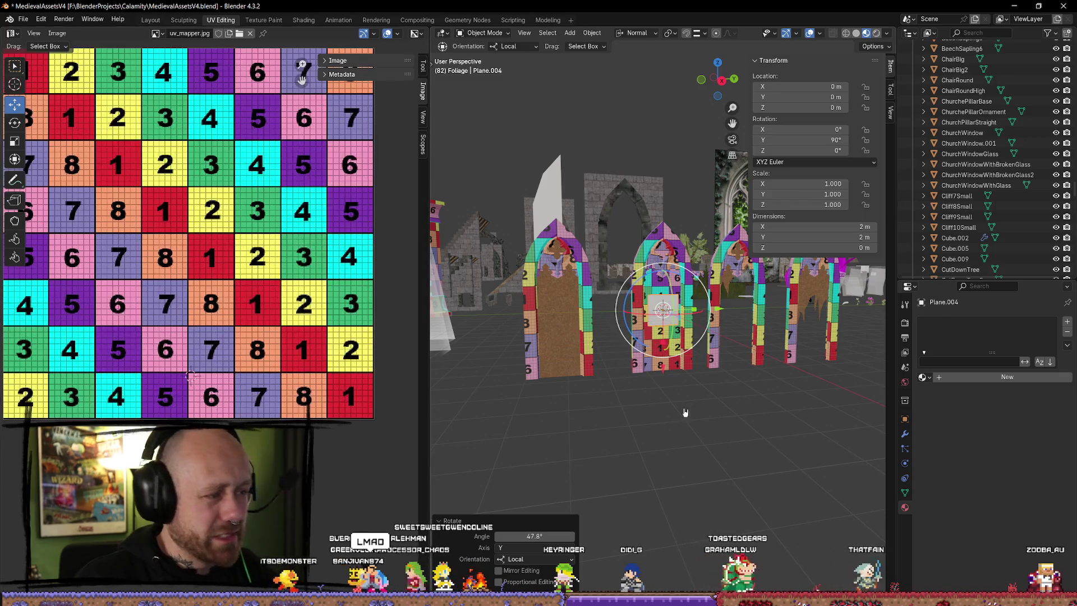
- Scale the plane up repeatedly and stretch it along Y to about 95.9 × 36.2 m
key(s)
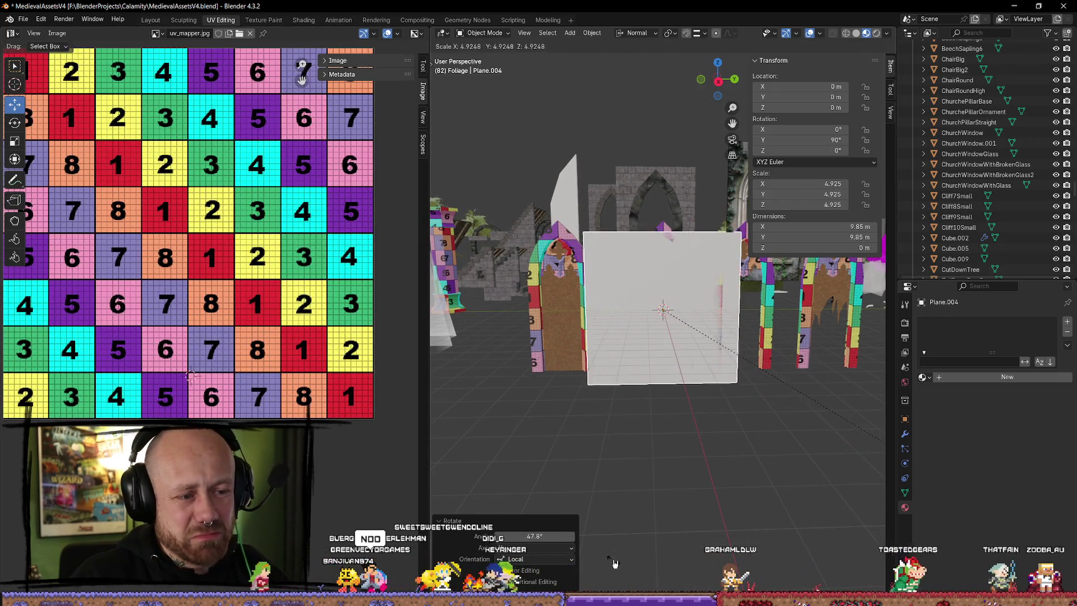
click(698, 505)
key(s)
click(691, 84)
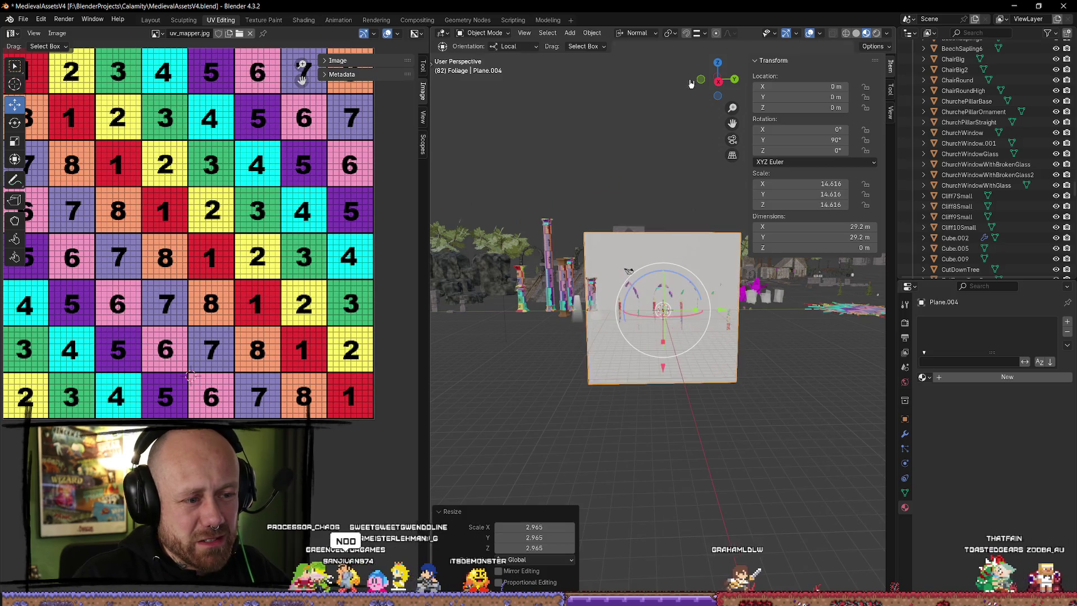
key(s)
click(673, 539)
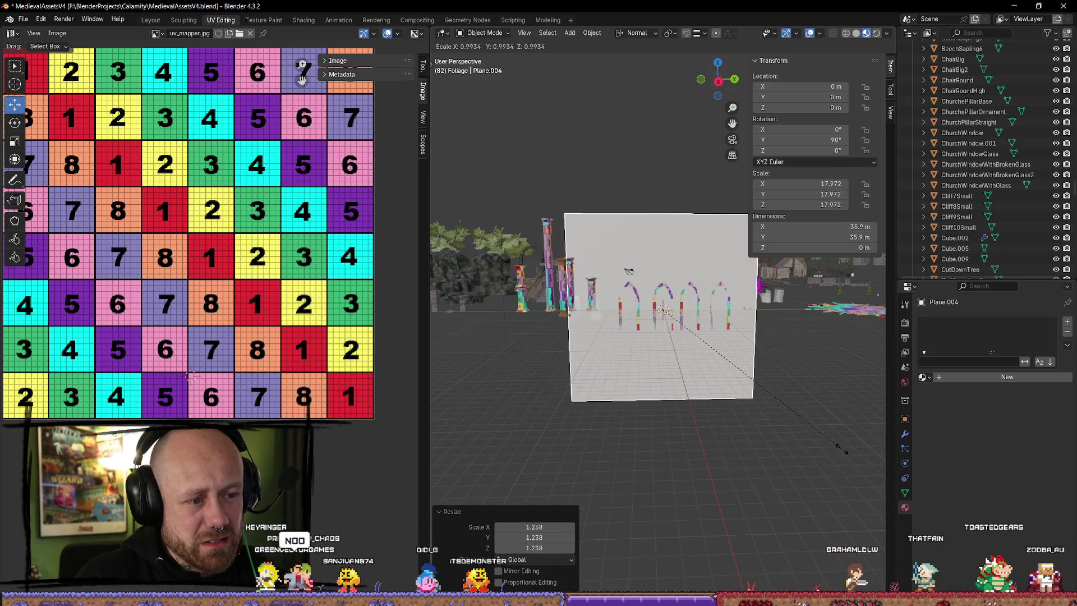
key(s)
key(y)
key(y)
click(673, 538)
scroll(719, 442, down, 5)
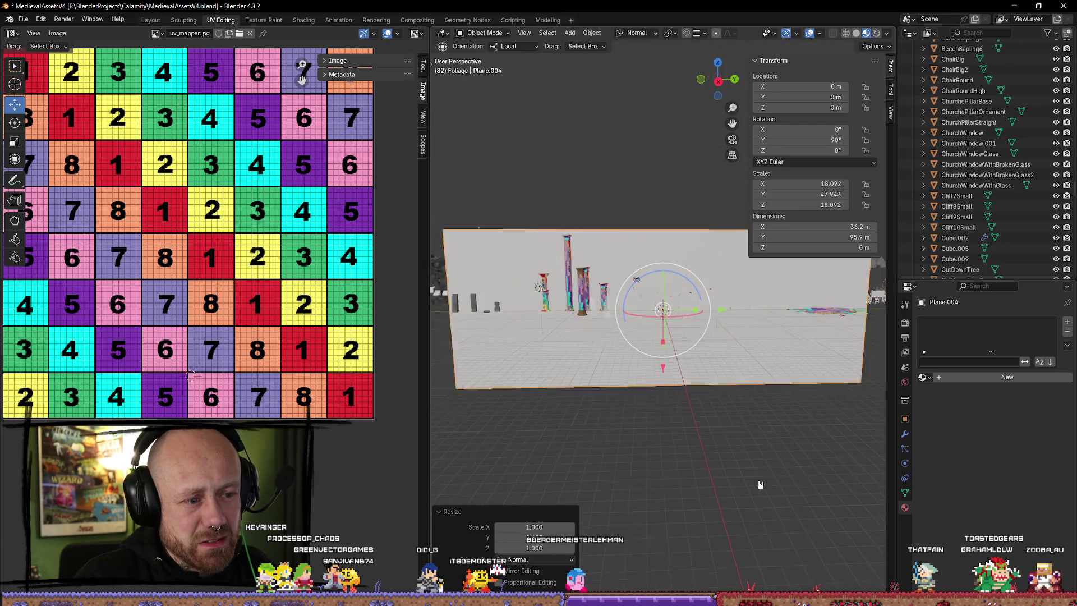
- Move the plane to 34.975 m on X and raise it to 14.512 m
mouse_move(726, 321)
mouse_down()
mouse_move(746, 359)
mouse_move(780, 385)
mouse_up()
scroll(728, 385, up, 4)
key(g)
key(x)
key(x)
click(746, 432)
- Apply the plane's rotation and scale so they read 0° and 1.000
key(ctrl+a)
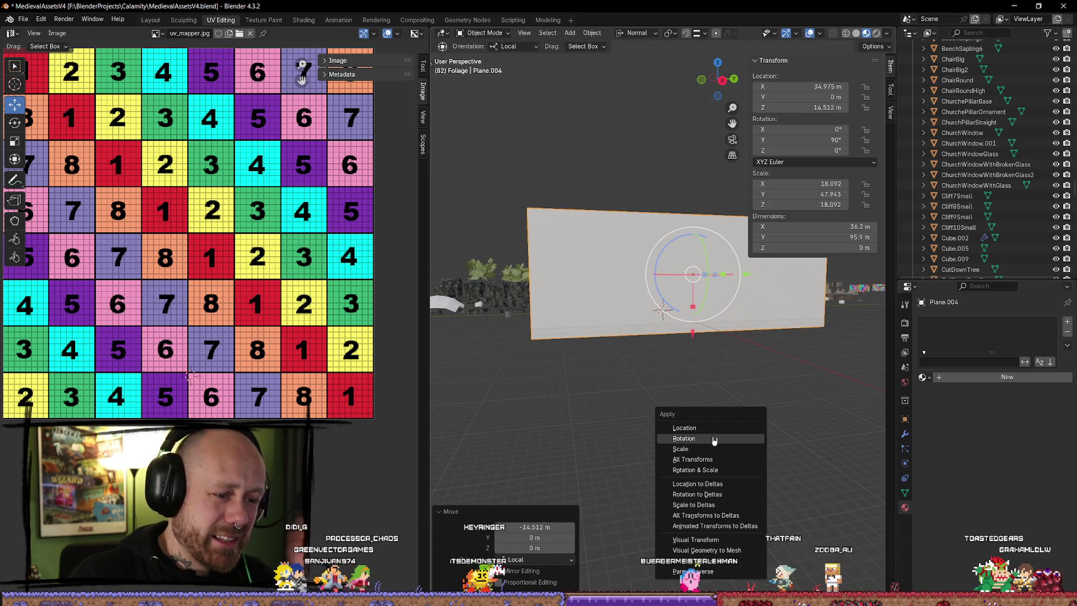
click(716, 437)
key(ctrl+a)
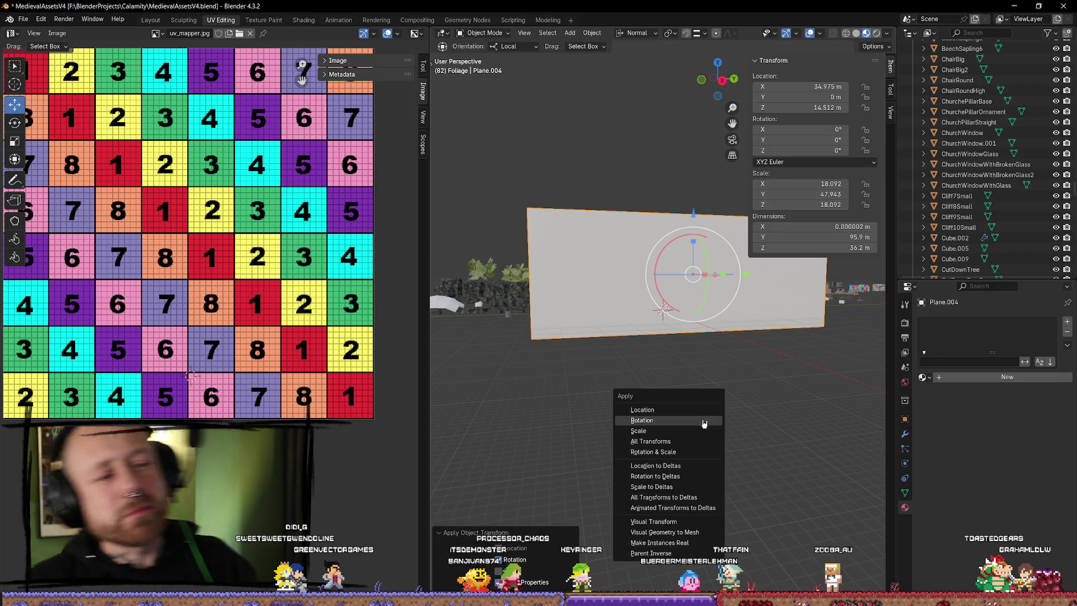
click(681, 430)
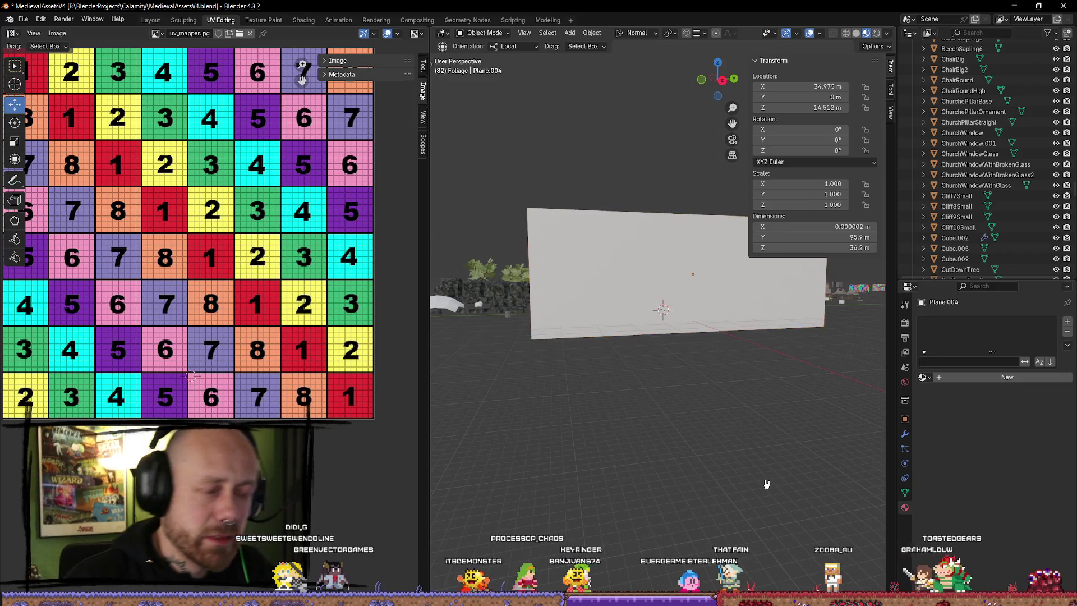
key(Tab)
key(Tab)
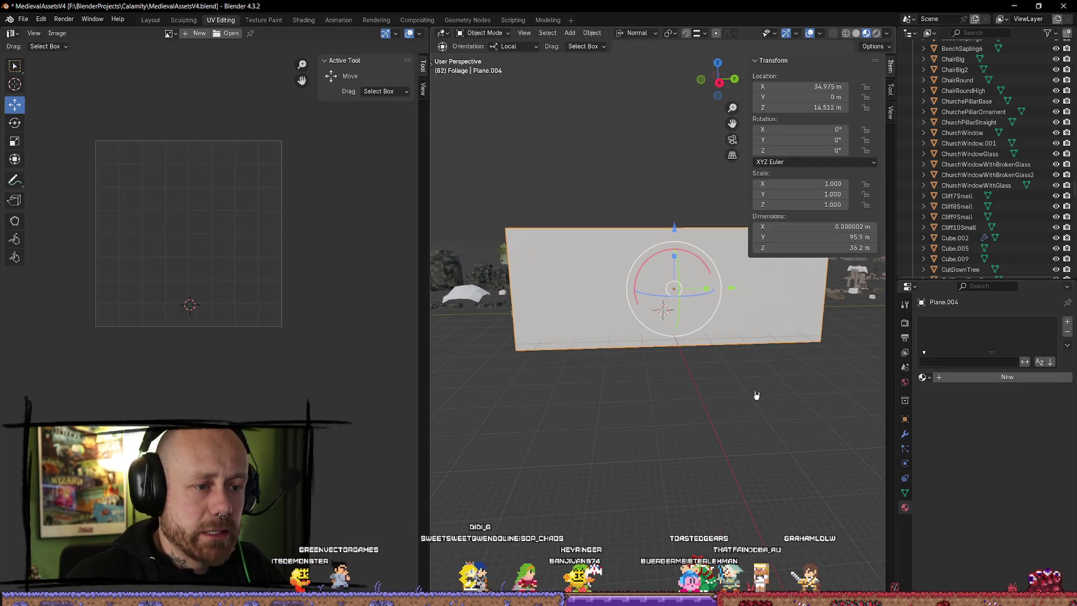
- Enter Edit Mode on the plane, select all faces and unwrap its UVs
scroll(714, 393, up, 3)
scroll(676, 399, down, 4)
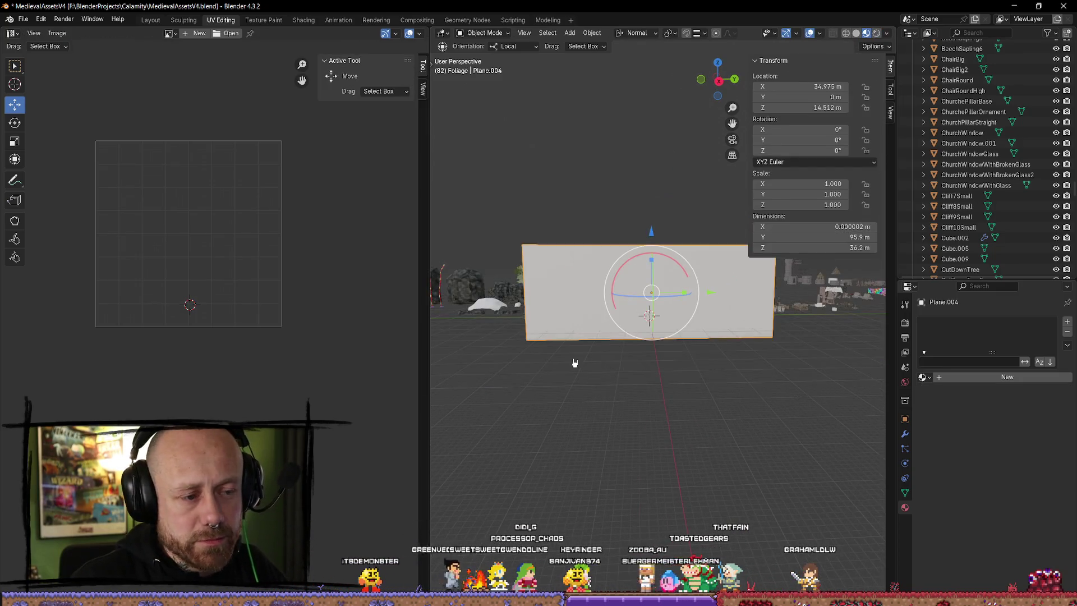
click(716, 397)
key(ctrl+z)
key(a)
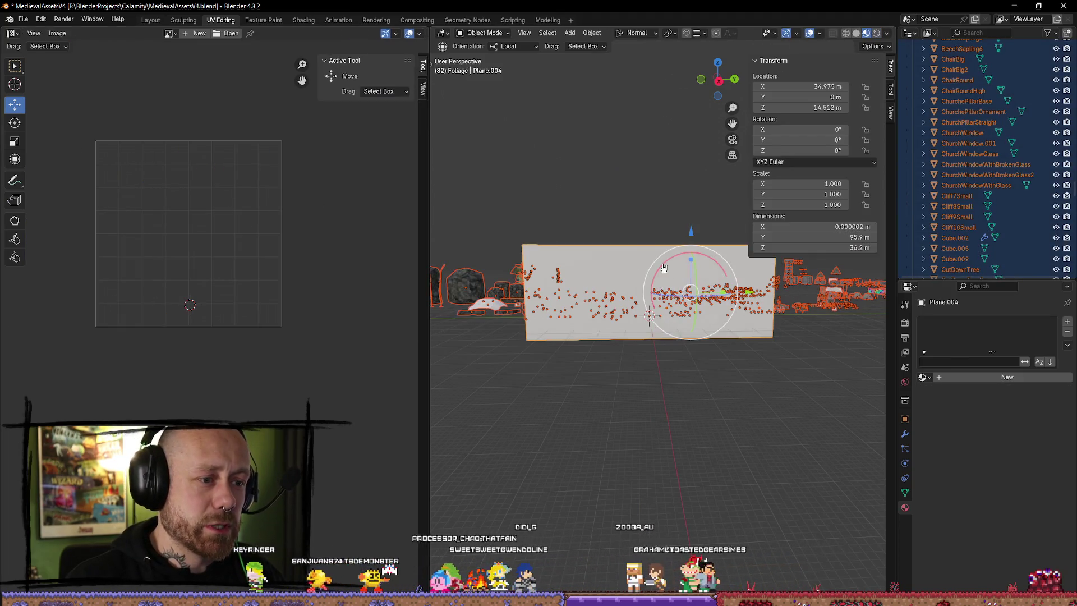
key(alt+a)
key(Tab)
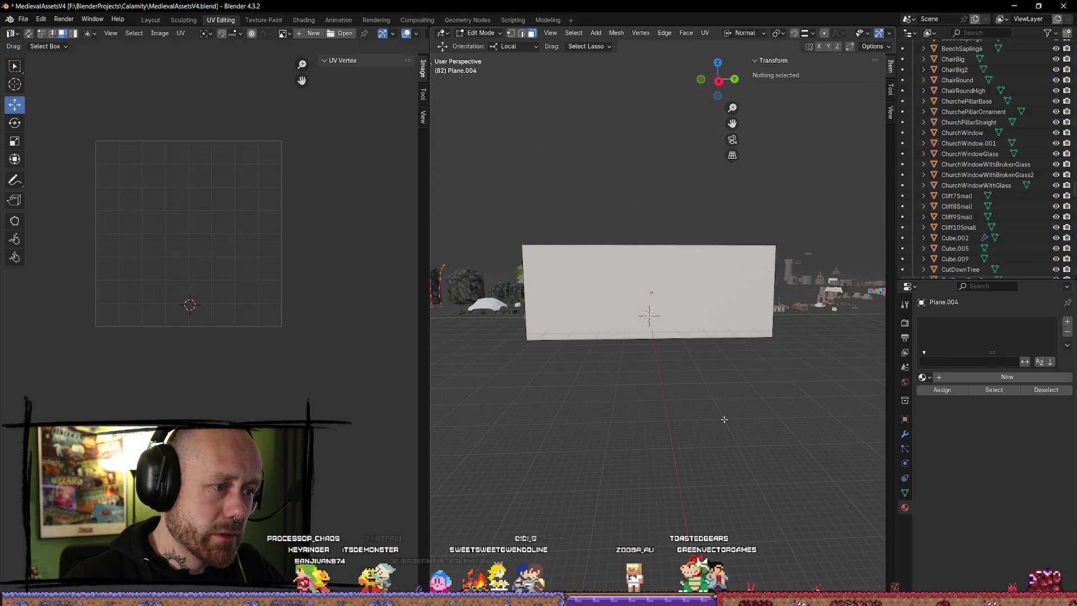
key(a)
key(u)
mouse_move(734, 407)
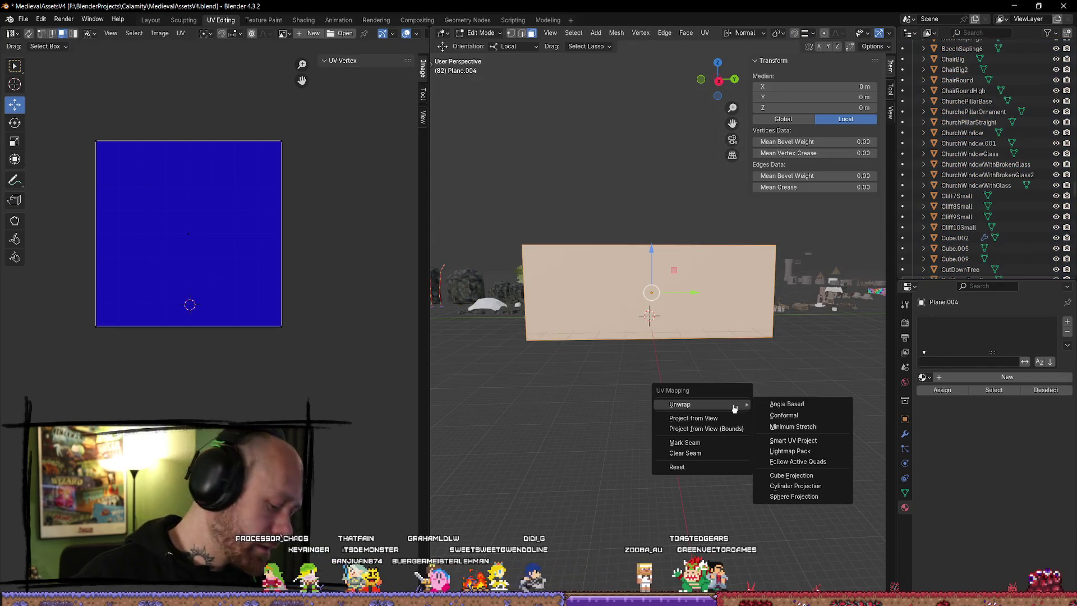
click(782, 403)
- Rotate the UV island horizontal, centre it in the UV square, and return to Object Mode
drag(225, 139, 127, 325)
click(652, 491)
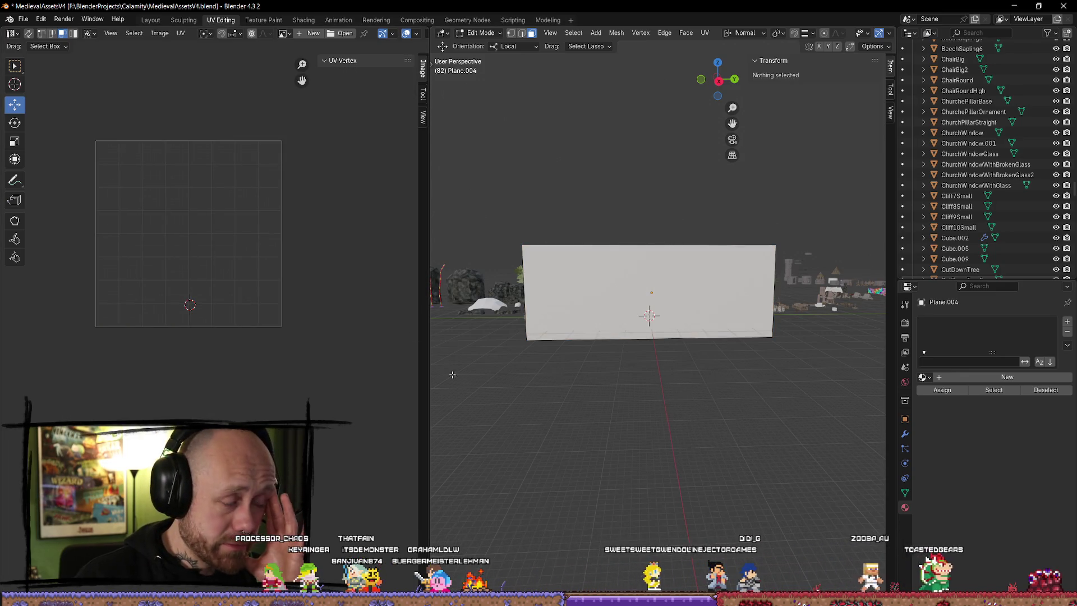
key(a)
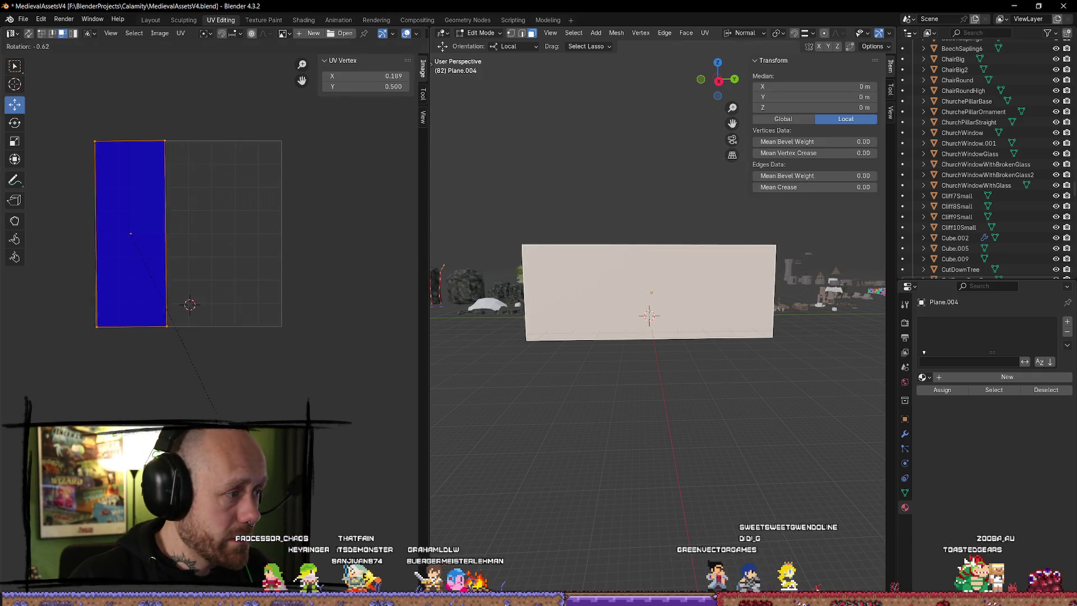
key(r)
drag(178, 233, 239, 234)
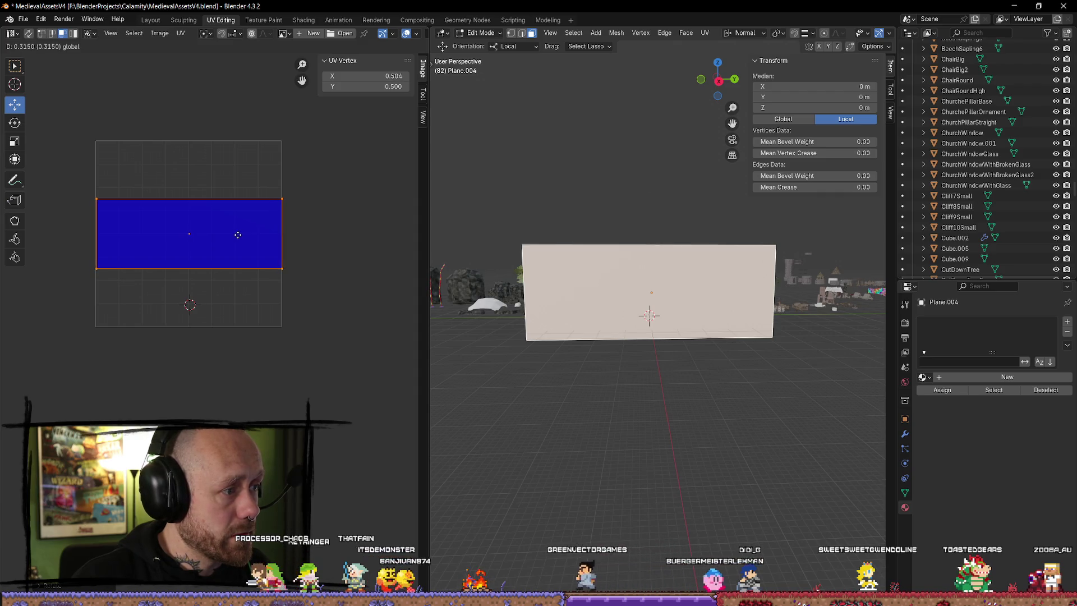
click(689, 498)
key(a)
click(692, 494)
key(a)
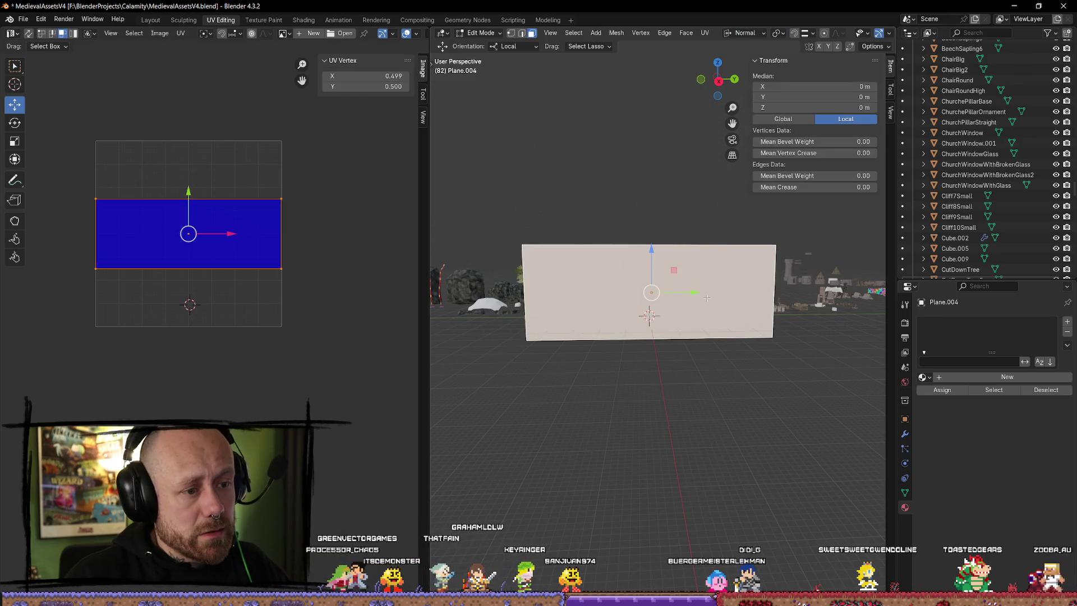
key(Tab)
key(Tab)
key(Tab)
click(695, 326)
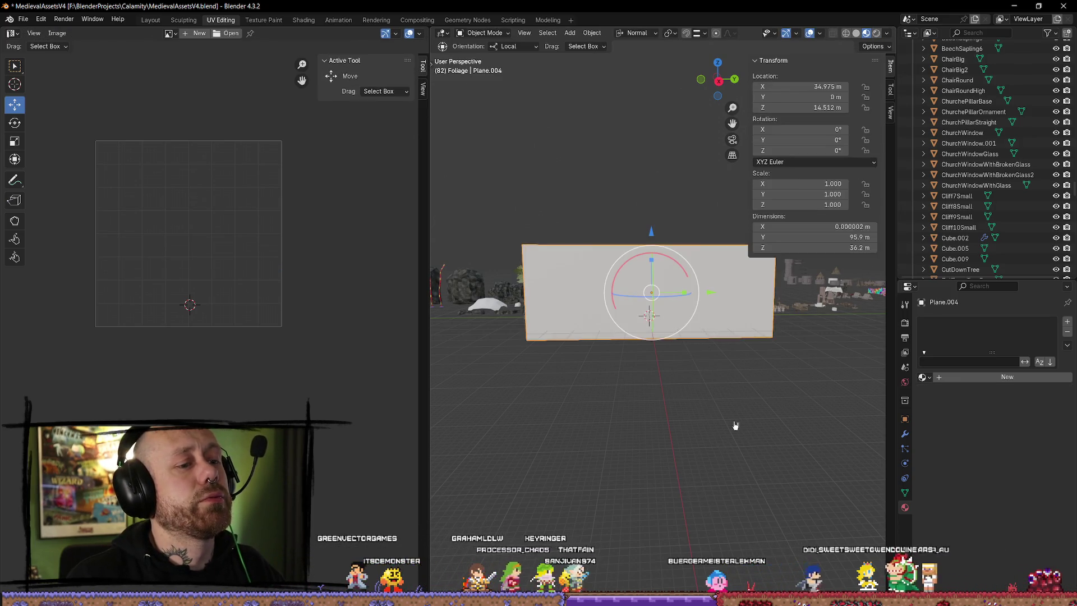
- Rename the Plane.004 object to 'Fogwall' and locate it in the Outliner
key(KP_Decimal)
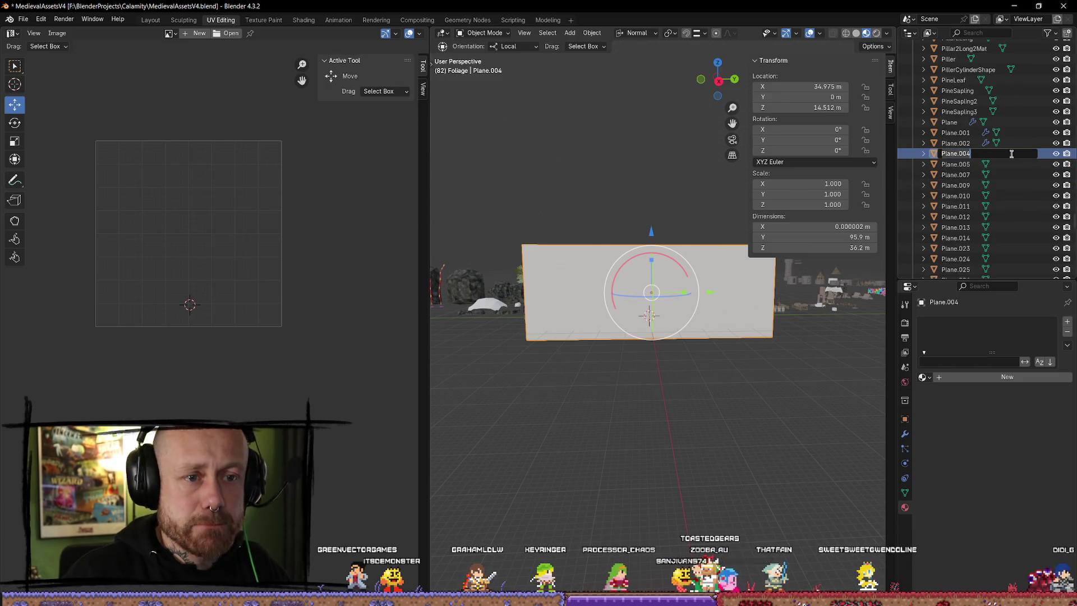
key(BackSpace)
key(BackSpace)
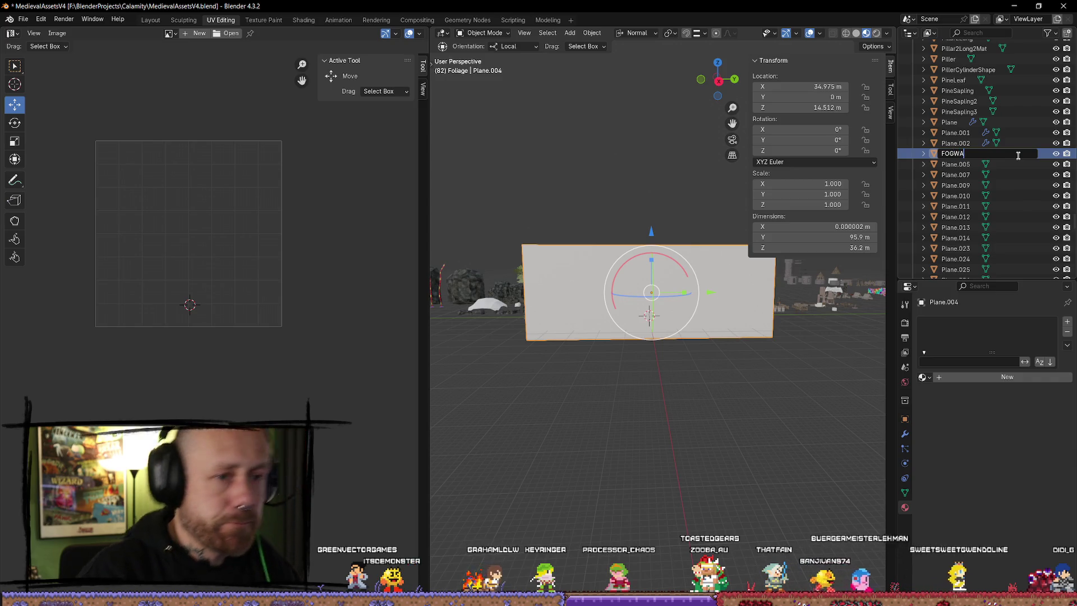
key(BackSpace)
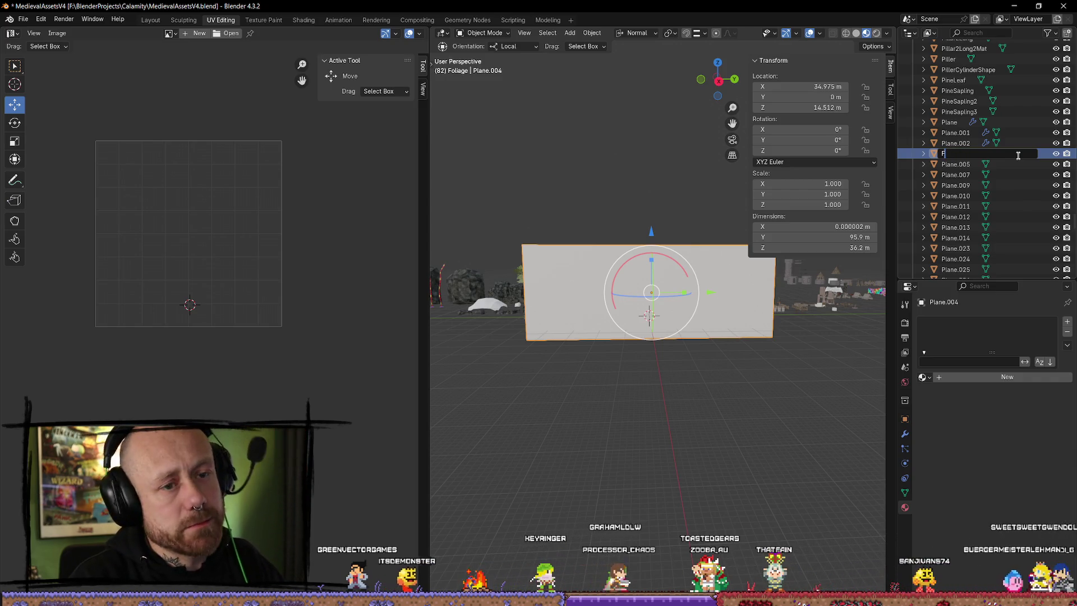
text(ogwa)
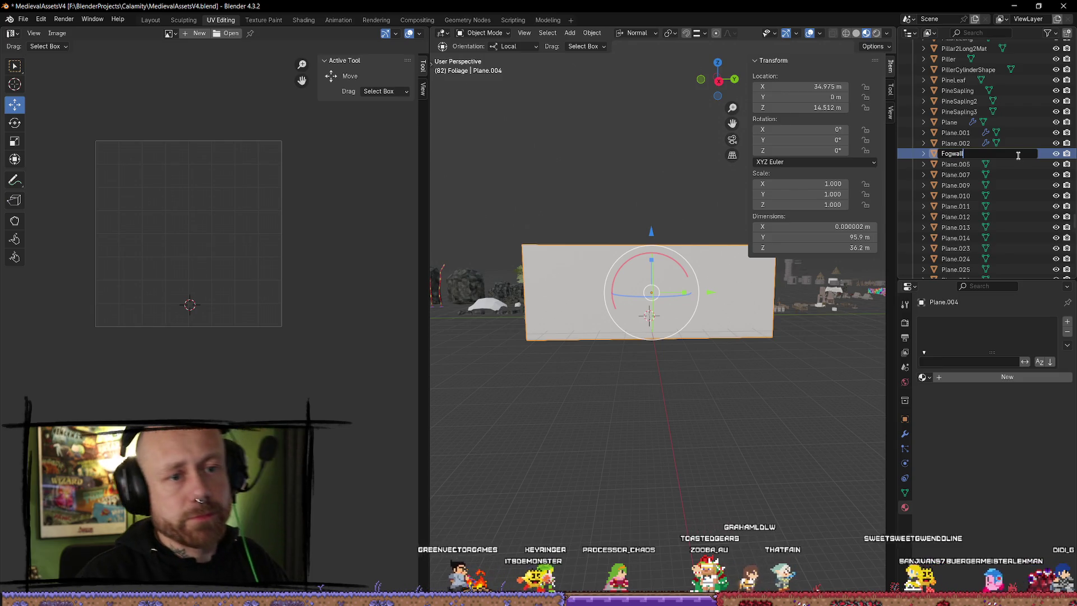
text(ll)
key(Return)
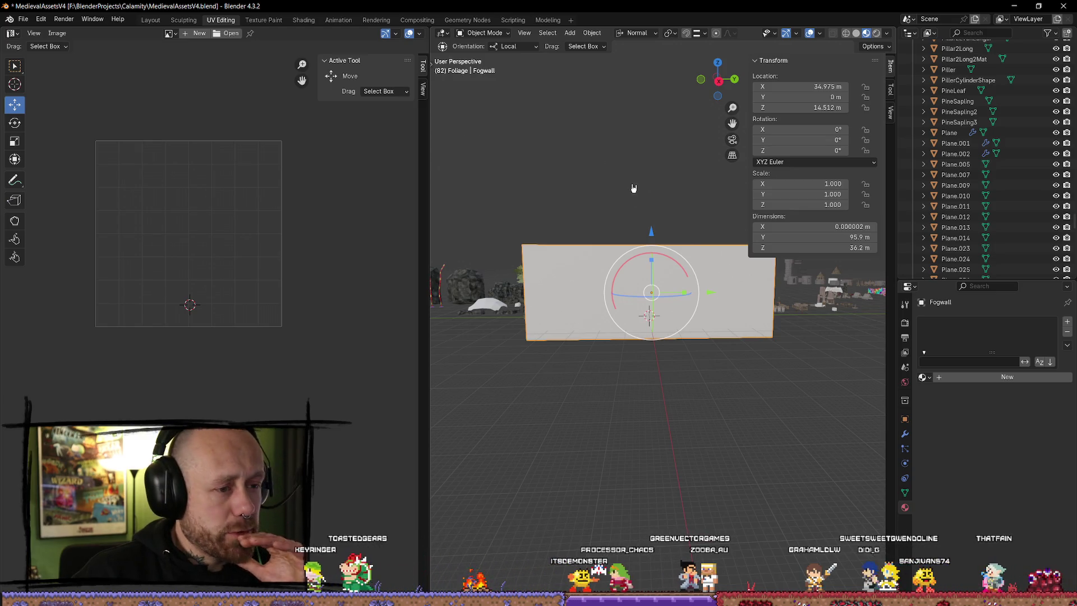
key(KP_Decimal)
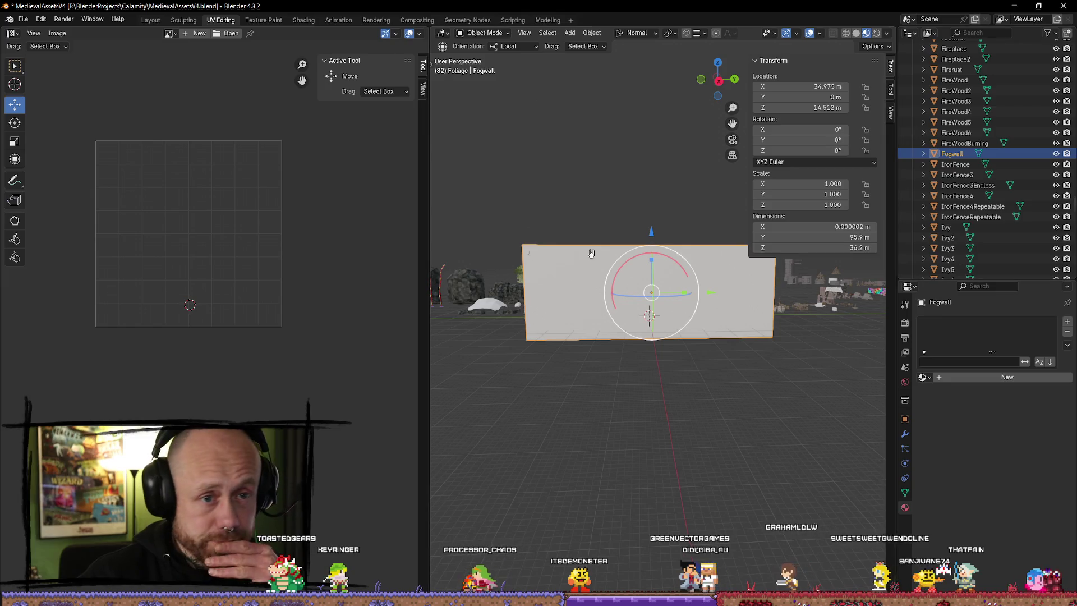
click(24, 20)
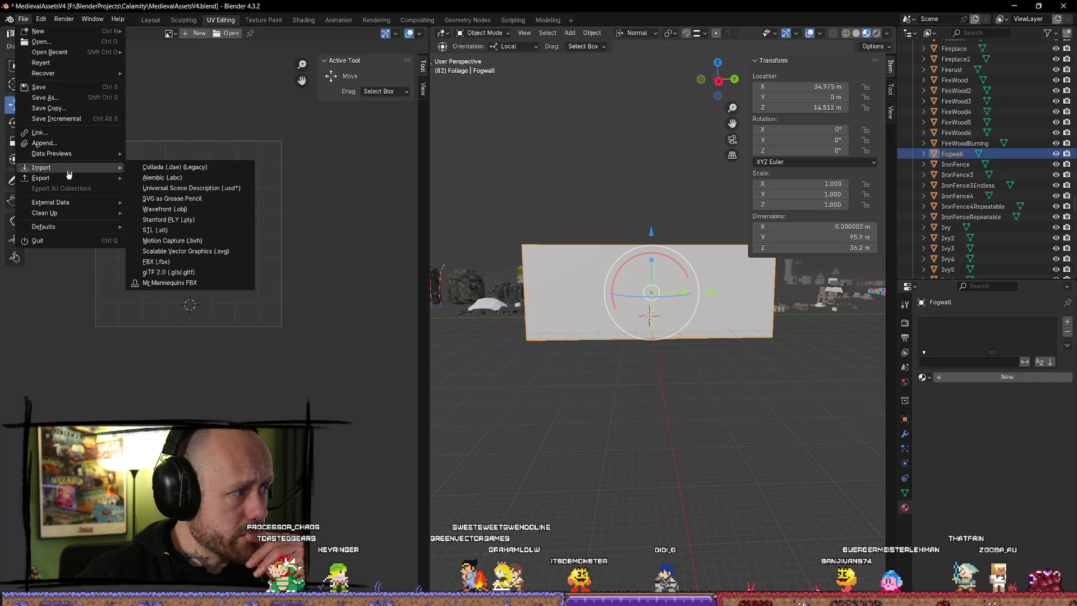
- Export Fogwall as FBX using the Mr Mannequins preset, then minimize Blender
click(630, 430)
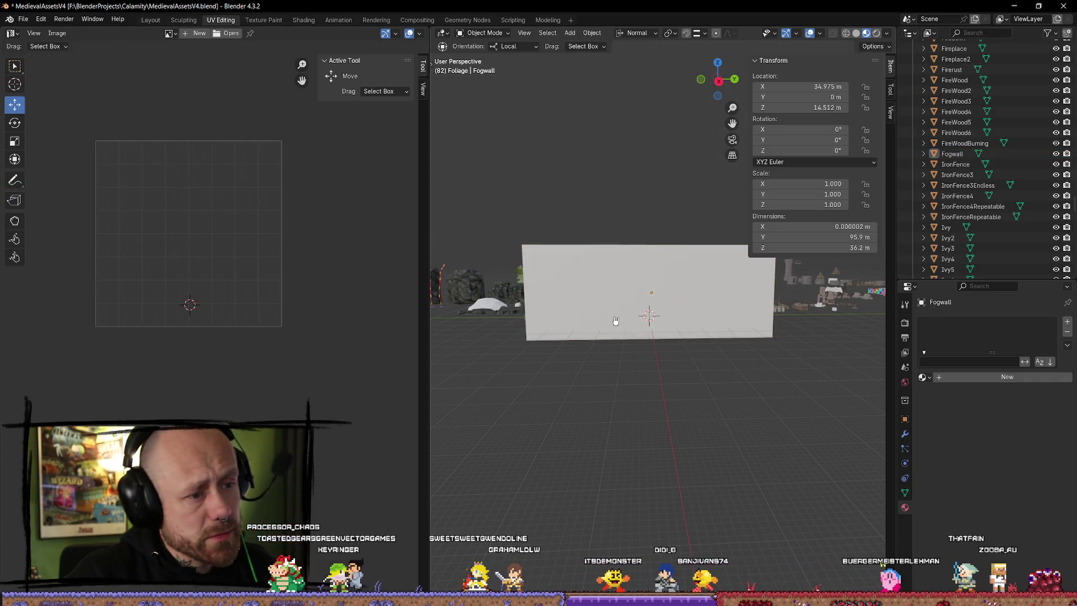
key(q)
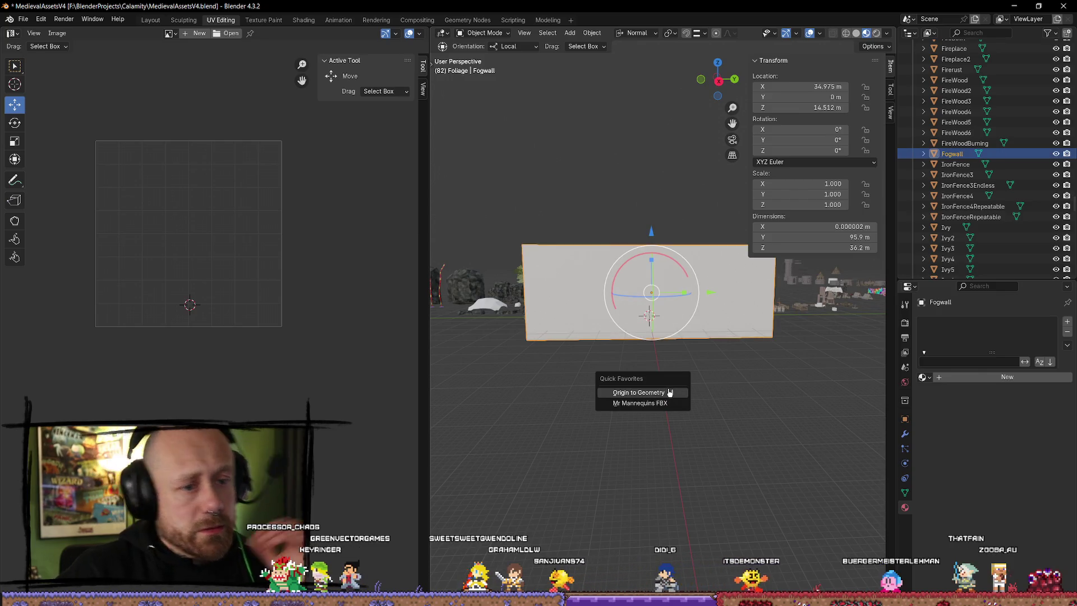
click(654, 403)
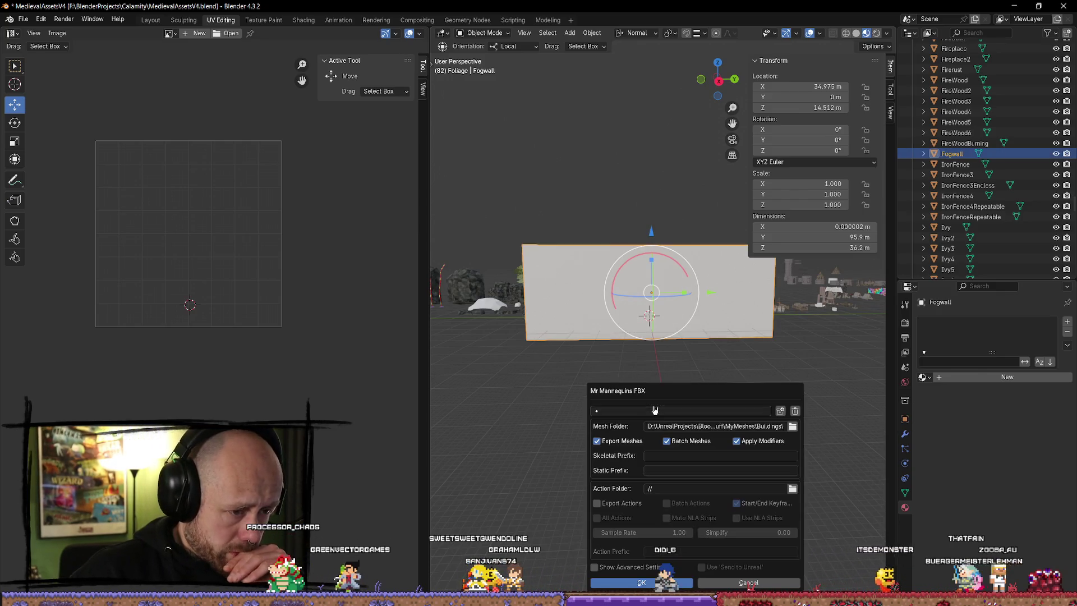
click(649, 583)
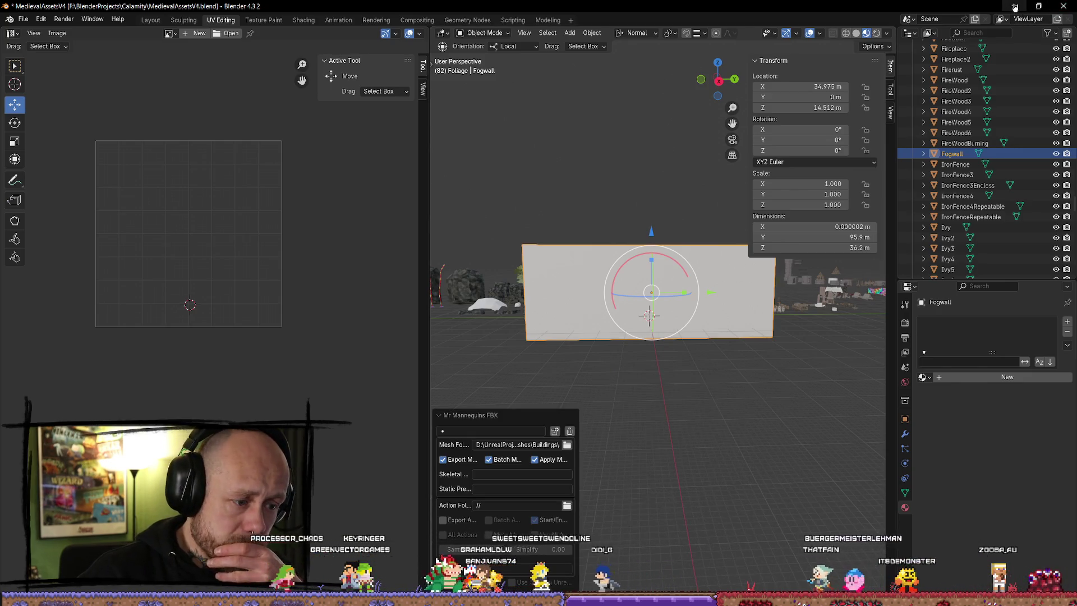
click(1015, 7)
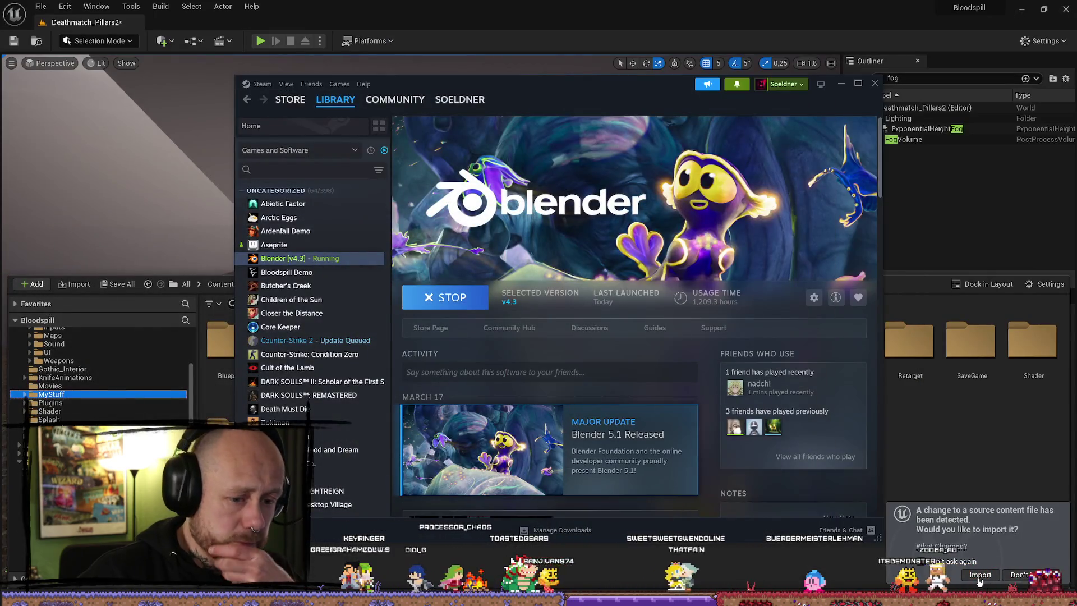
- Reimport the changed Fogwall FBX and place the mesh into the pillar arena
click(979, 580)
click(543, 509)
text(fogwall)
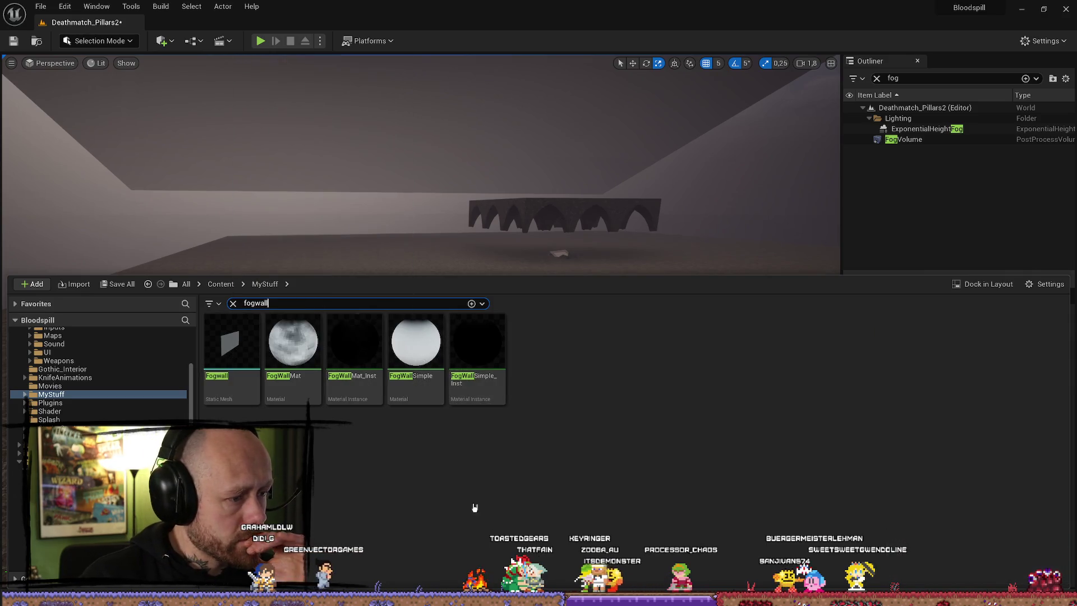
mouse_move(244, 359)
mouse_down()
mouse_move(354, 163)
mouse_move(385, 328)
mouse_move(447, 453)
mouse_move(456, 192)
mouse_up()
key(w)
- Apply the FogWallSimple_Inst material to the Fogwall's Element 0
click(1038, 536)
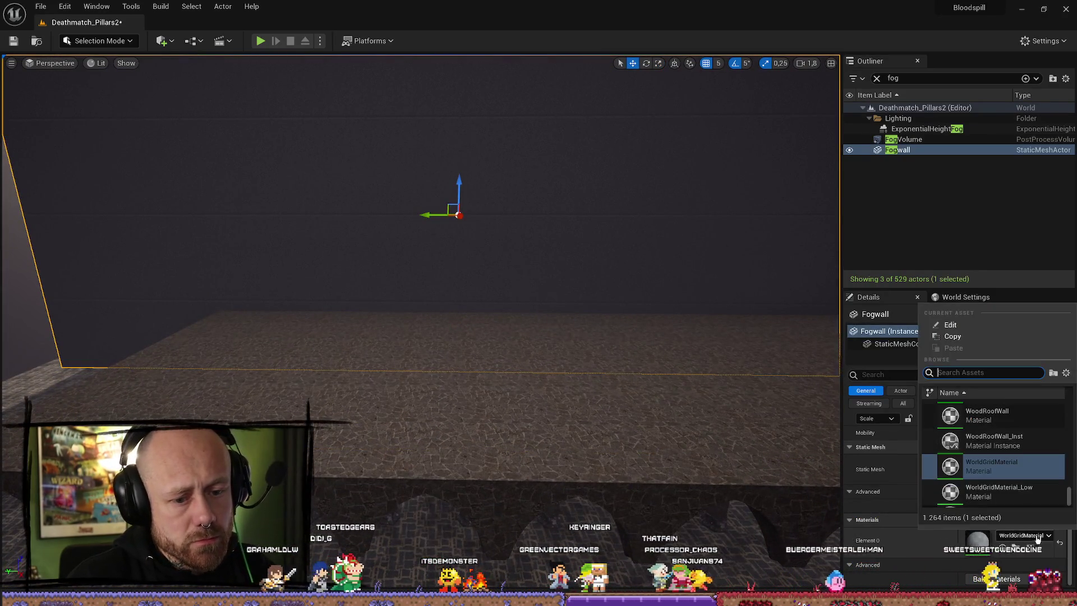
text(fog)
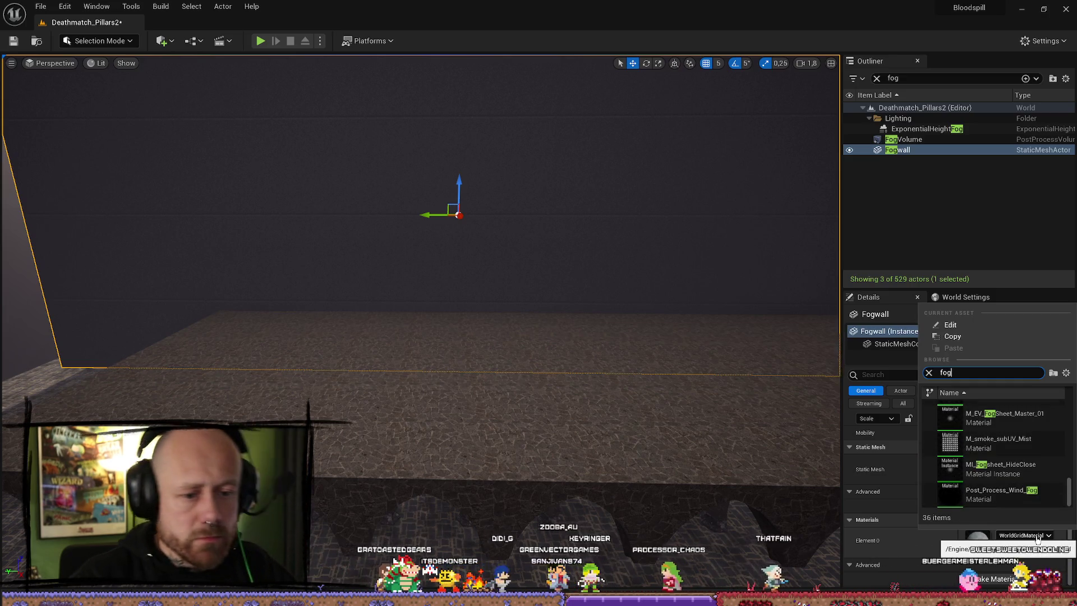
text(wall)
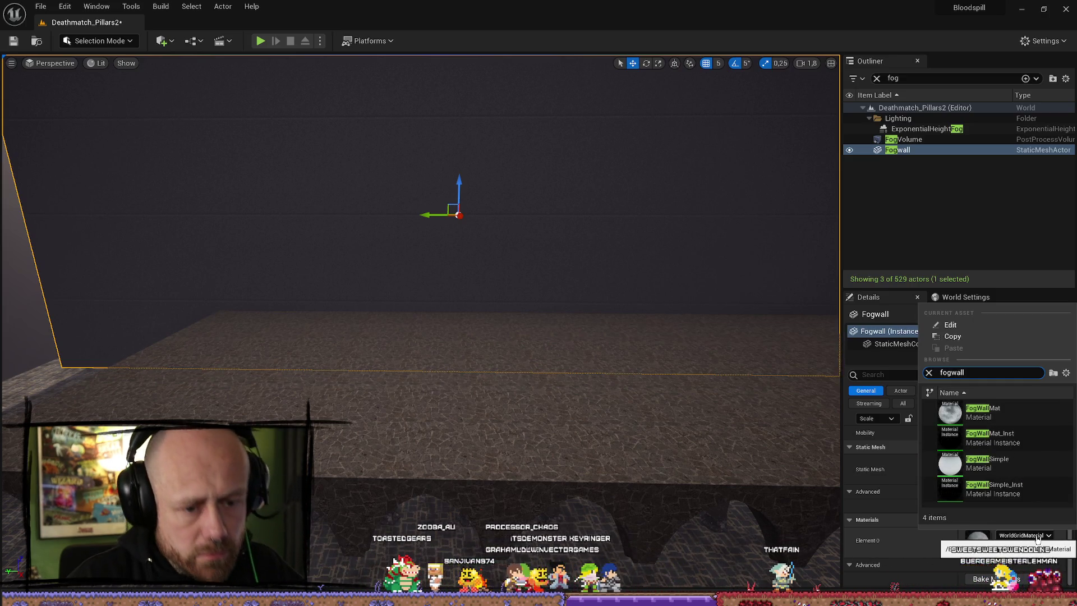
click(993, 488)
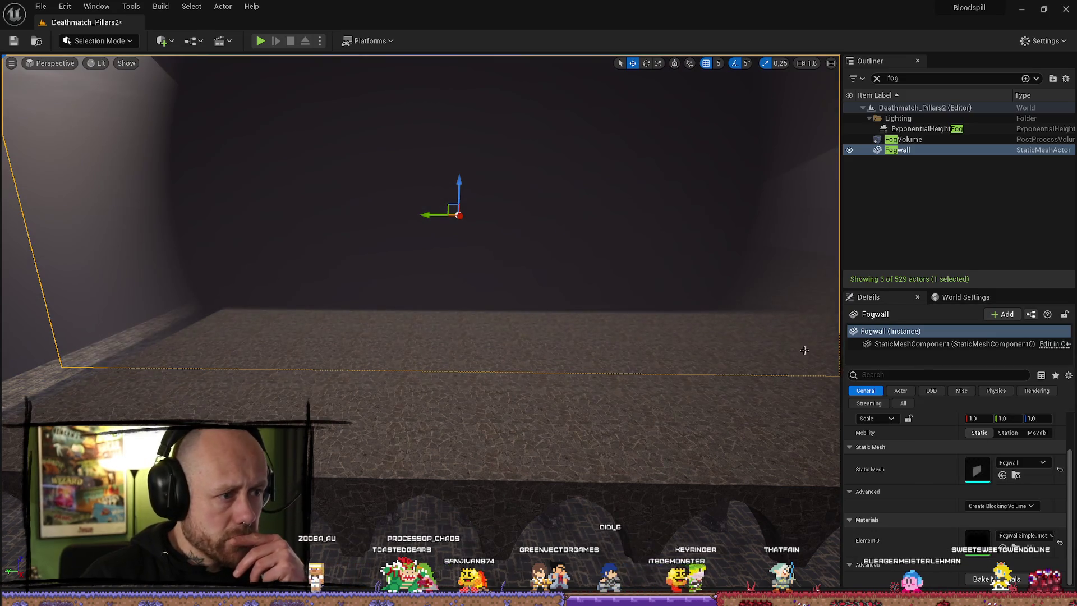
mouse_move(544, 289)
mouse_down()
mouse_move(527, 289)
mouse_move(561, 286)
mouse_move(545, 289)
mouse_move(535, 317)
mouse_up()
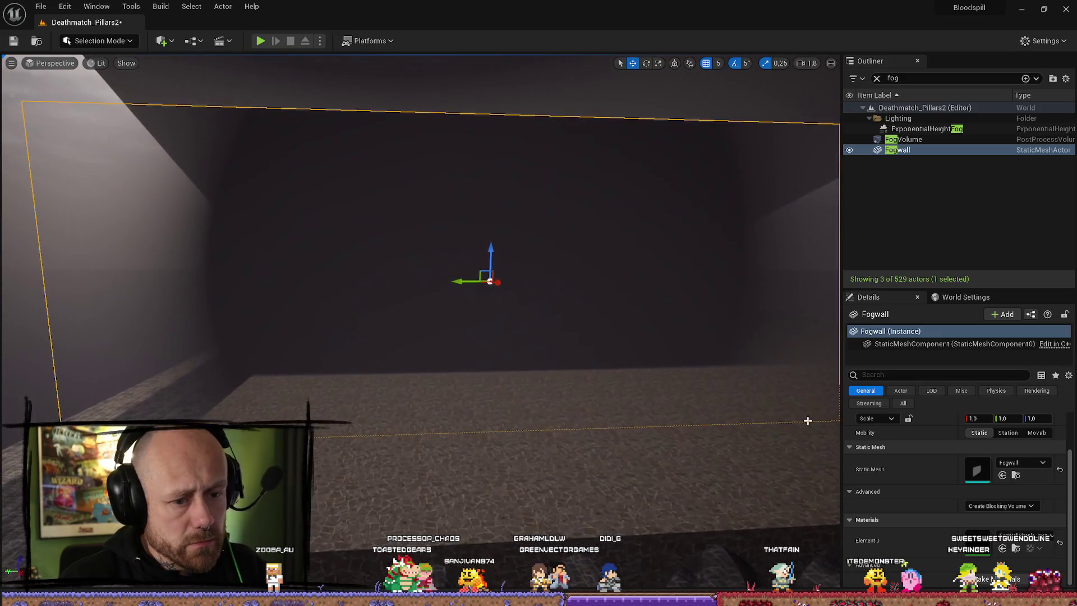
- Browse to the Fogwall mesh asset and open it in the Static Mesh Editor
click(1016, 475)
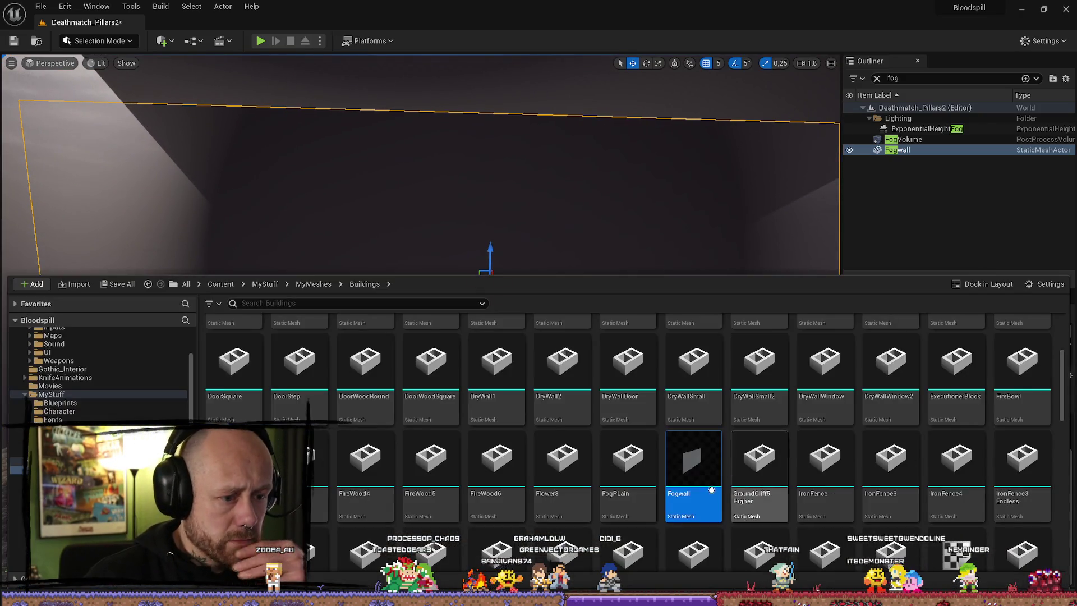
click(745, 213)
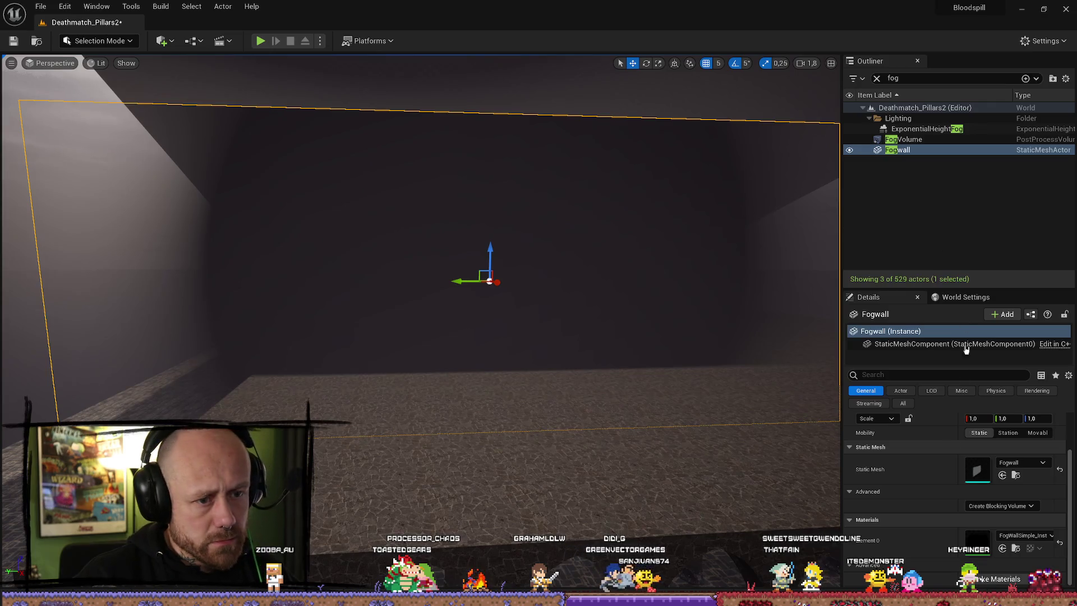
click(1016, 476)
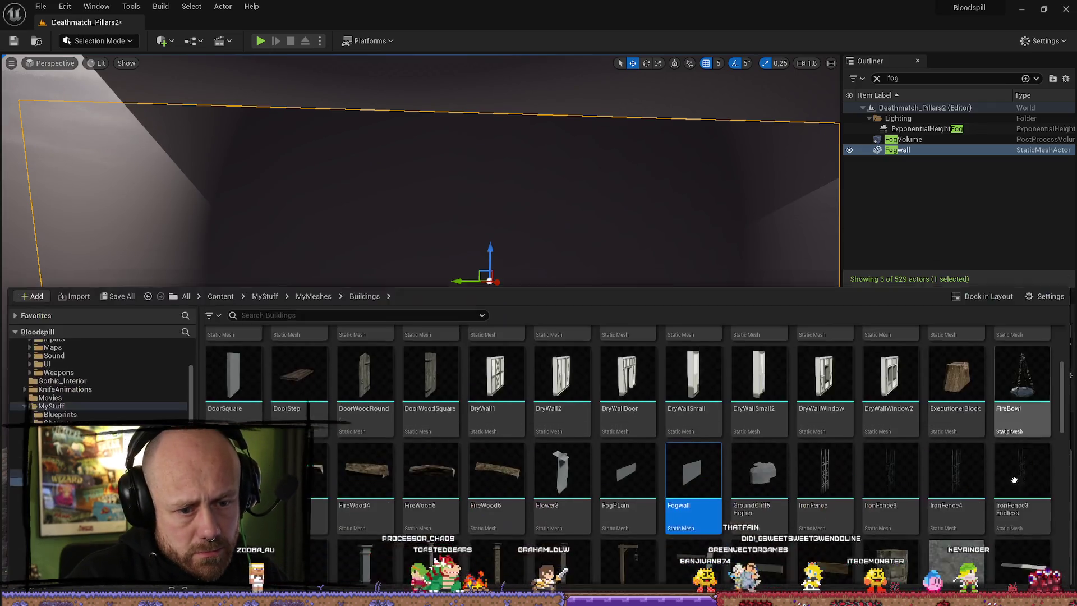
right_click(696, 479)
key(Escape)
double_click(693, 460)
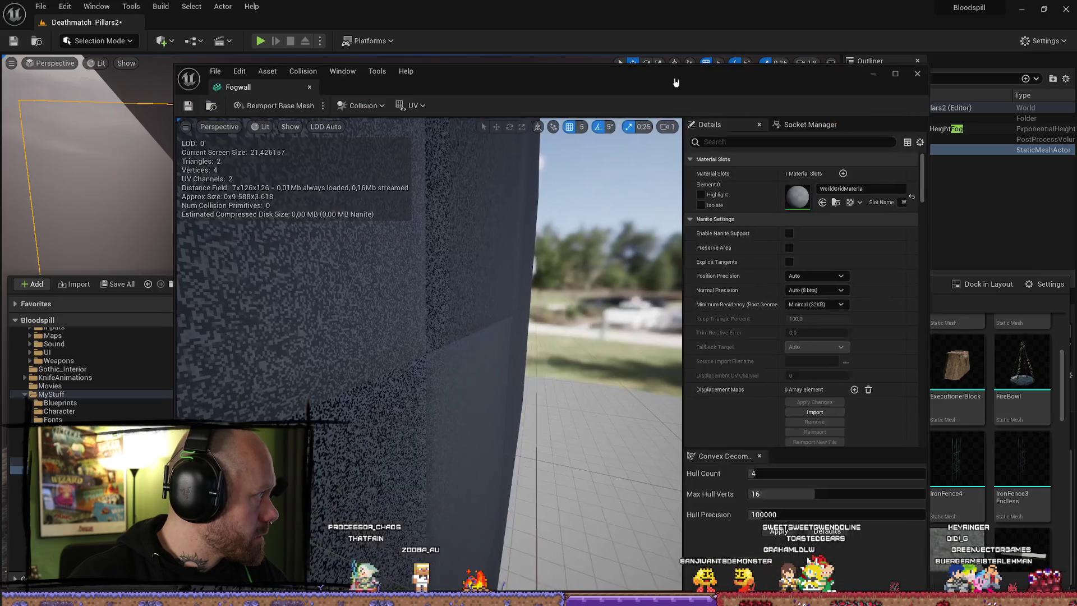
- Maximize the Fogwall mesh editor, filter Details for 'shadow', then clear the filter
click(903, 74)
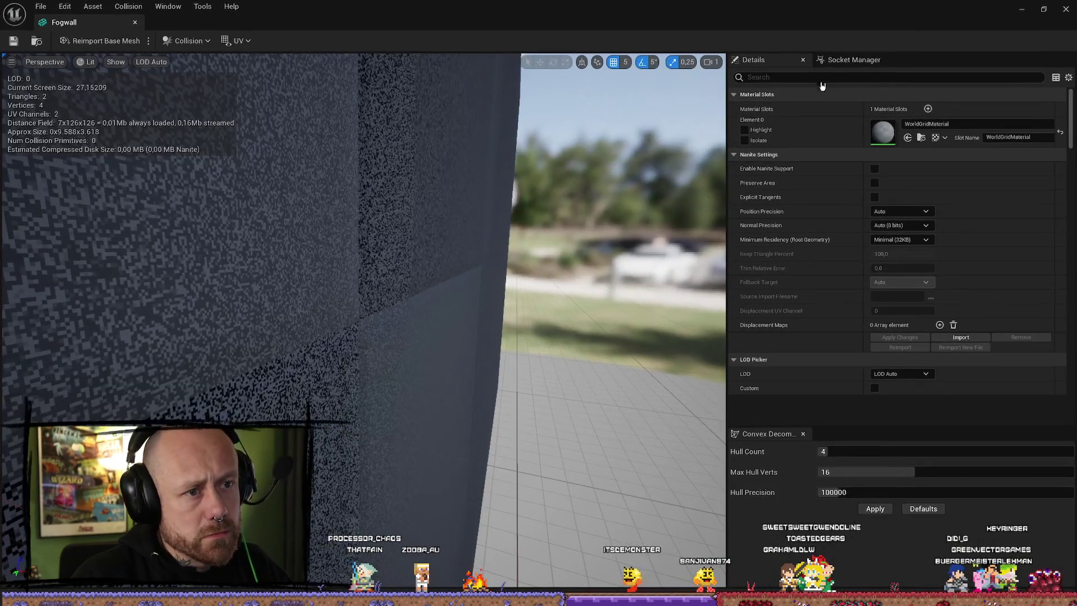
click(835, 77)
text(shadow)
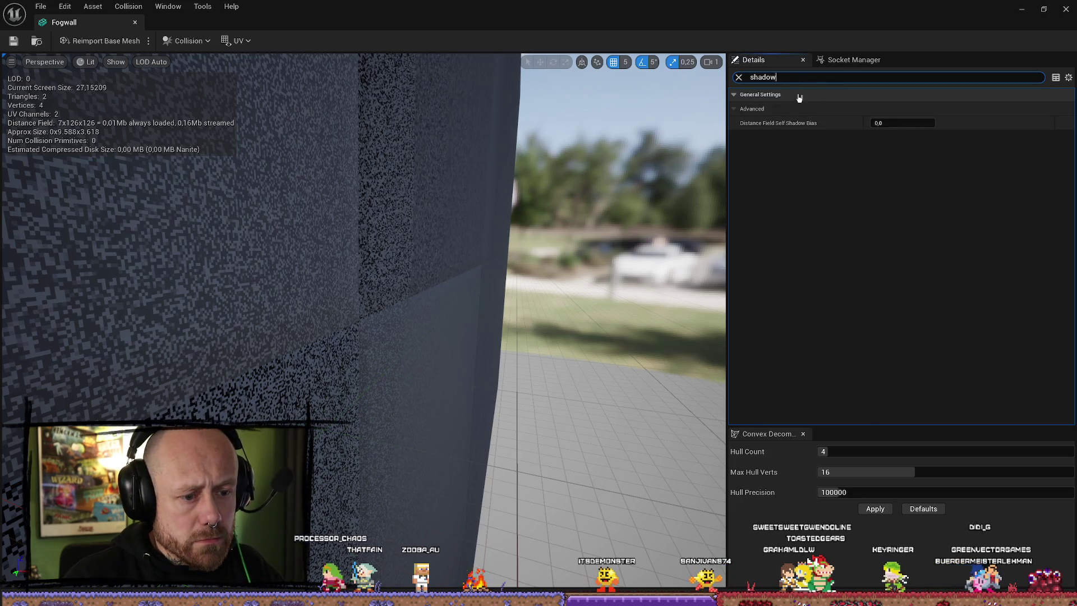
click(738, 77)
- Scroll down through the Fogwall Details while turning the preview to view the wall at an angle
scroll(364, 320, up, 5)
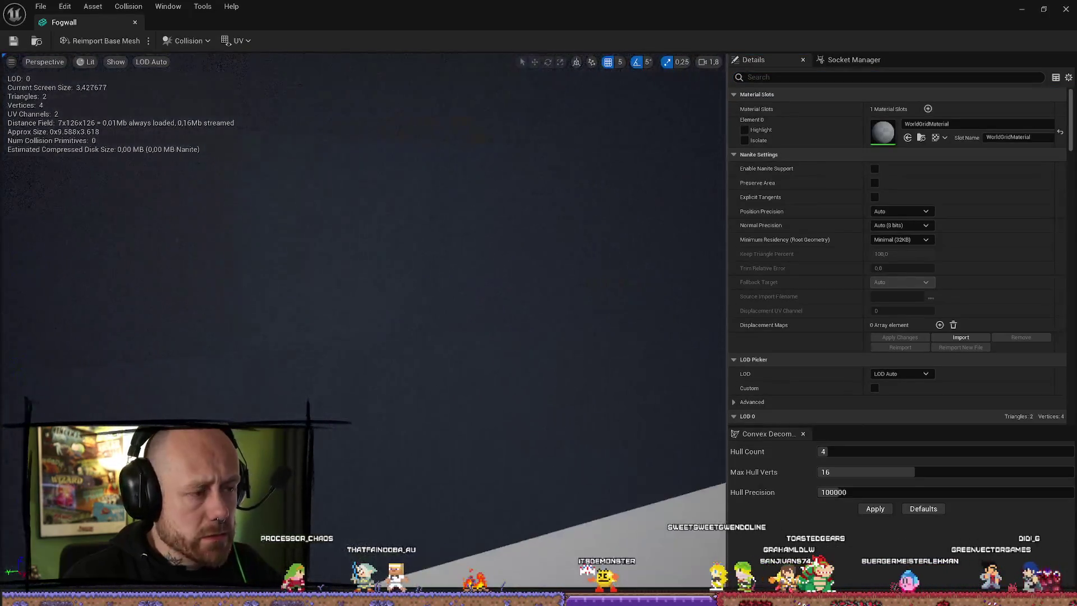
scroll(364, 292, down, 5)
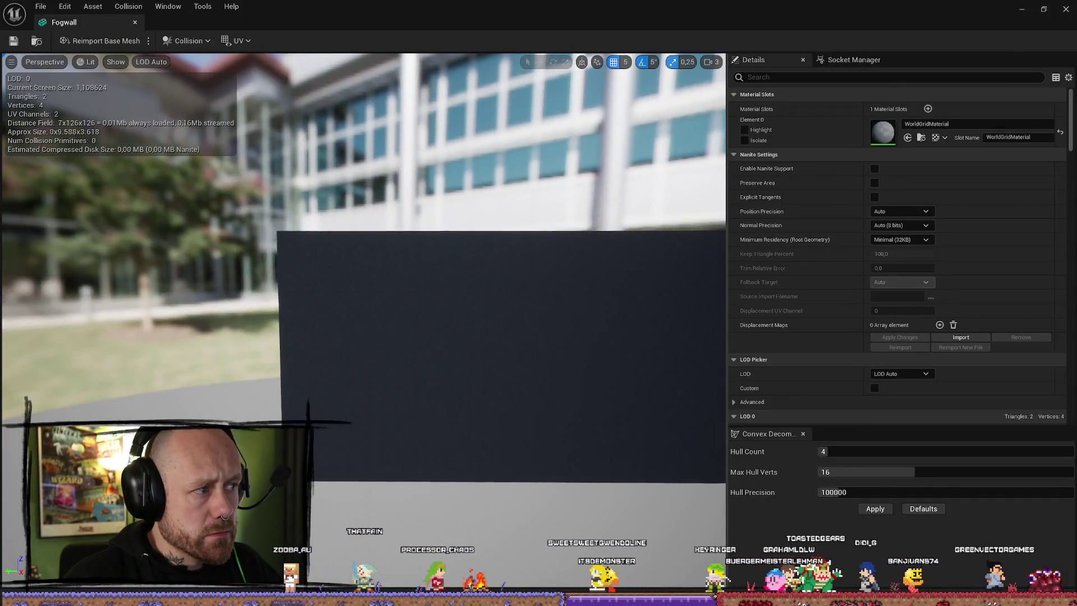
drag(363, 292, 371, 337)
scroll(853, 252, down, 10)
scroll(853, 255, down, 10)
scroll(830, 266, down, 15)
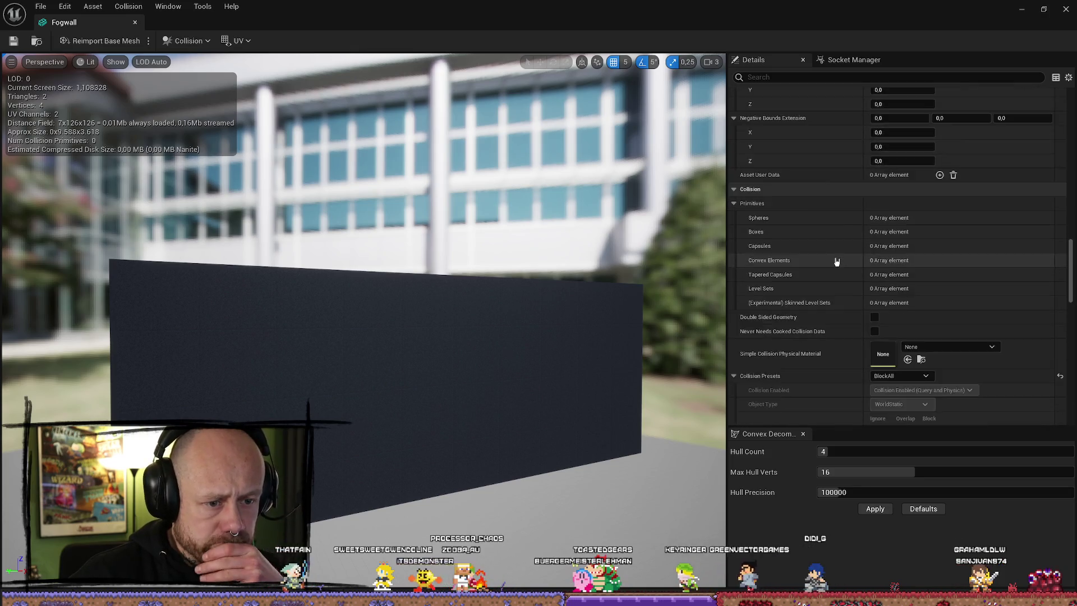
scroll(836, 262, down, 14)
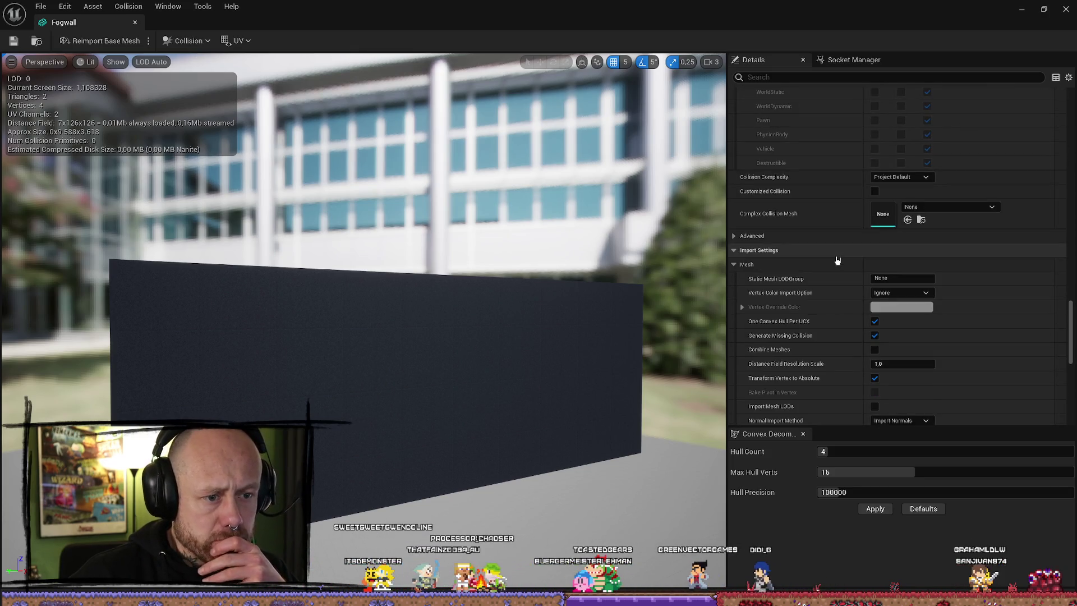
scroll(850, 329, down, 2)
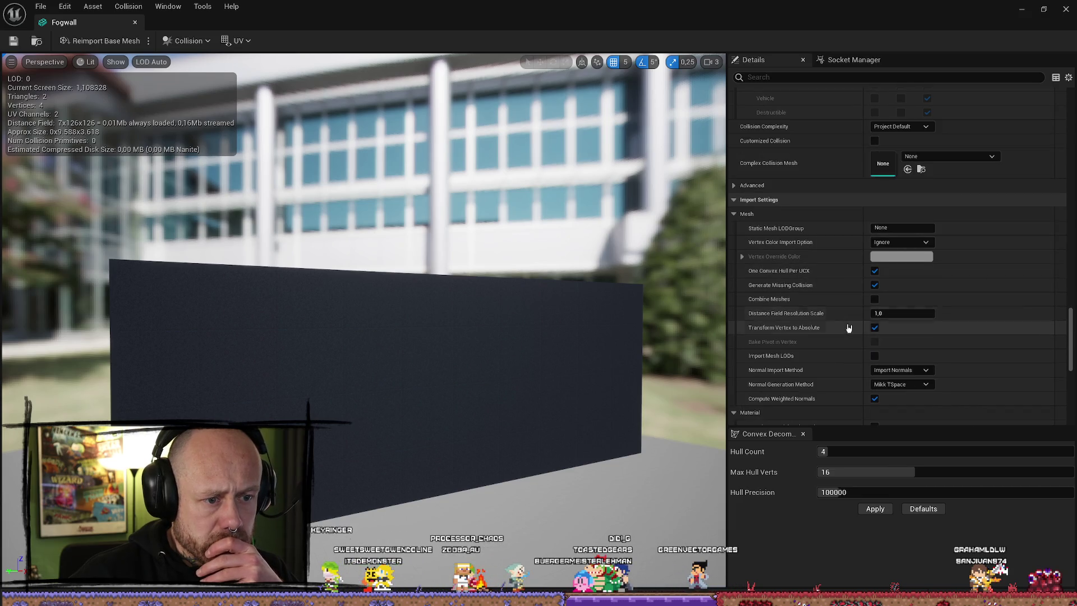
- Expand the advanced walkable slope settings and locate the Min Lightmap Resolution field under Build Settings
click(738, 186)
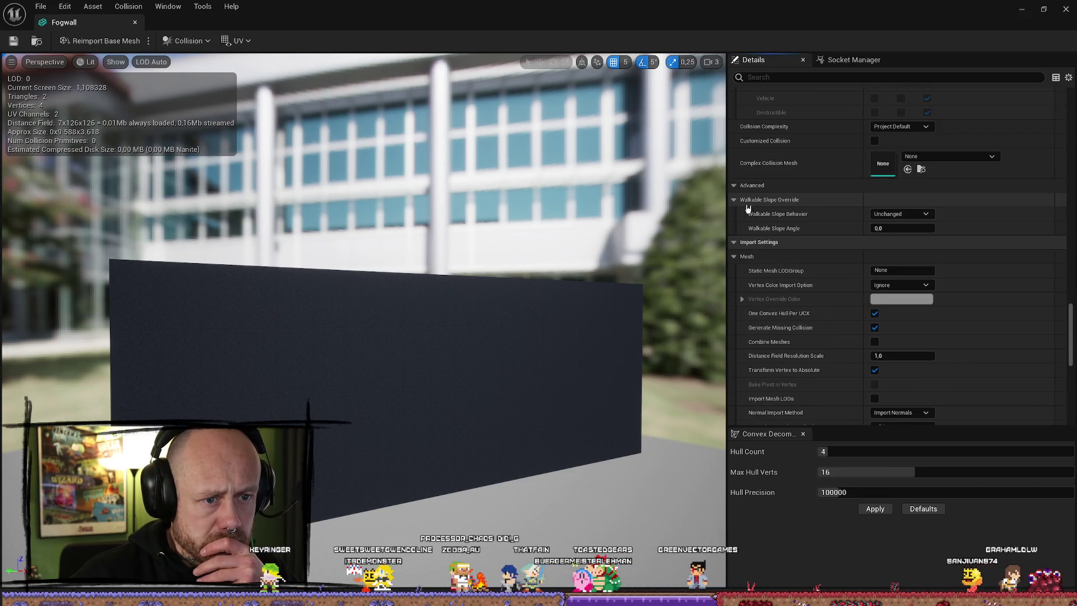
scroll(751, 270, down, 1)
scroll(750, 269, down, 7)
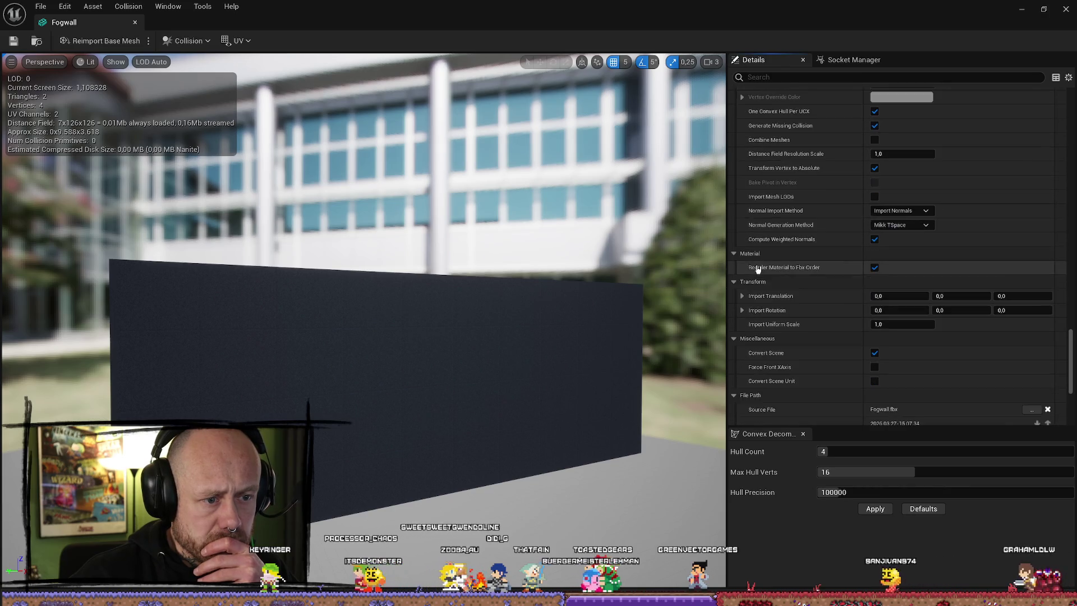
scroll(783, 303, down, 4)
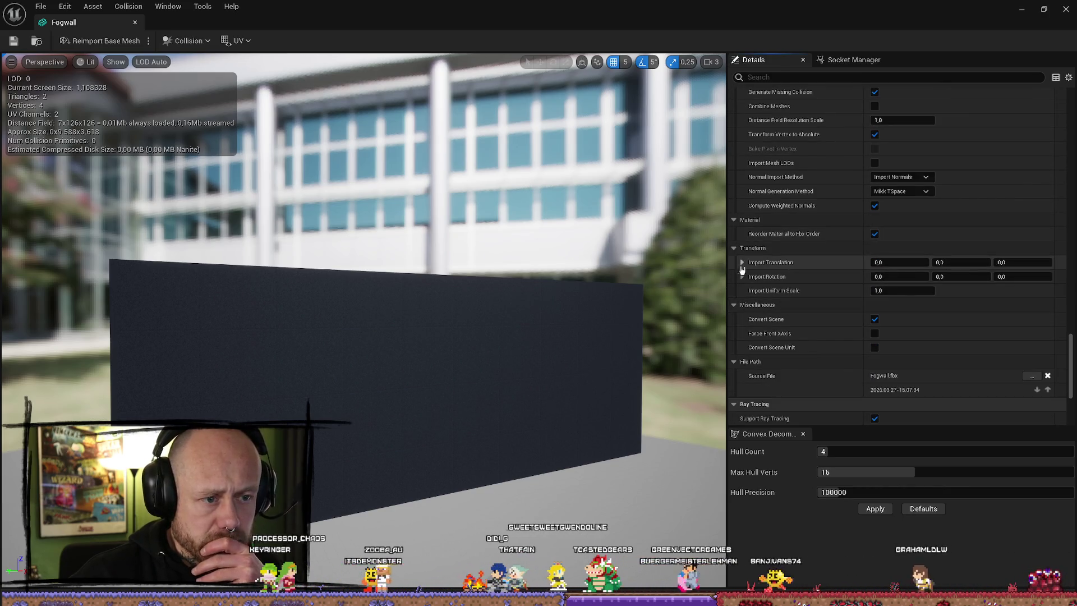
scroll(780, 317, down, 5)
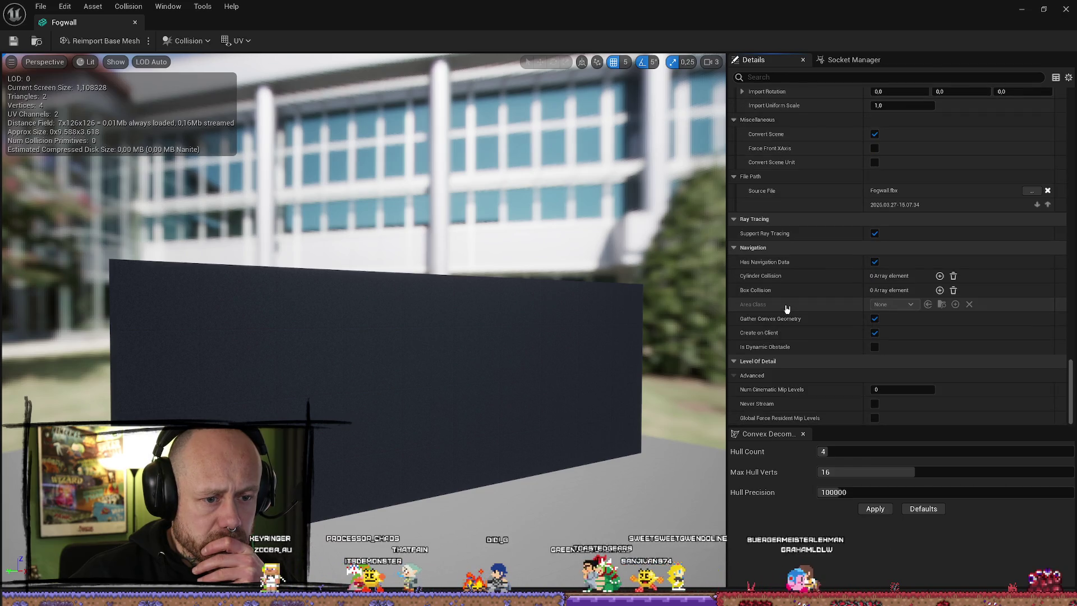
scroll(770, 361, up, 13)
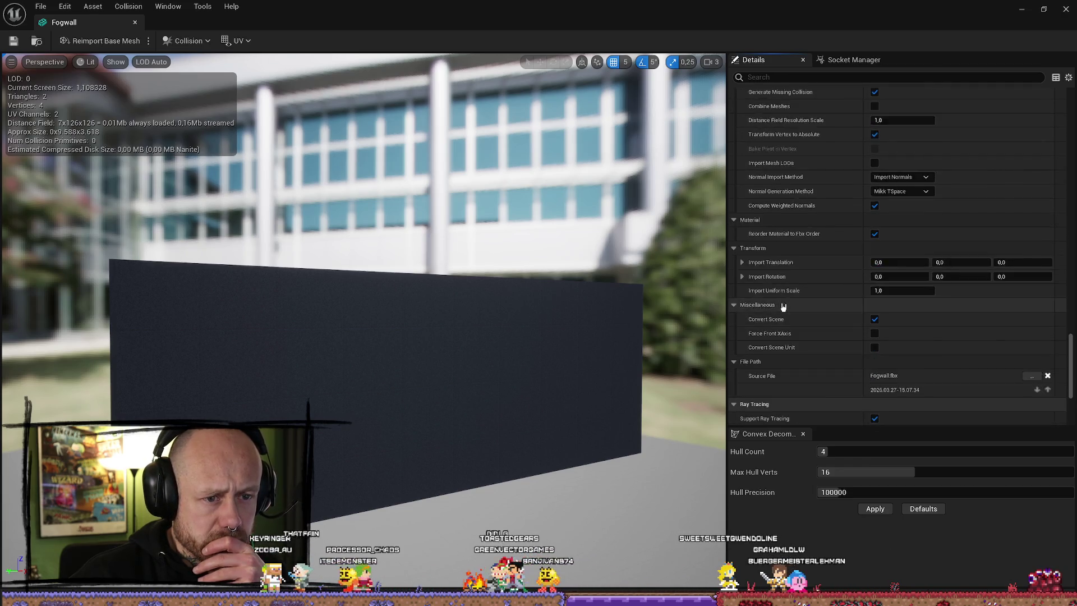
scroll(784, 309, up, 15)
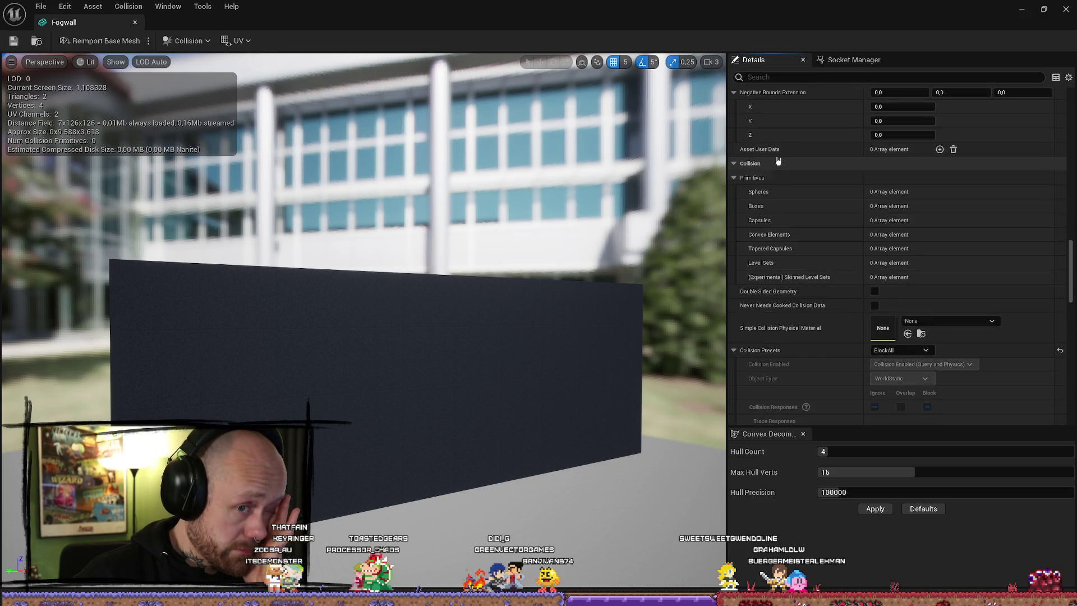
scroll(804, 181, up, 15)
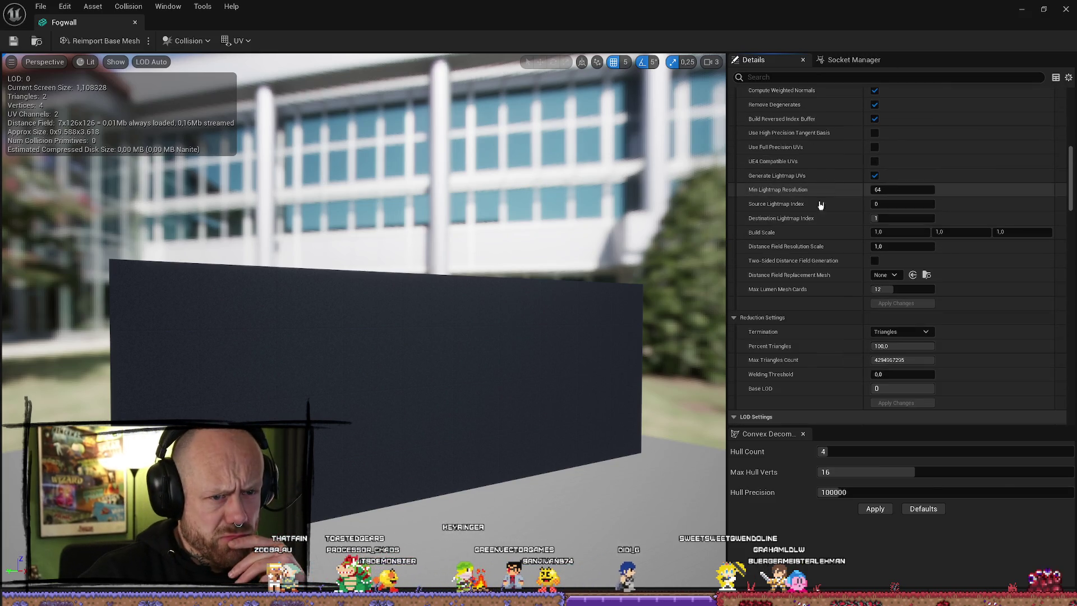
click(889, 189)
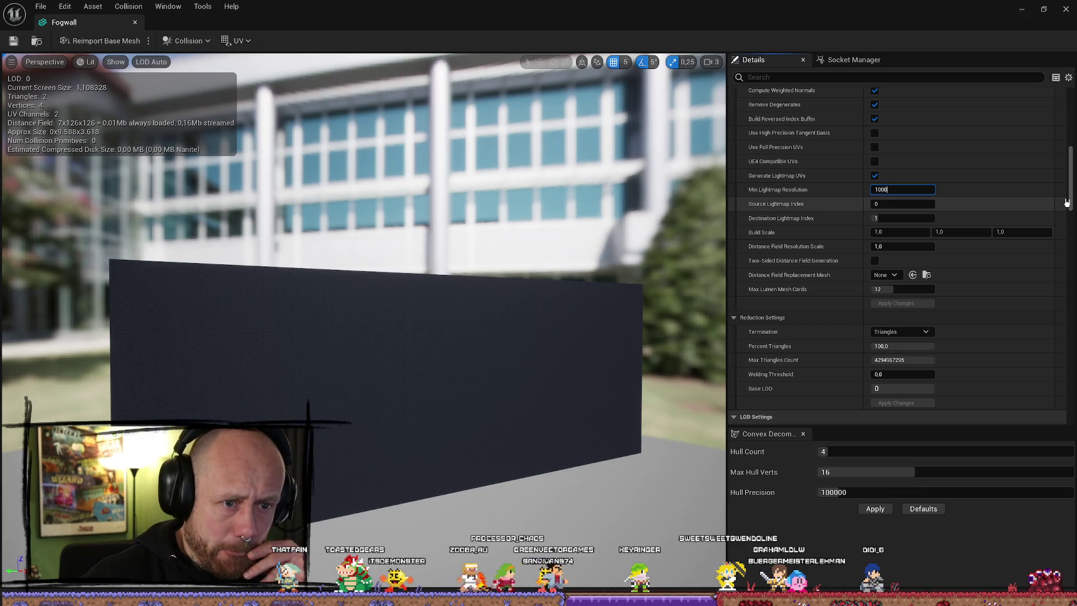
- Set the Fogwall mesh's Min Lightmap Resolution to 2048
click(14, 40)
click(41, 7)
click(41, 7)
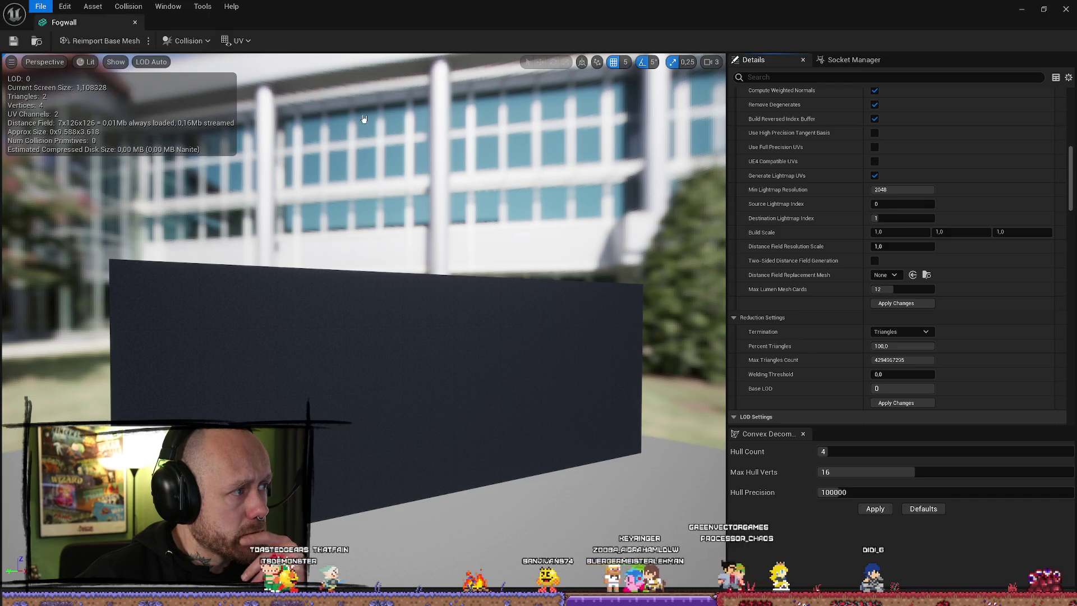
- Close the Fogwall mesh editor, applying changes, then run Build Lighting Only
click(1066, 9)
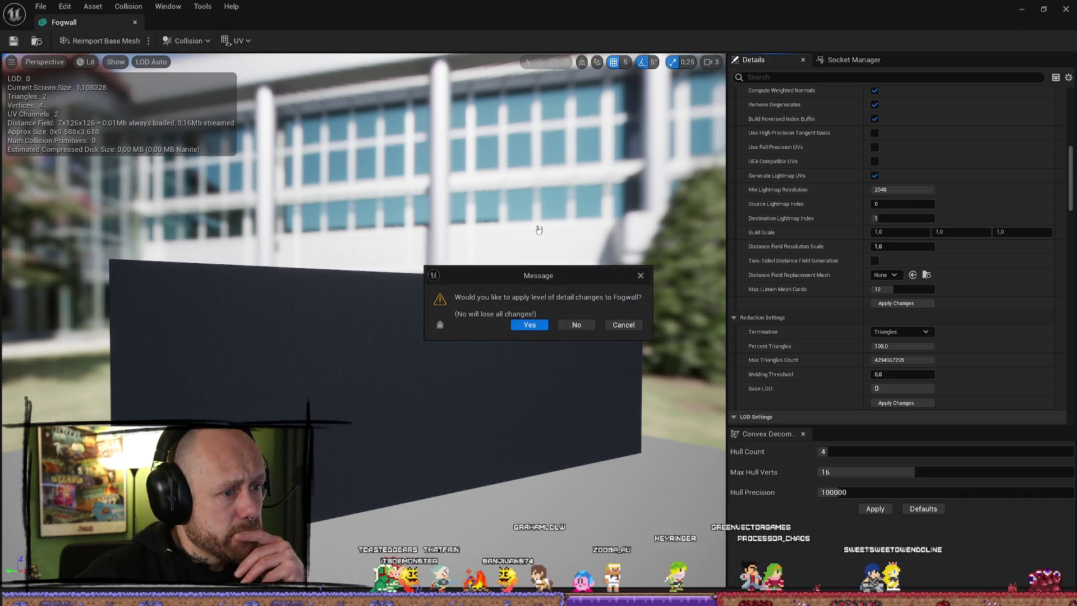
click(535, 326)
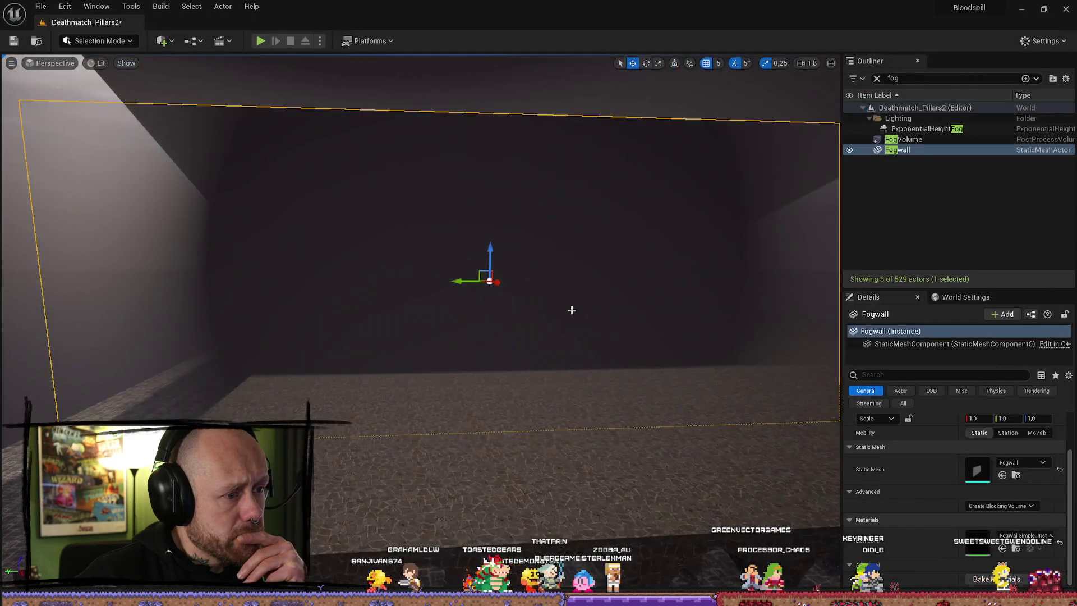
click(155, 7)
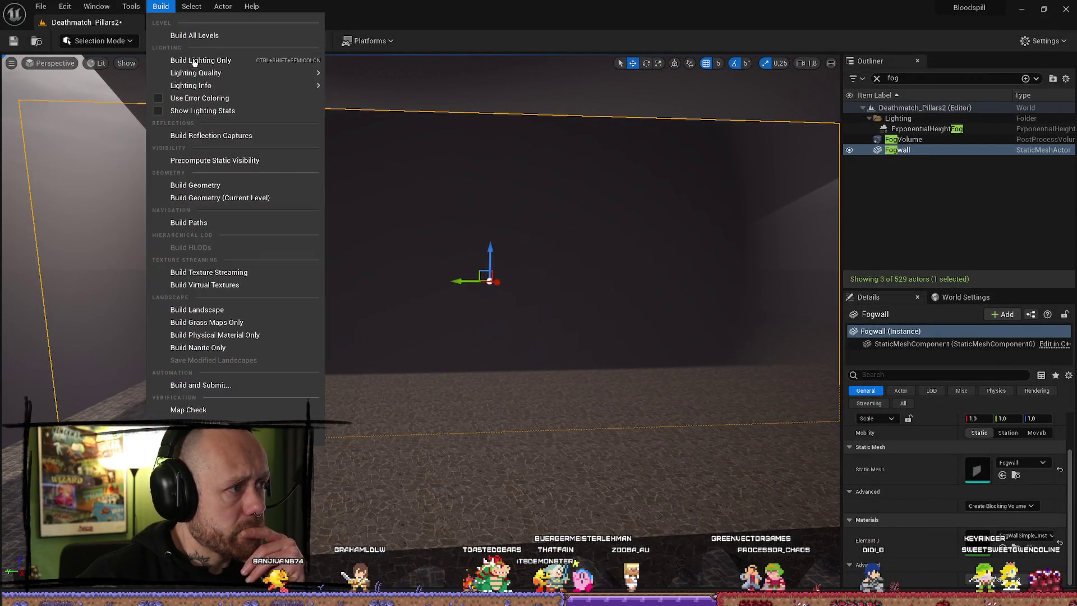
click(190, 57)
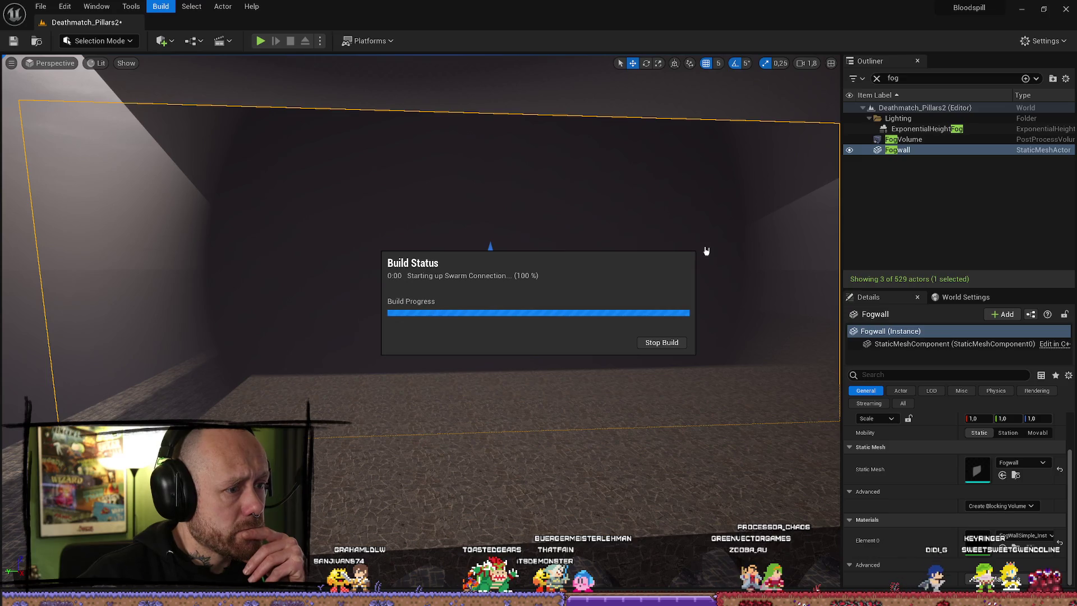
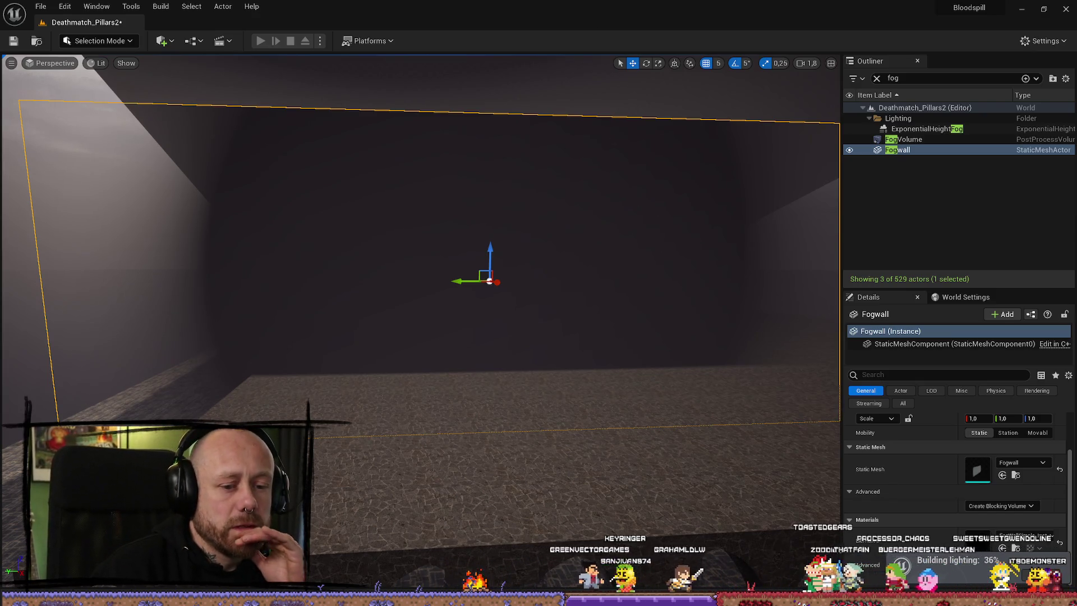
- Orbit the viewport to face the selected Fogwall plane at the end of the hall
drag(548, 341, 511, 320)
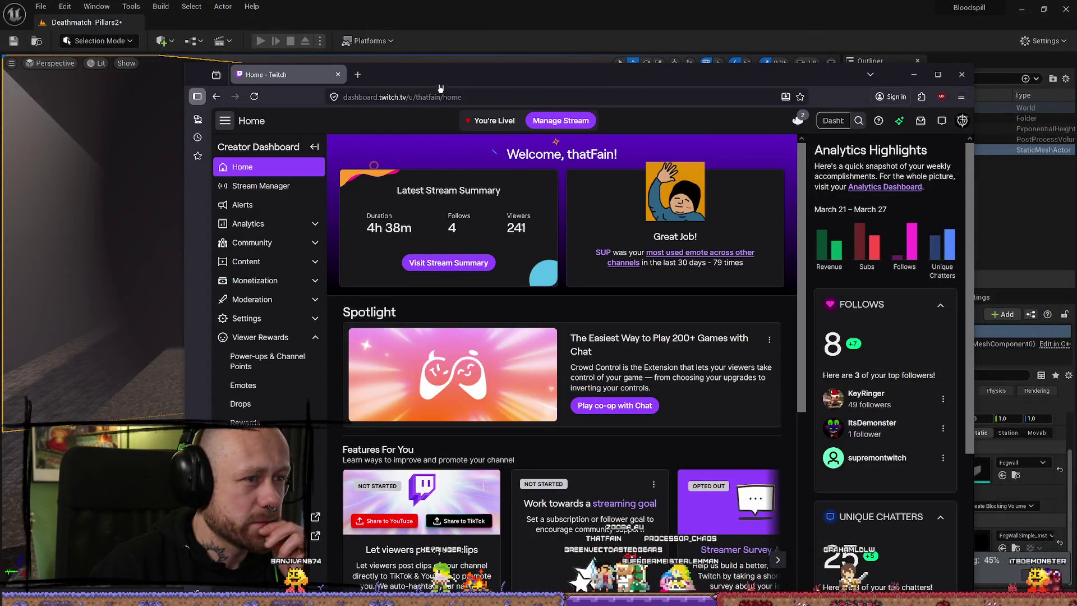
- Slide the Twitch dashboard window off the left edge of the screen to reveal the editor
drag(452, 80, 0, 85)
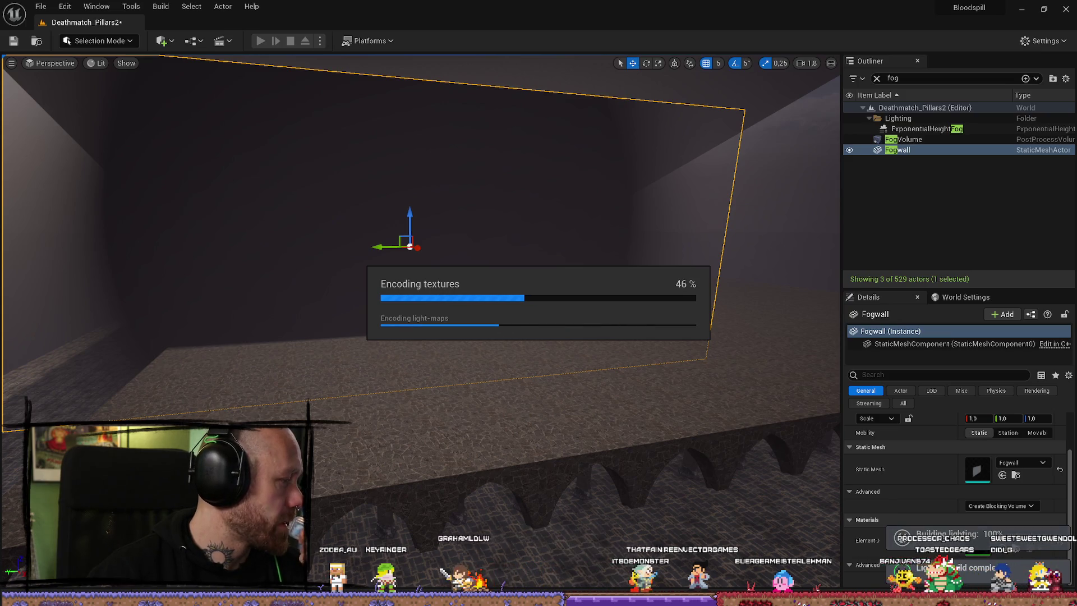
key(alt+Tab)
drag(727, 86, 689, 102)
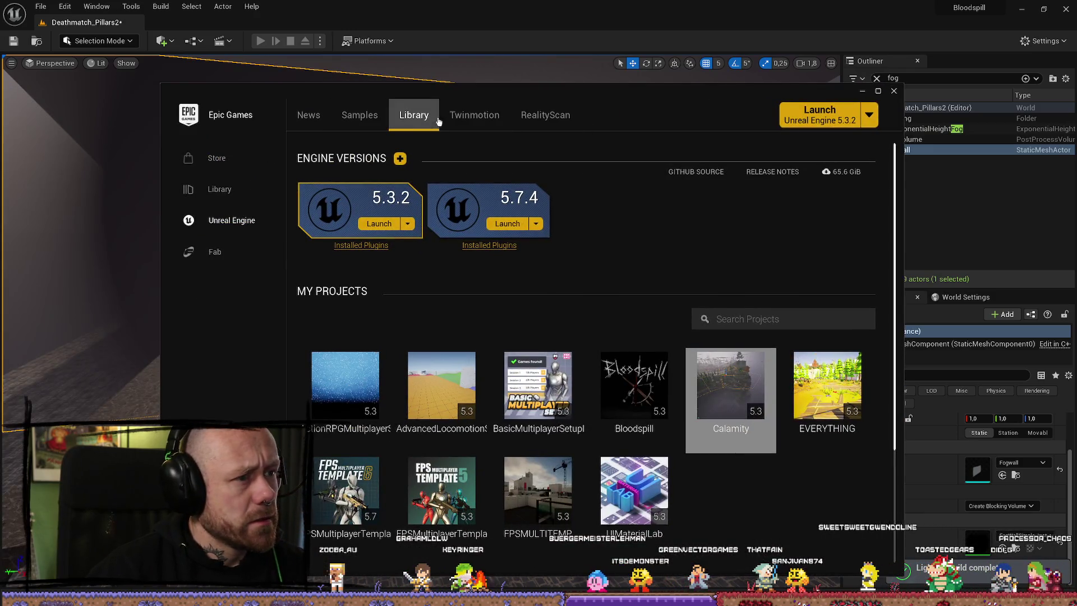
click(238, 256)
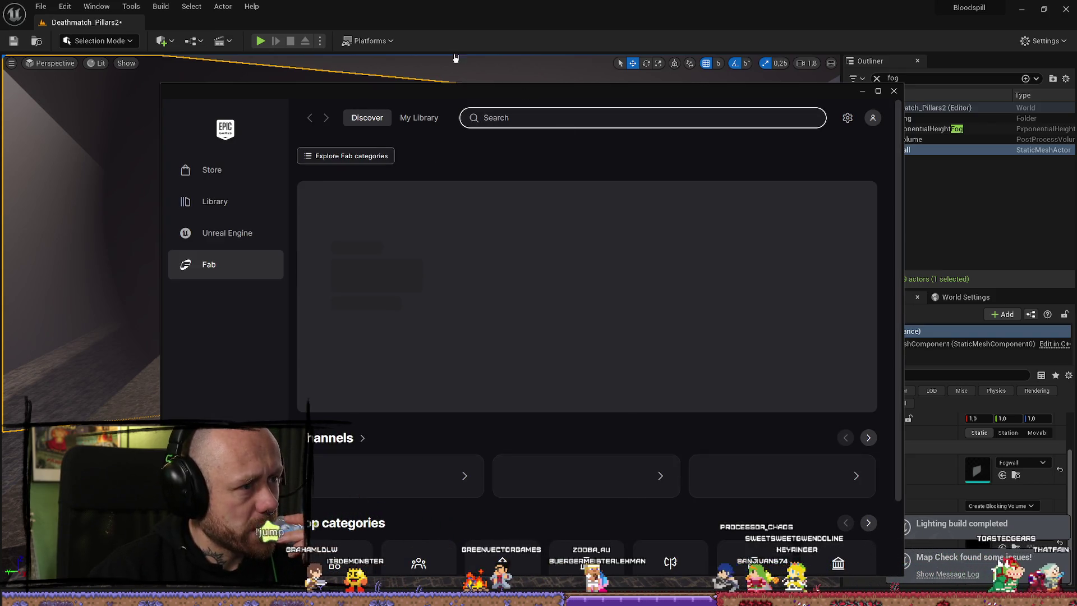
mouse_move(465, 91)
mouse_down()
mouse_move(478, 84)
mouse_move(487, 50)
mouse_up()
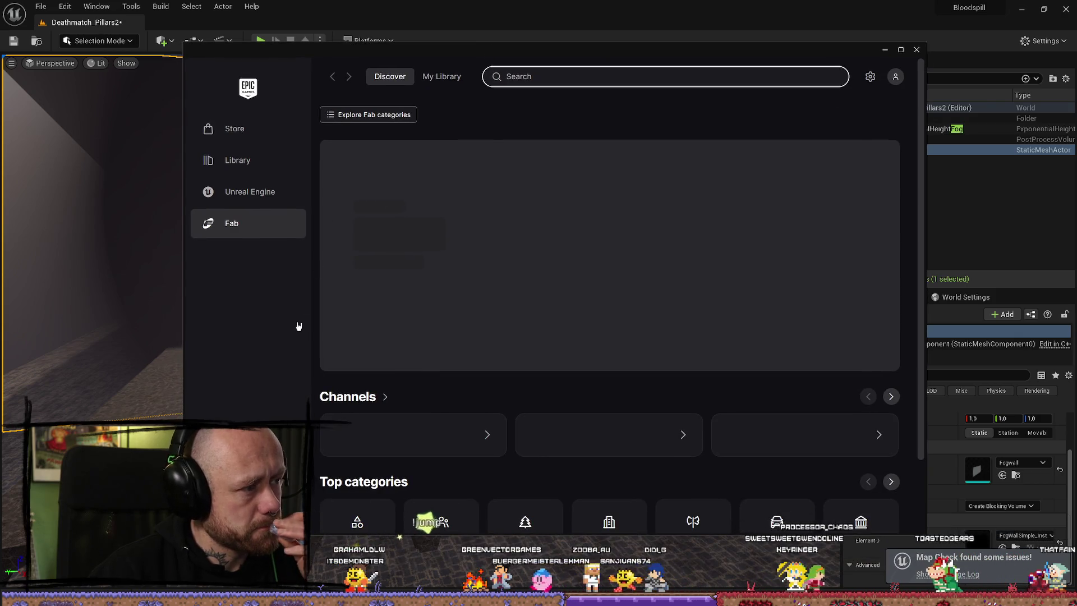
scroll(383, 384, down, 2)
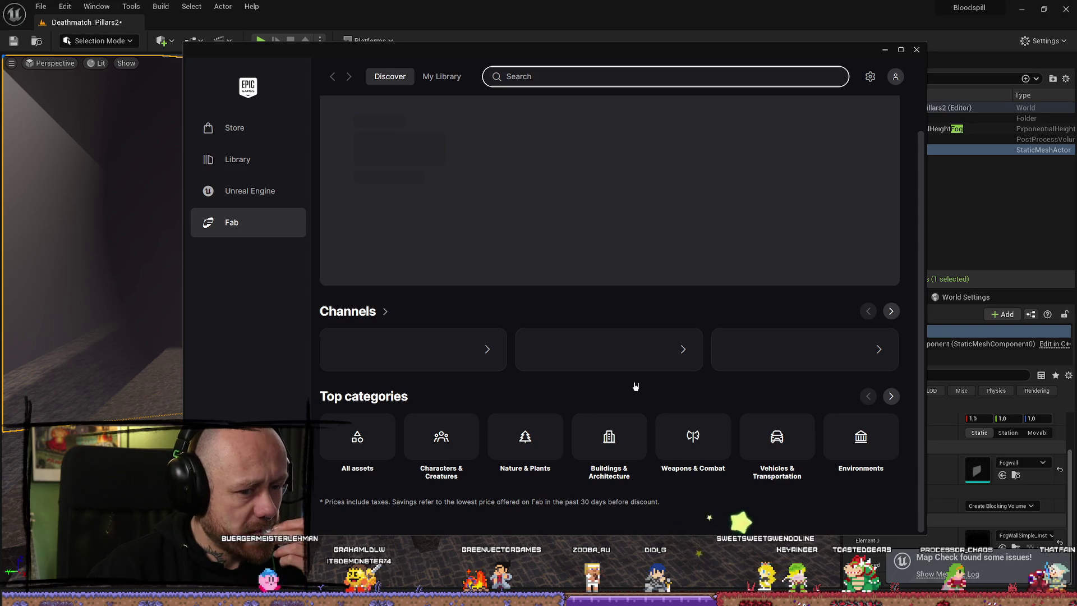
click(885, 50)
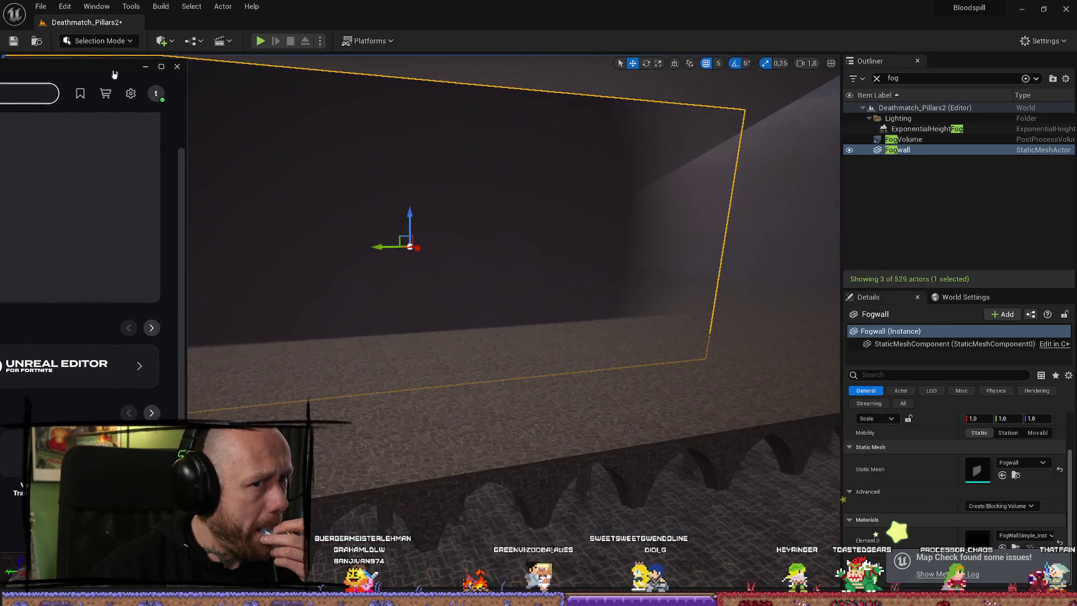
- Select the arch ceiling piece and review the Map Check warnings in the message log
click(543, 446)
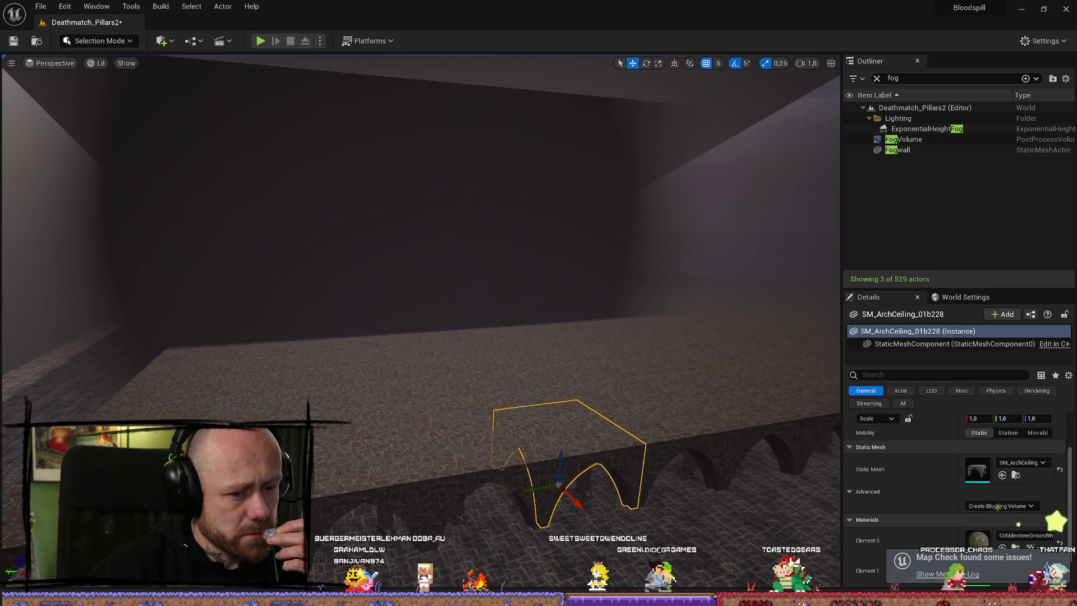
click(948, 574)
scroll(579, 267, down, 5)
scroll(579, 267, down, 15)
scroll(592, 249, down, 10)
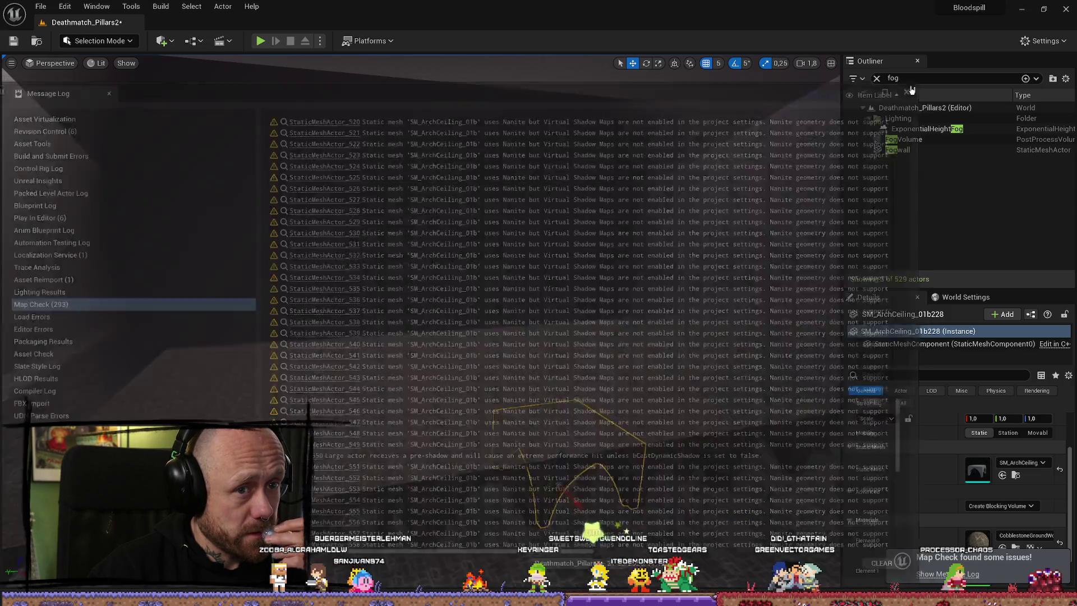
click(916, 86)
- Delete the Fogwall plane from the level and fly the camera forward into the hall
click(503, 211)
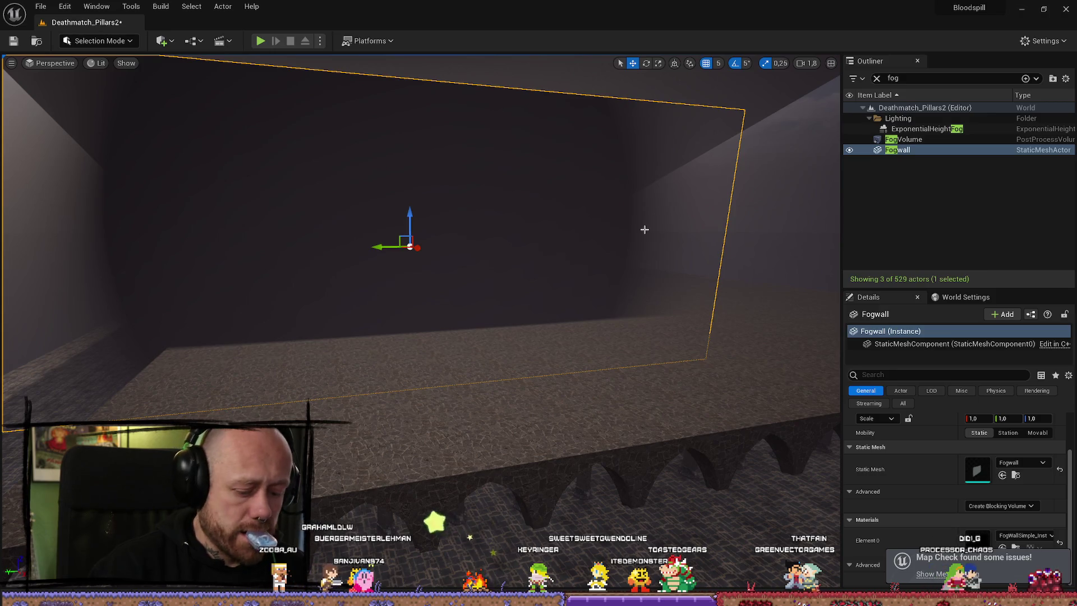
key(Delete)
mouse_move(785, 235)
mouse_down()
mouse_move(802, 190)
mouse_move(776, 418)
mouse_move(776, 393)
mouse_move(757, 381)
mouse_move(702, 404)
mouse_move(673, 393)
mouse_move(702, 387)
mouse_move(707, 404)
mouse_move(542, 317)
mouse_up()
scroll(776, 392, up, 2)
scroll(685, 392, down, 2)
- Locate the Fogwall mesh asset in the Buildings folder of the Content Drawer
key(ctrl+space)
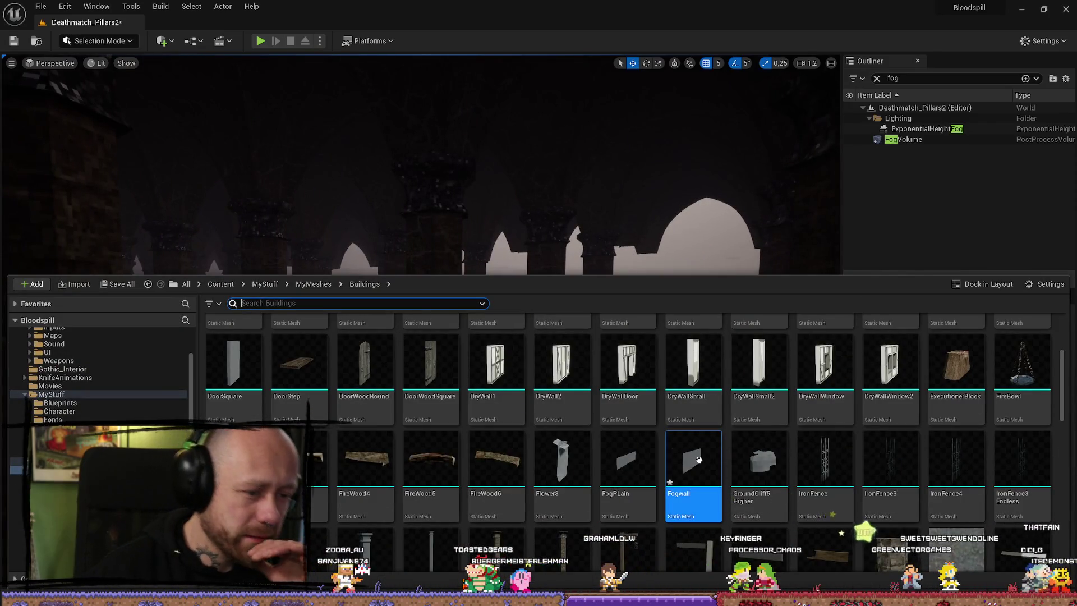
right_click(699, 463)
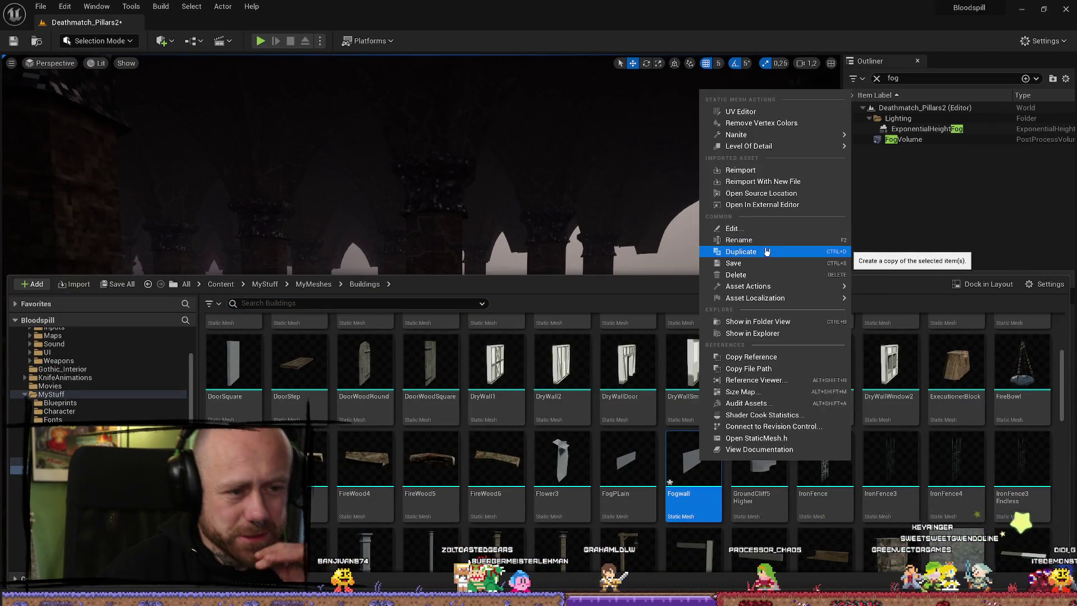
click(757, 321)
right_click(688, 488)
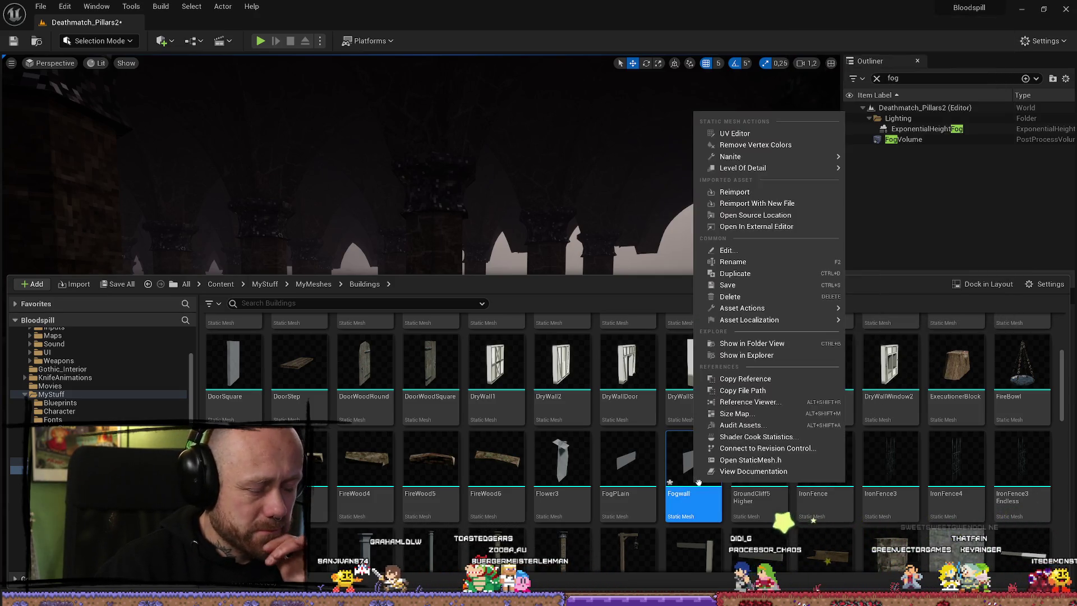
click(759, 362)
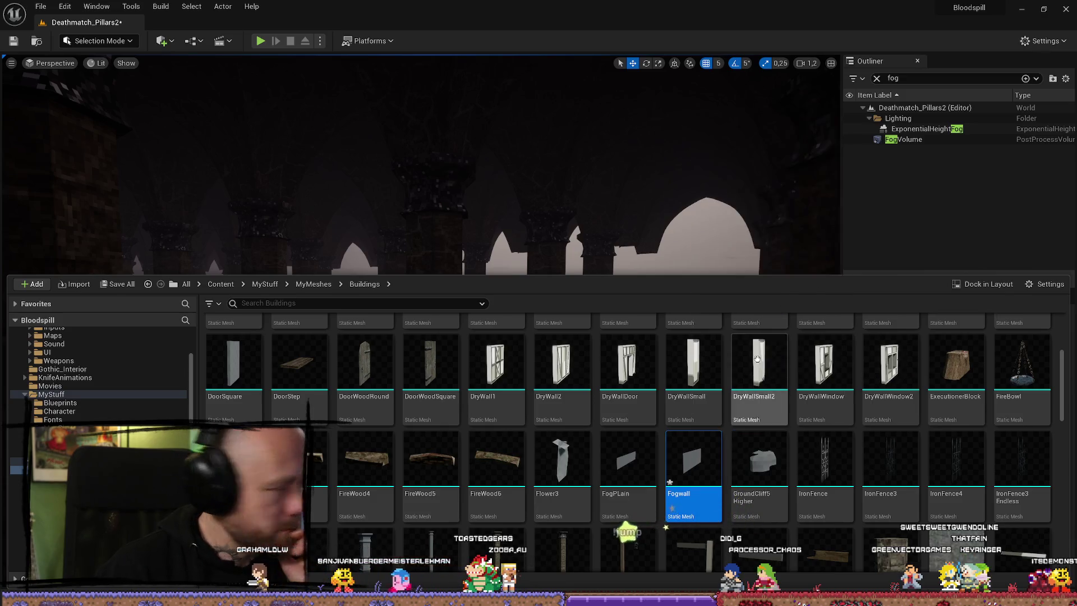
- Force-delete the FogPLain and Fogwall meshes despite the level reference
click(627, 466)
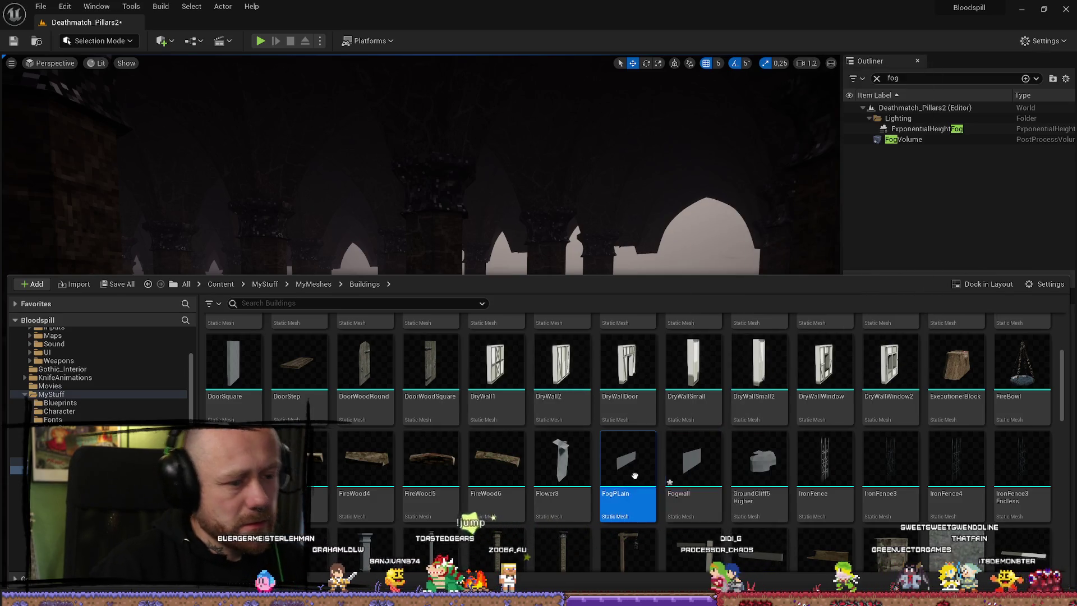
ctrl+click(695, 471)
key(Delete)
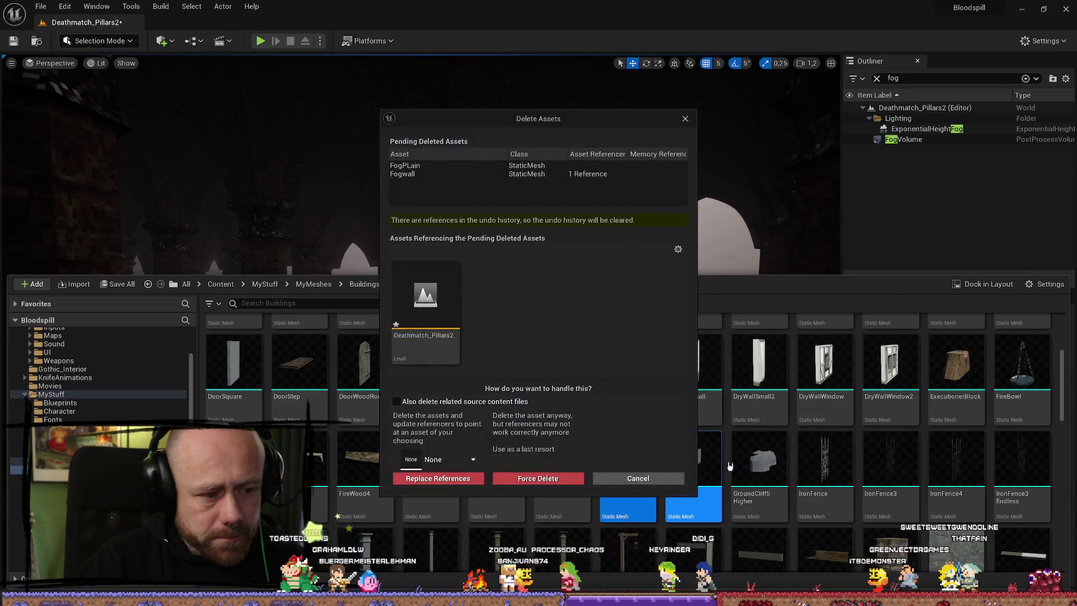
click(537, 471)
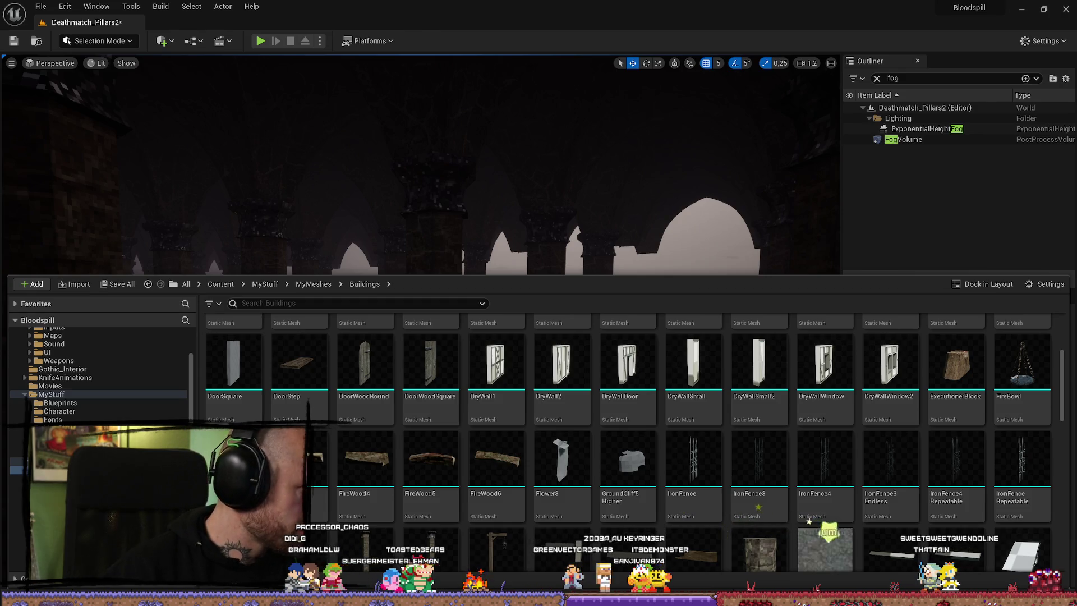
key(alt+Tab)
- Close Blender, answering the save prompt for MedievalAssetsV4.blend
click(1064, 5)
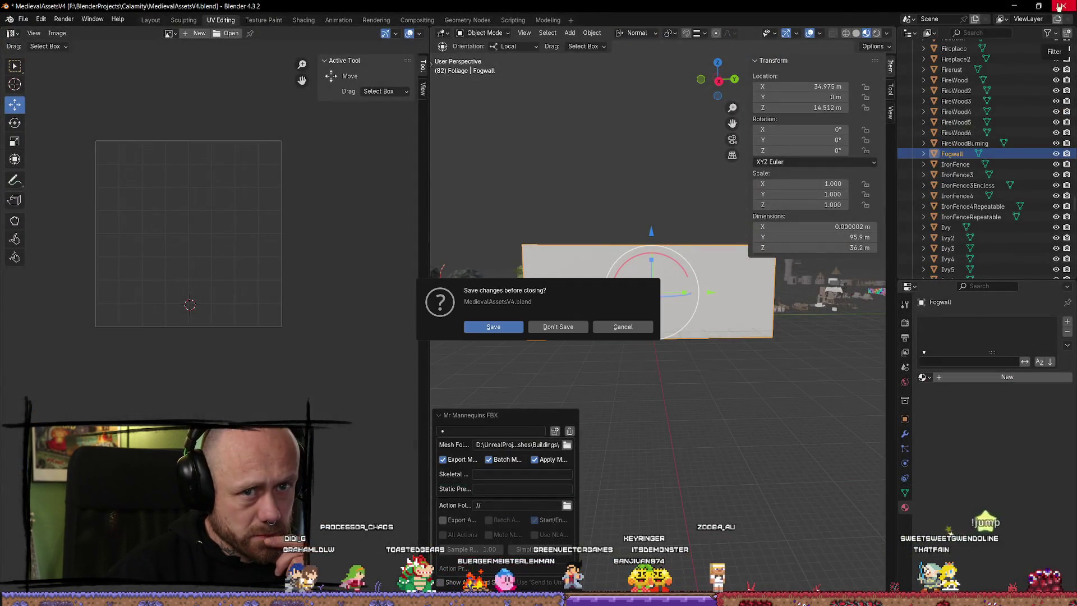
click(558, 326)
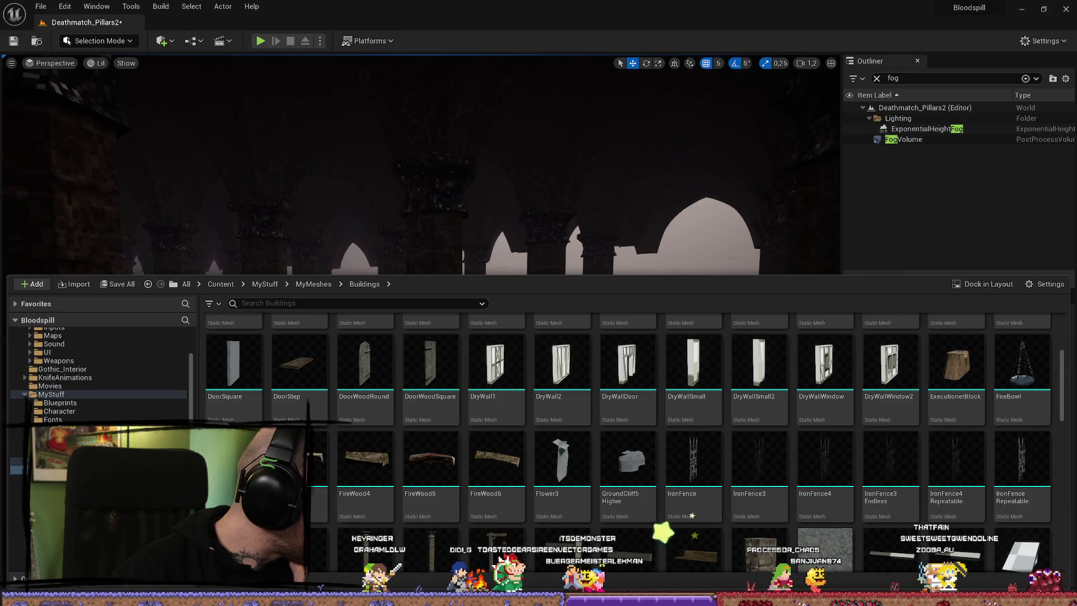
scroll(455, 321, down, 4)
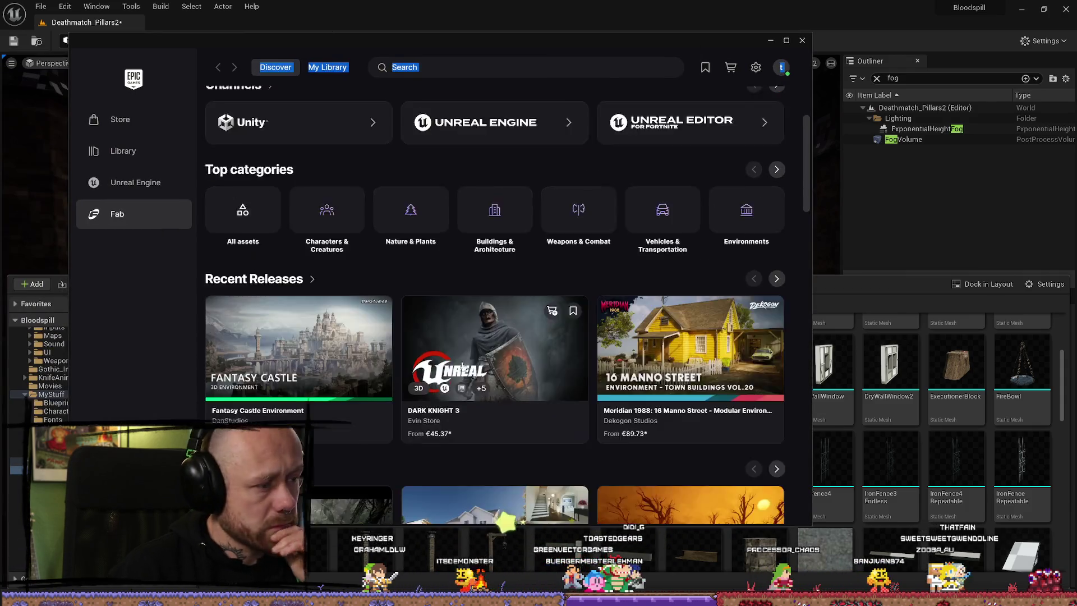
scroll(344, 364, down, 4)
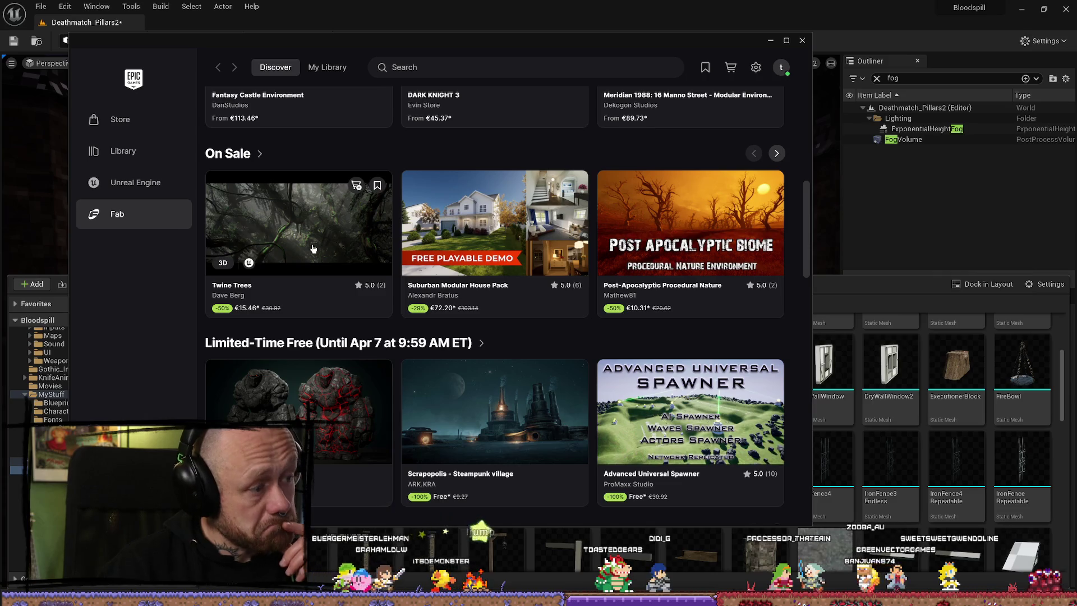
scroll(419, 254, down, 1)
scroll(419, 254, up, 2)
scroll(423, 235, down, 4)
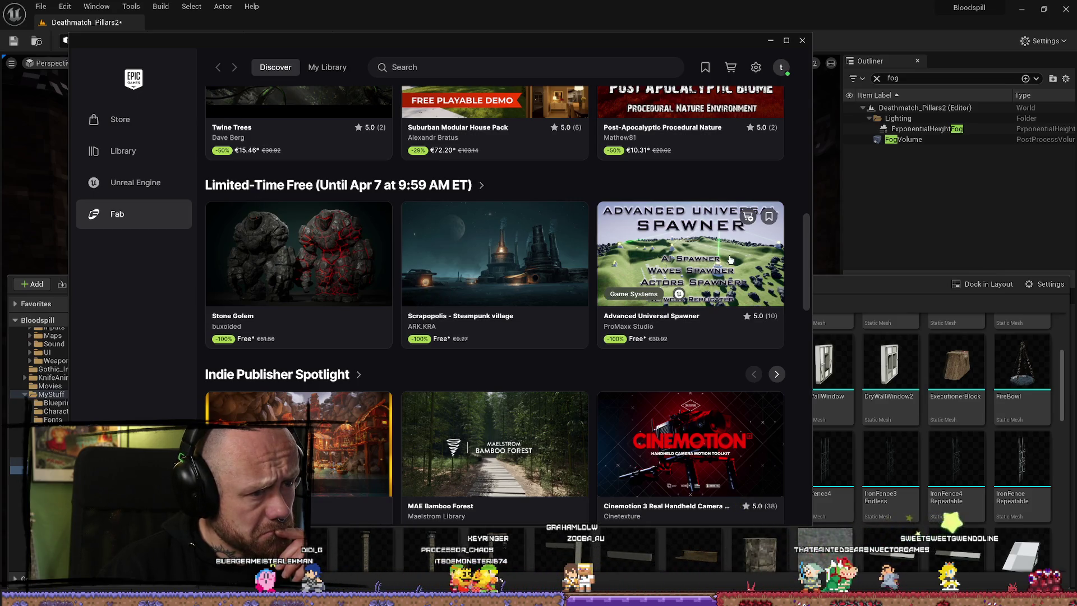
click(303, 251)
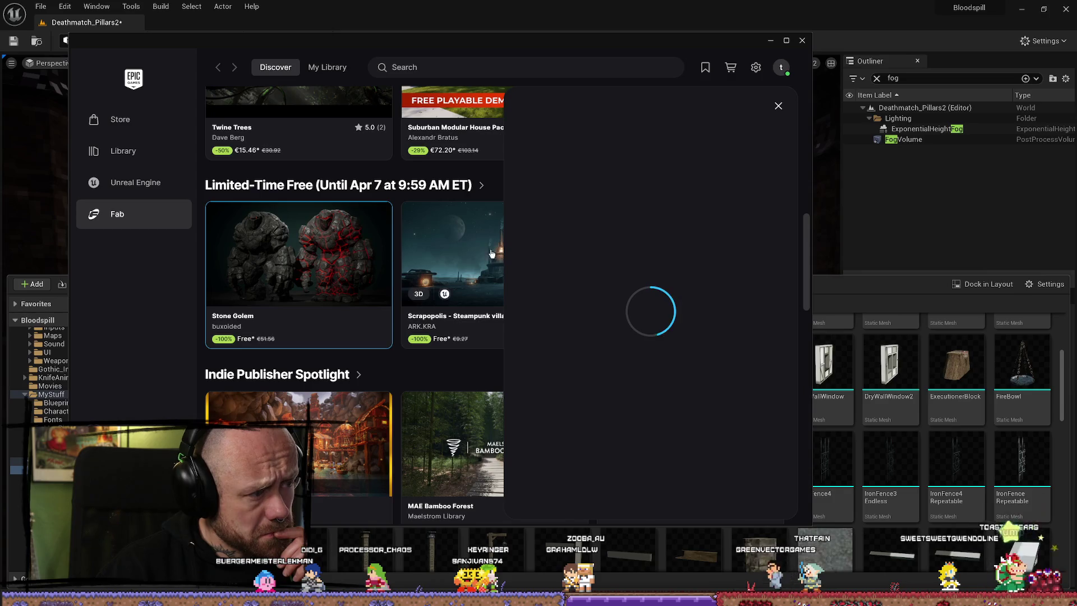
scroll(629, 298, down, 5)
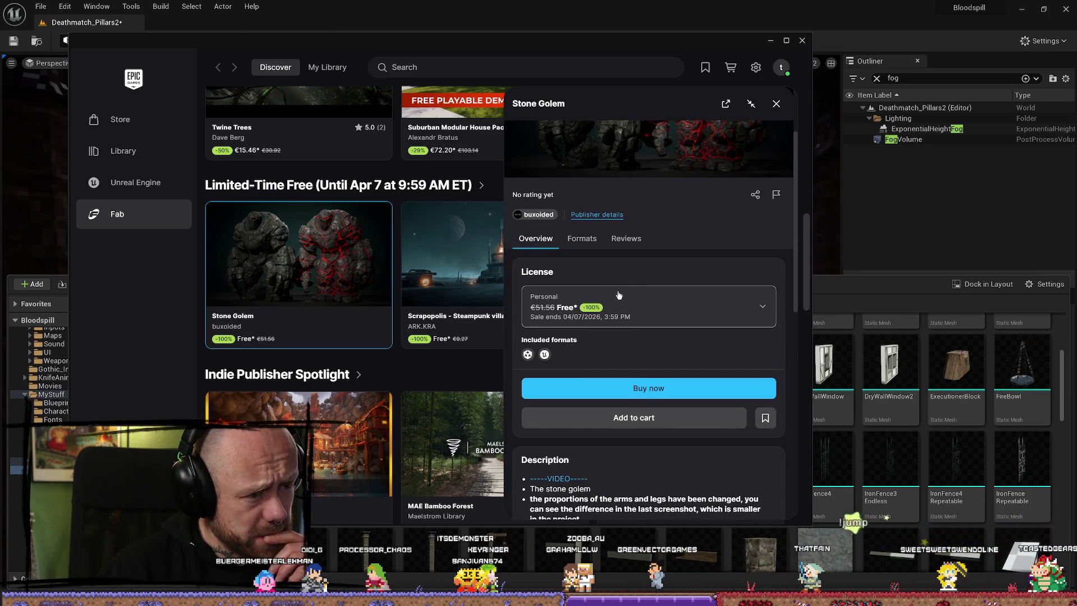
click(567, 396)
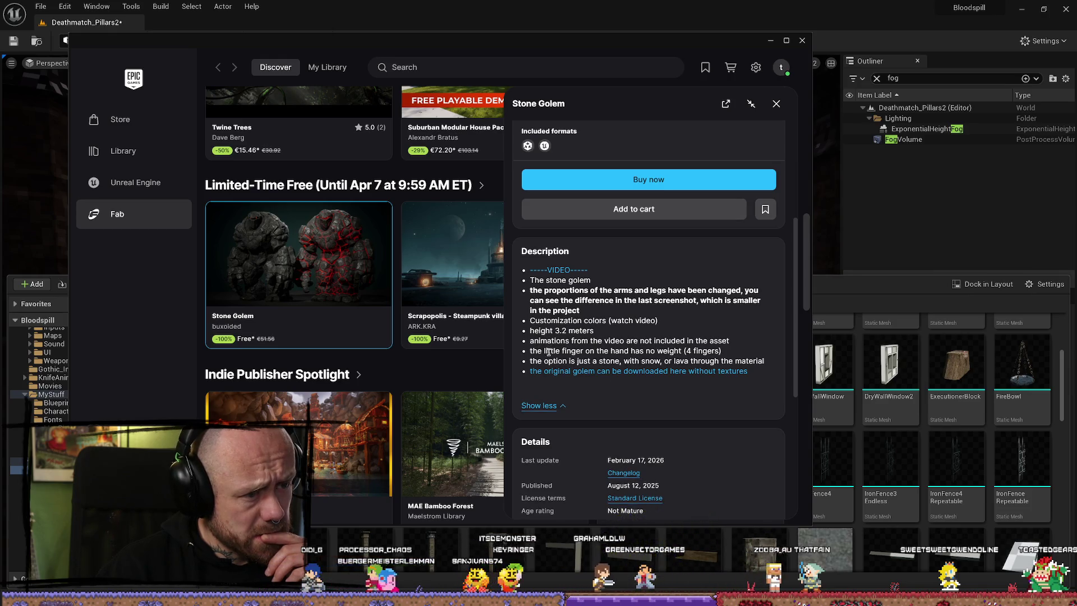
click(539, 405)
click(777, 104)
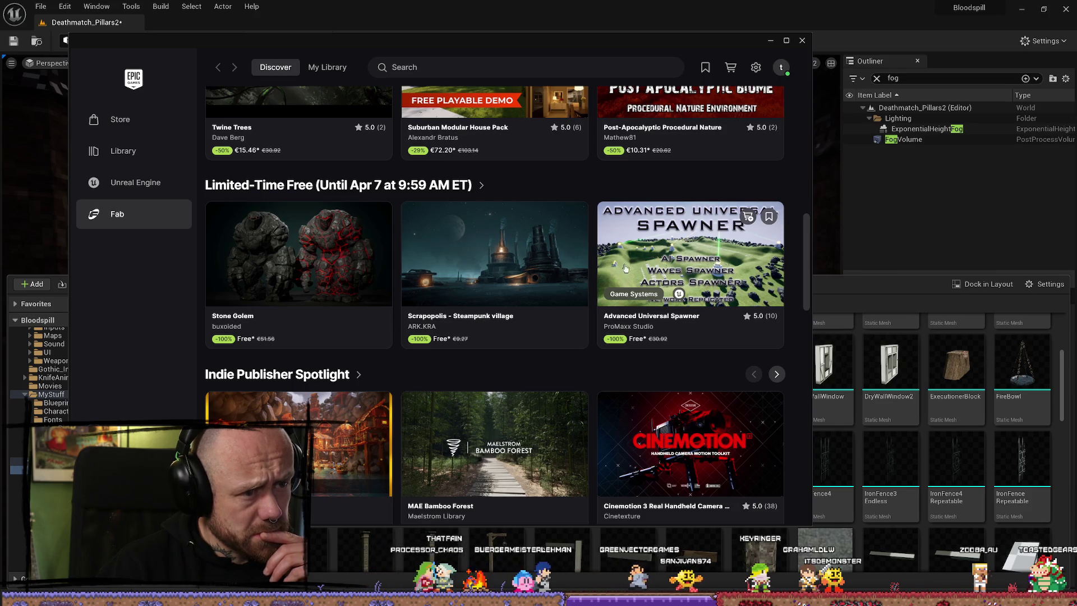
click(768, 42)
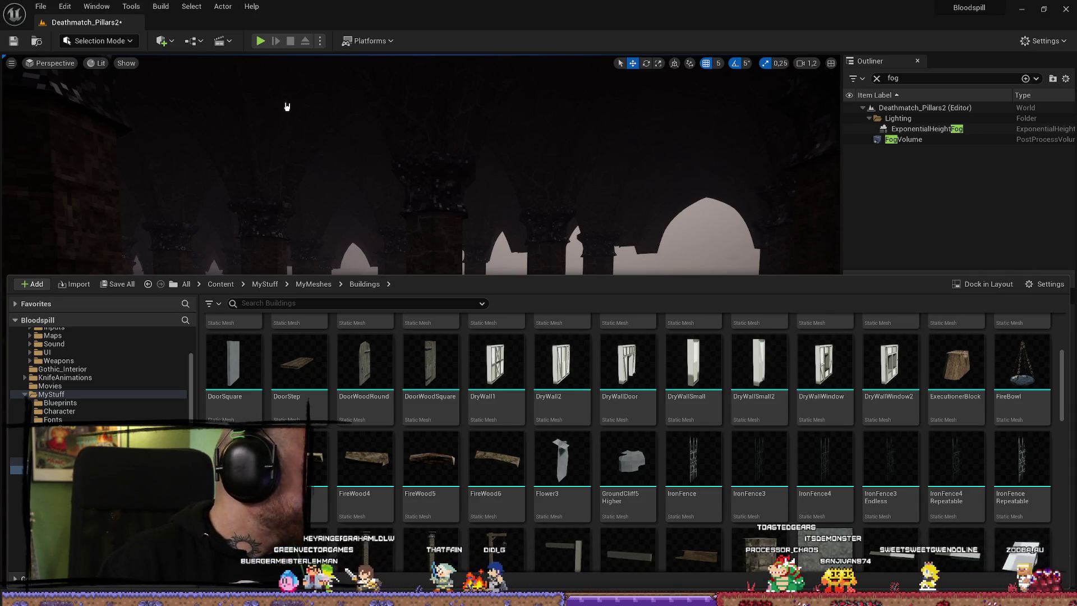
- Fly the camera through the pillar hall to check the remaining height fog
drag(401, 128, 401, 129)
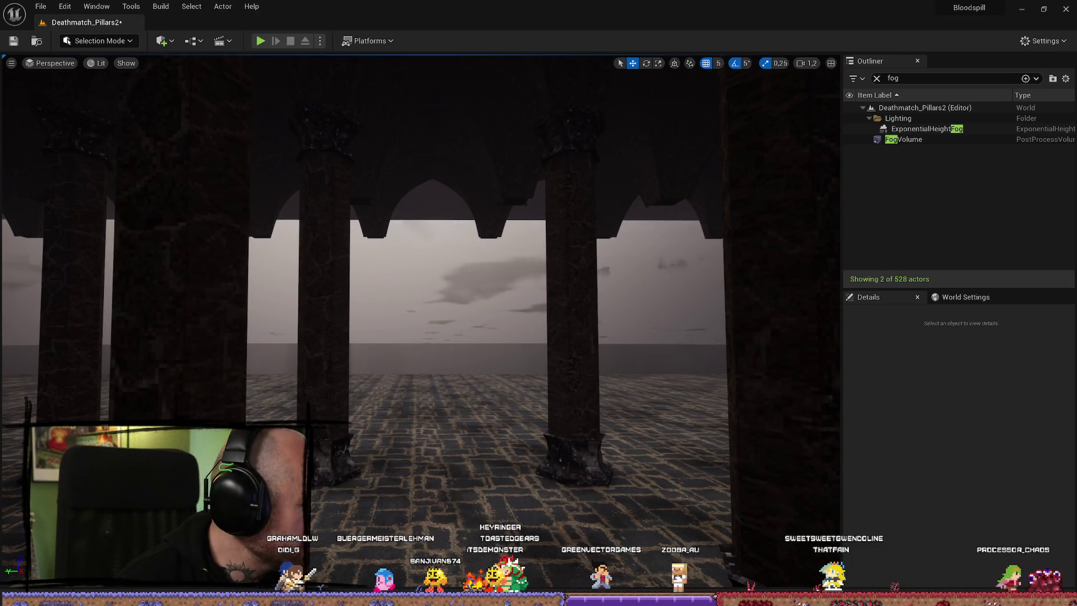
key(alt+Tab)
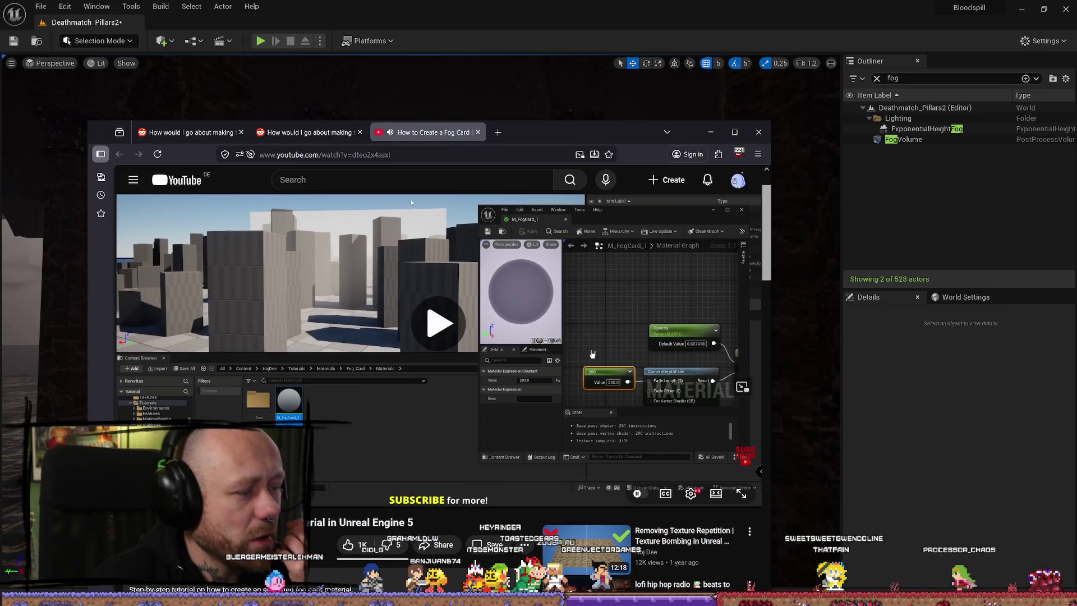
- Play a bit more of the maximized 'How to Create a Fog Card' tutorial, then pause it
click(410, 199)
key(super+Up)
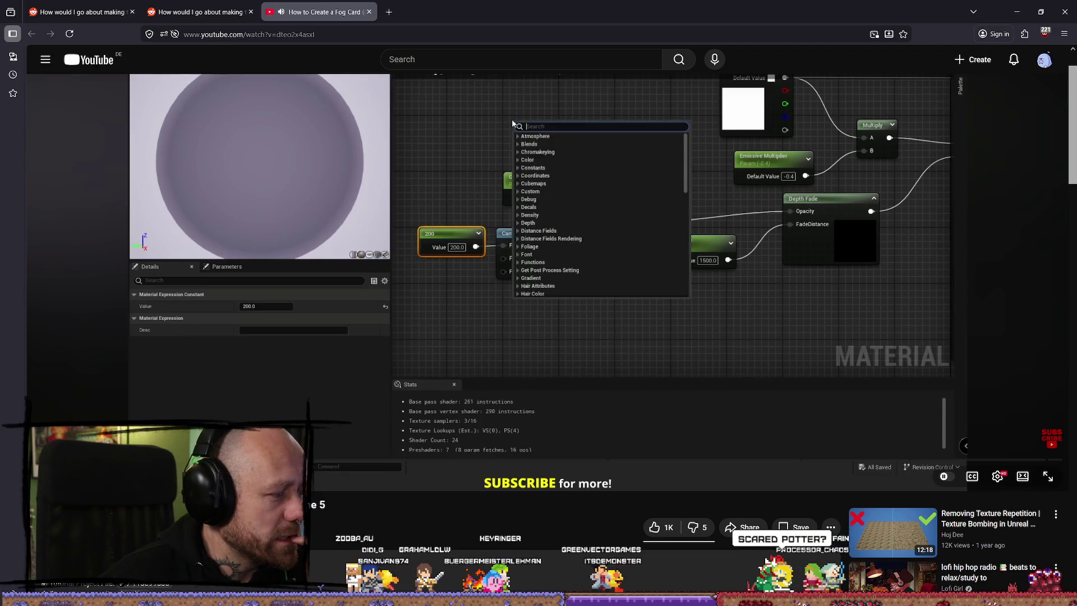
key(space)
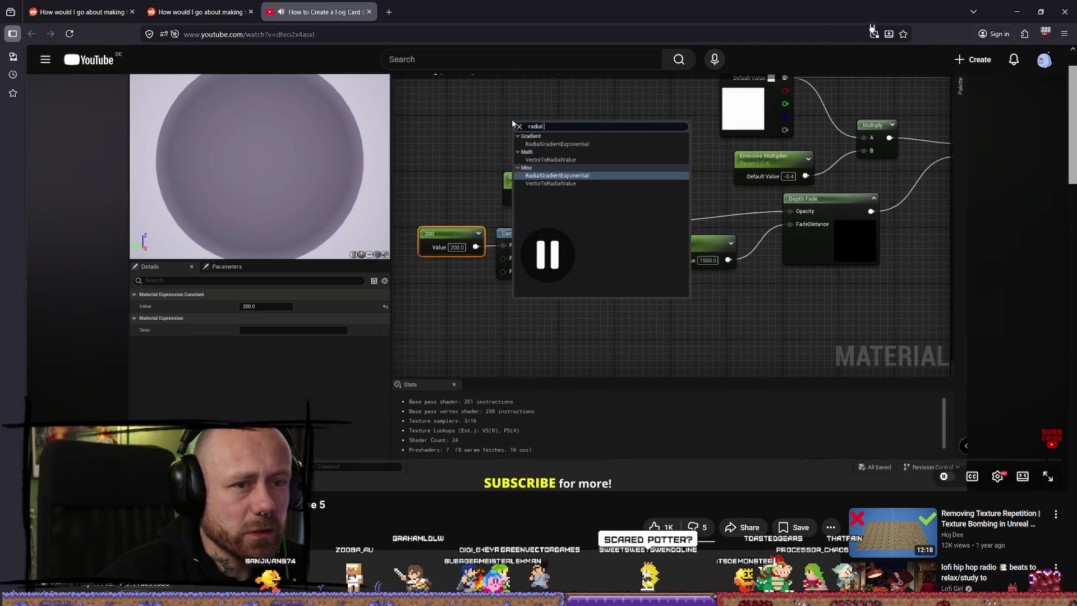
key(alt+Tab)
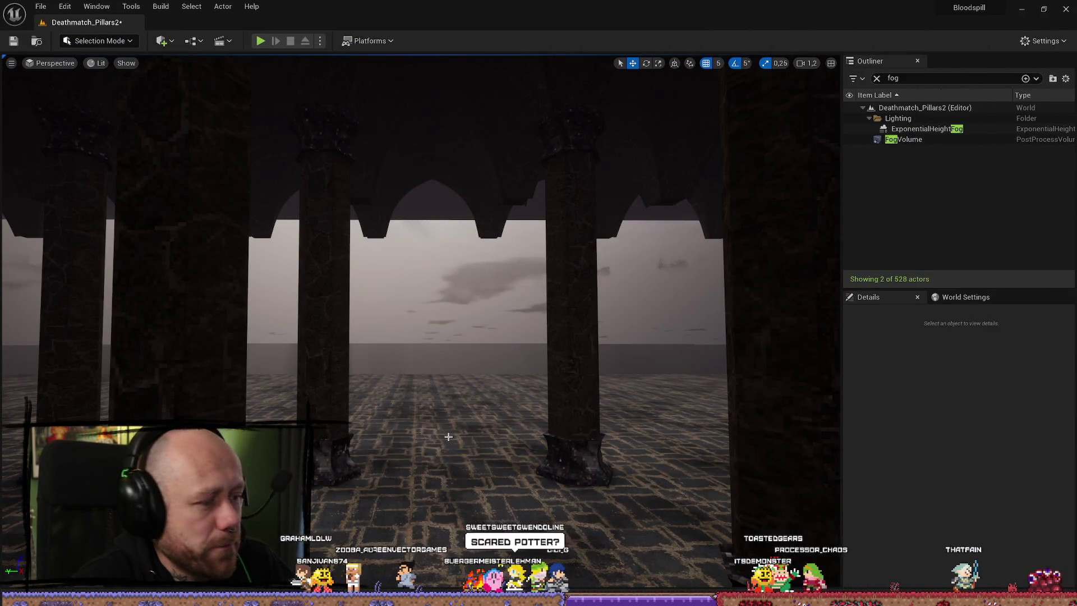
- Select the floor, dismiss the Quick Add menu, and clear the 'fog' Outliner search to list all 528 actors
click(428, 391)
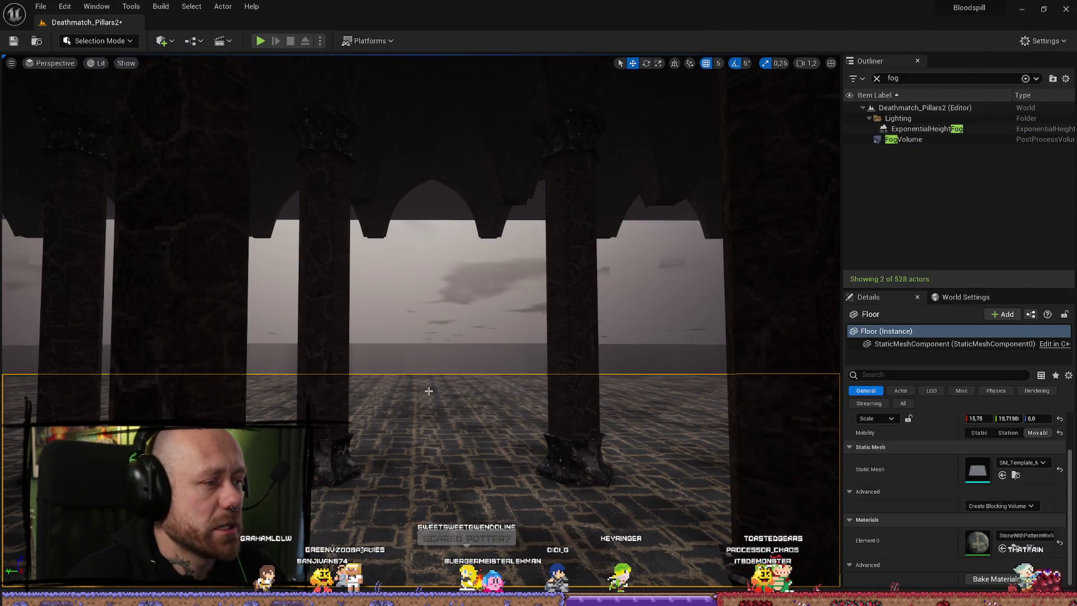
click(162, 41)
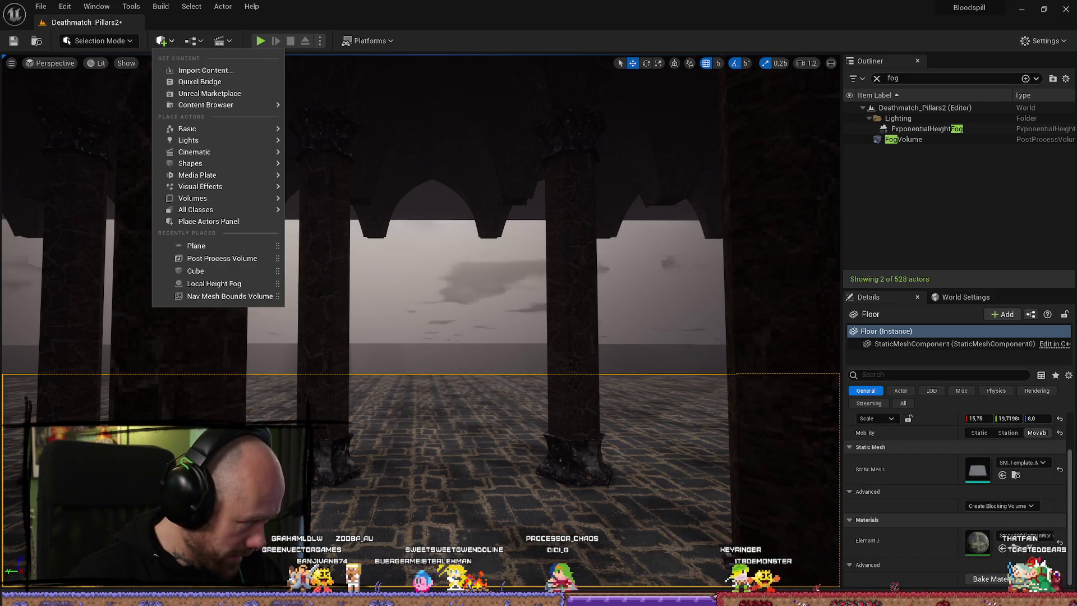
key(Escape)
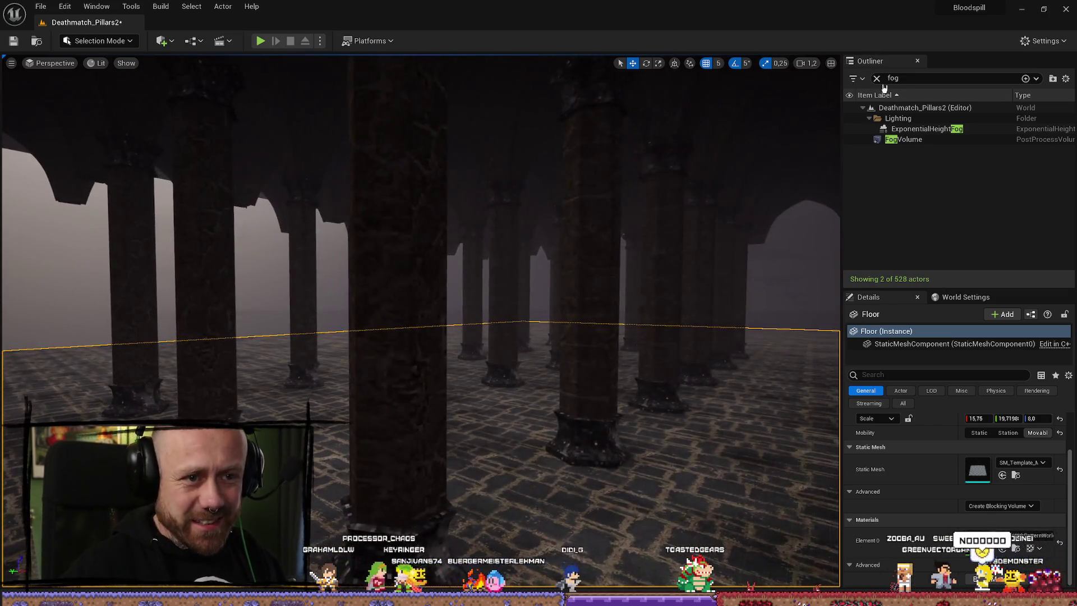
click(877, 78)
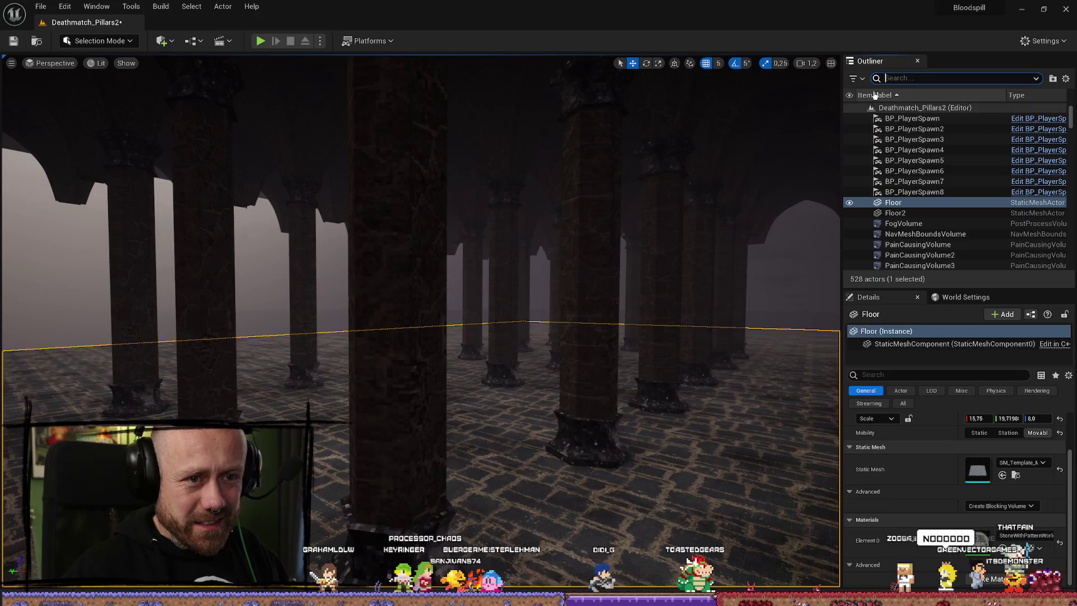
- Fly up toward the arches and between the pillars toward the dark corridor
scroll(421, 280, up, 2)
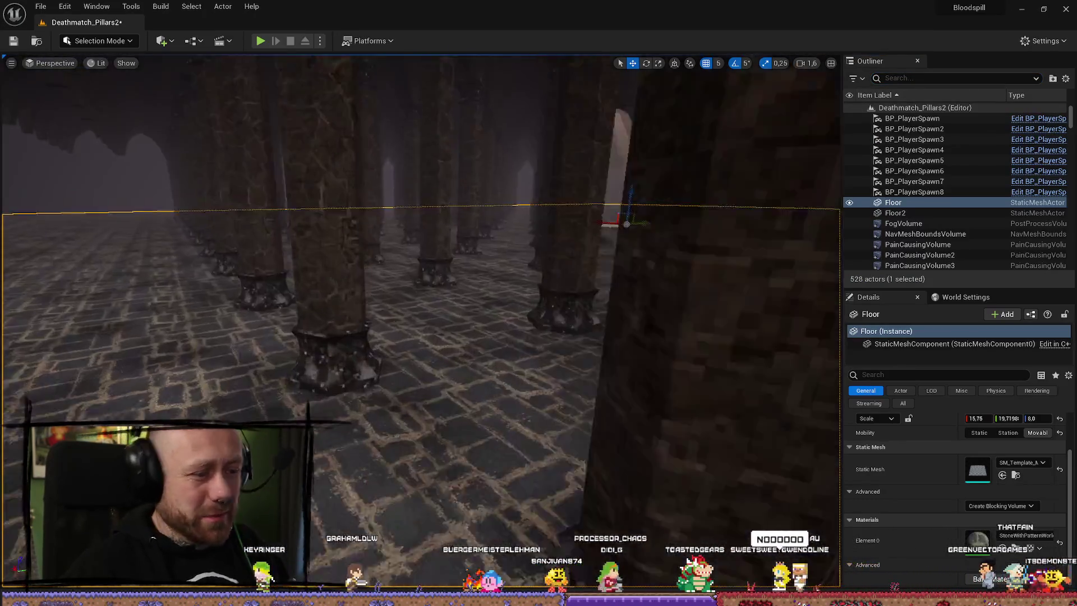
mouse_move(627, 223)
mouse_down()
mouse_move(625, 402)
mouse_move(614, 359)
mouse_move(704, 359)
mouse_move(648, 359)
mouse_up()
mouse_move(456, 427)
mouse_down()
mouse_move(456, 439)
mouse_move(447, 348)
mouse_move(393, 331)
mouse_move(670, 253)
mouse_up()
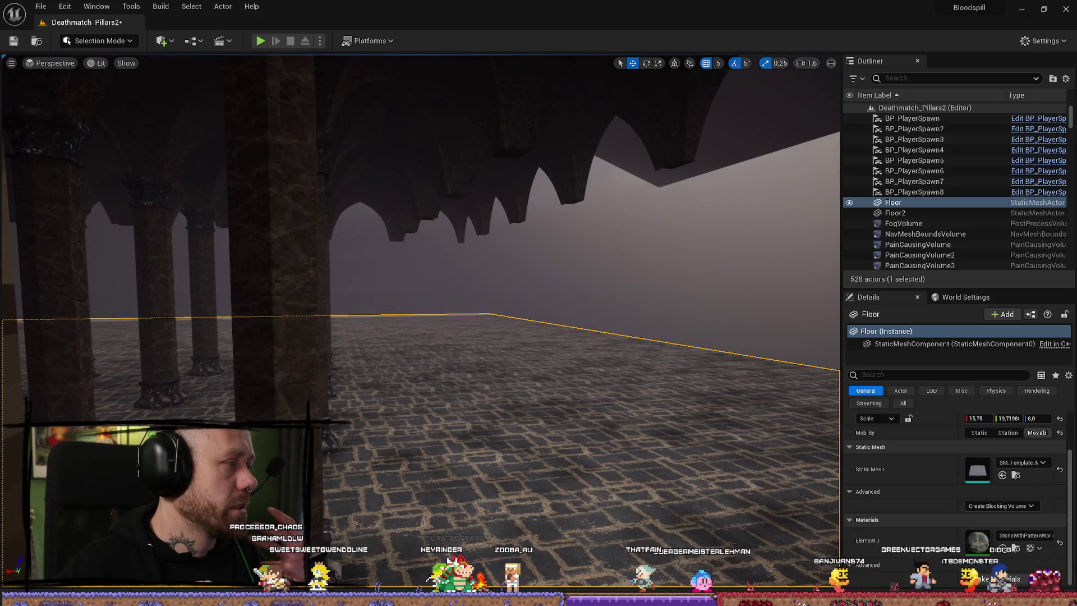
- Maximize the browser and open the r/unrealengine thread on vertical thick fog
key(alt+Tab)
double_click(191, 76)
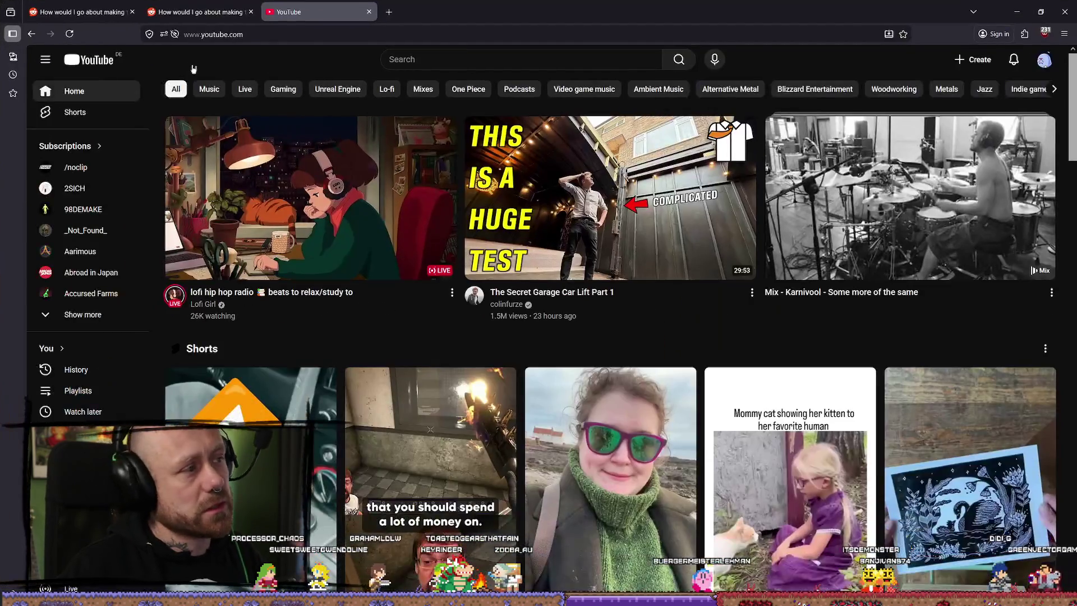
click(201, 12)
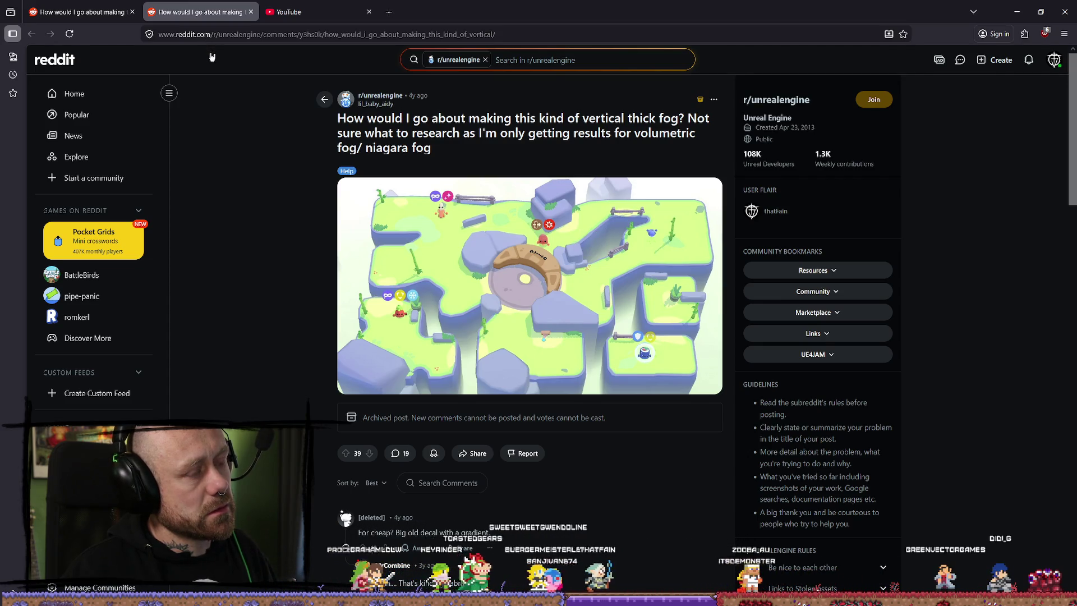
- Read the vertical fog thread replies, close it, and restore the YouTube browser to a smaller window
scroll(391, 260, down, 5)
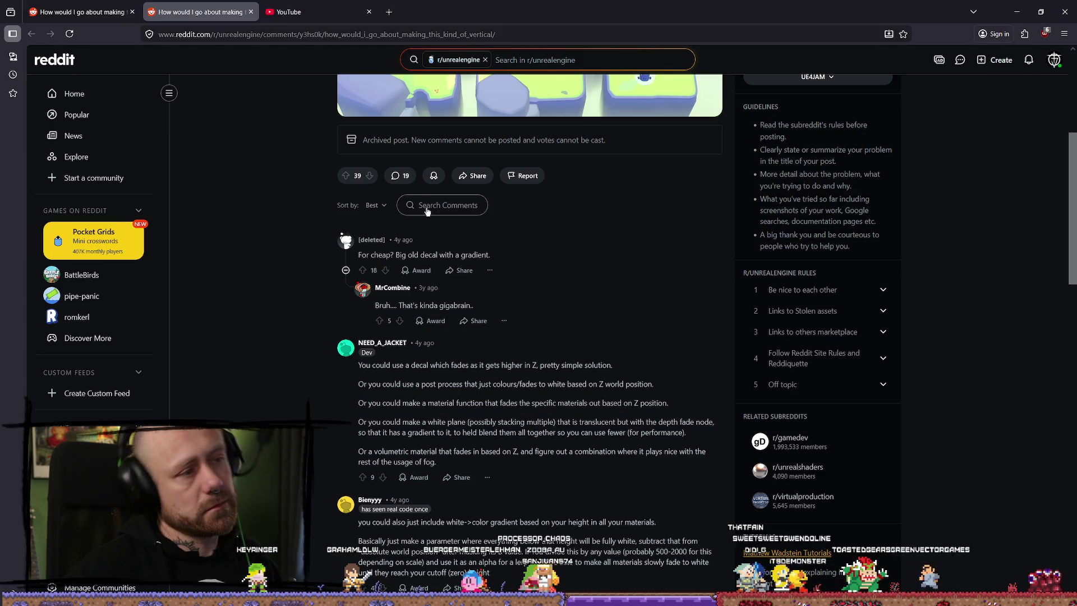
click(251, 12)
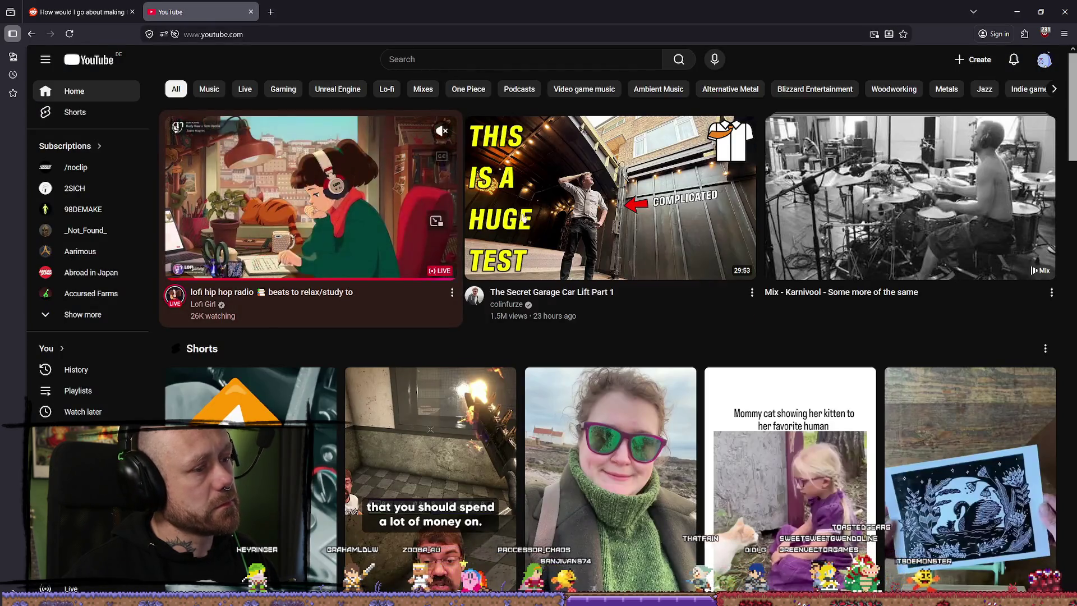
scroll(709, 193, down, 5)
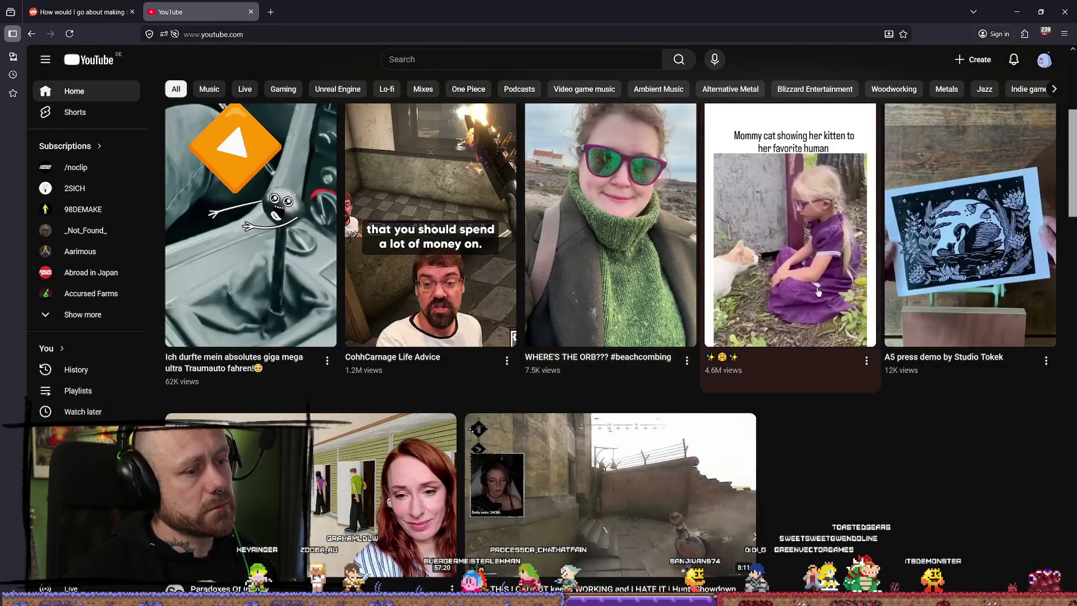
scroll(909, 209, down, 4)
scroll(909, 209, up, 8)
double_click(974, 4)
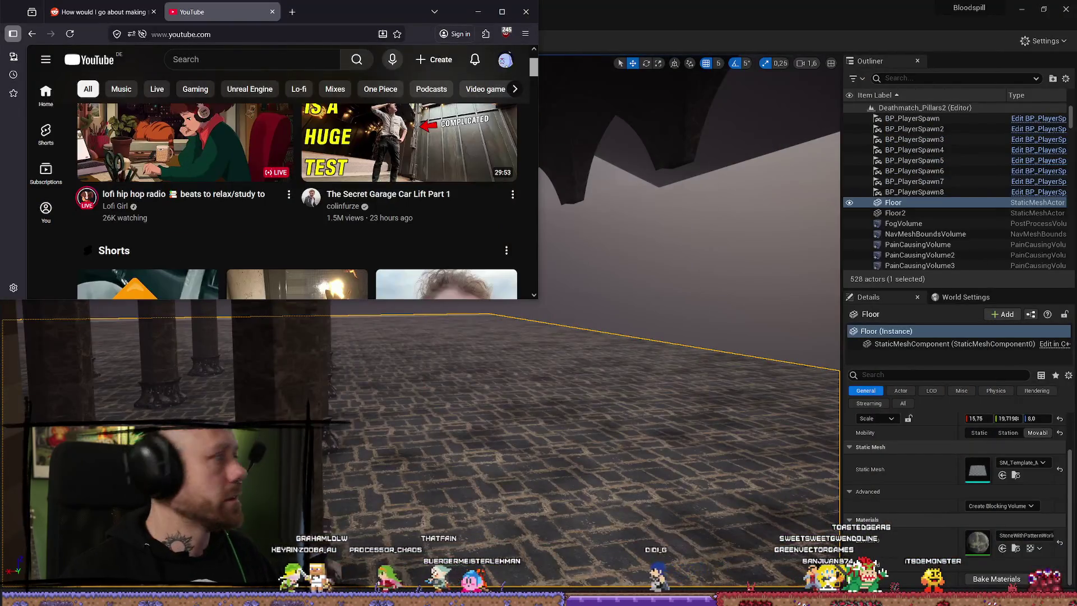
- Hide the browser, fly toward the pillars, and dismiss the Content Drawer
click(478, 12)
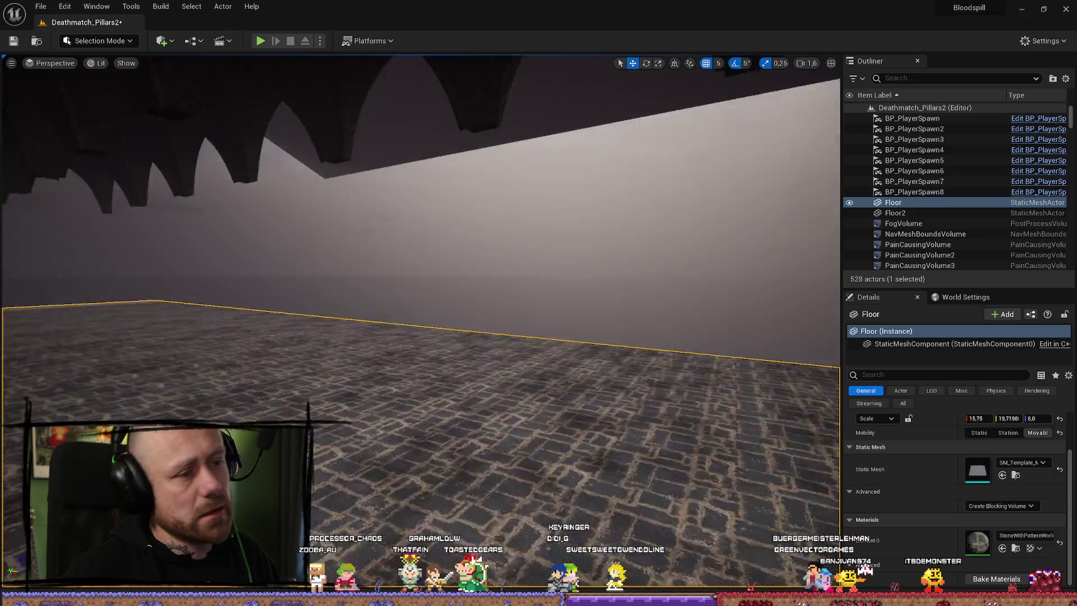
drag(609, 224, 608, 224)
key(ctrl+space)
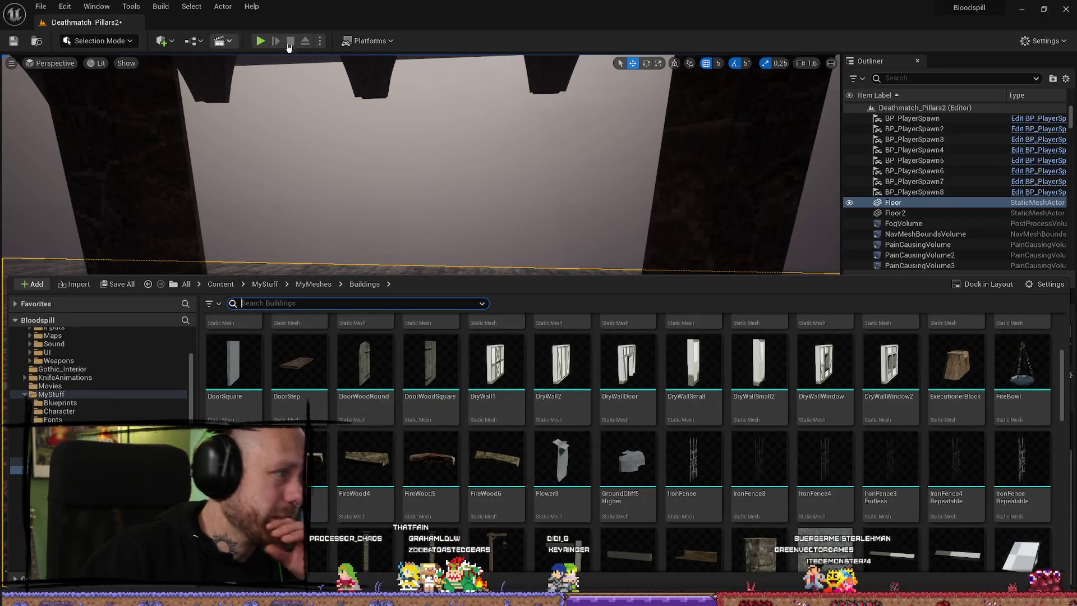
click(354, 45)
- Place a new Plane actor (Plane2) in the pillar hall from the Quick Add menu
click(357, 41)
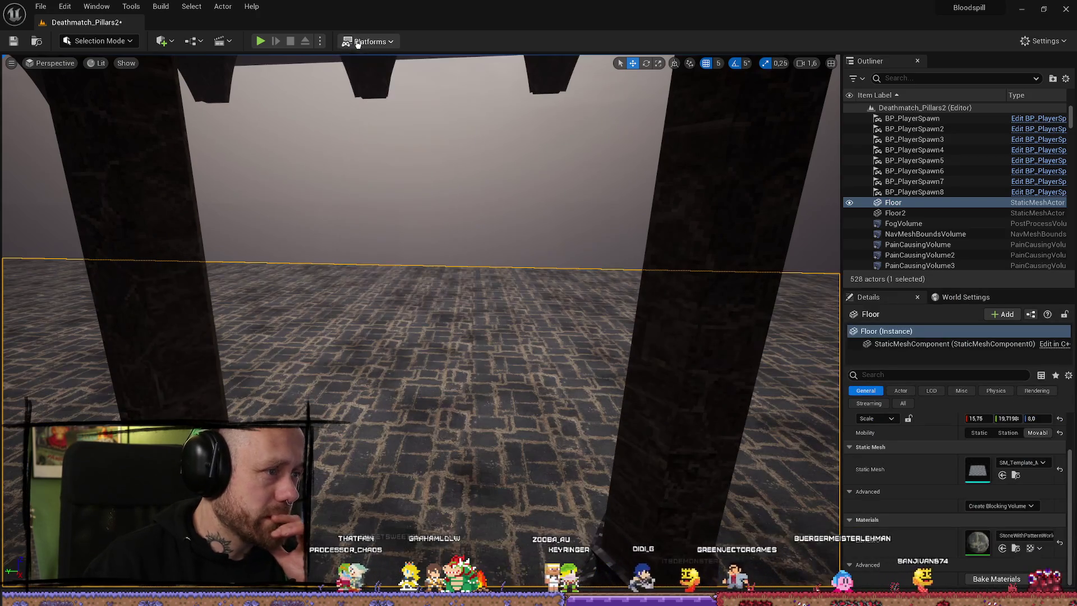
click(162, 41)
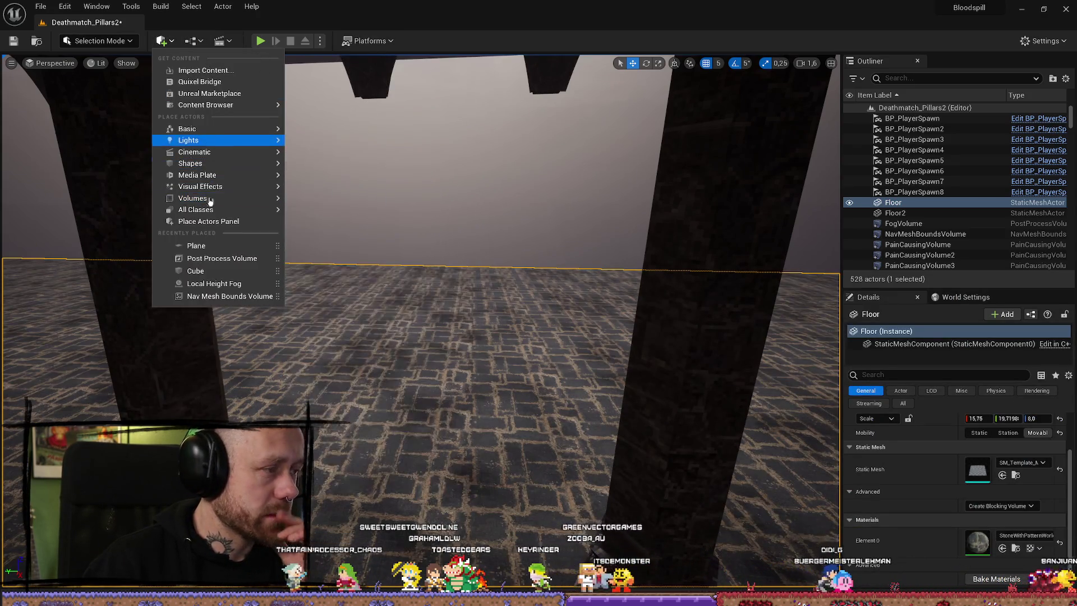
click(196, 246)
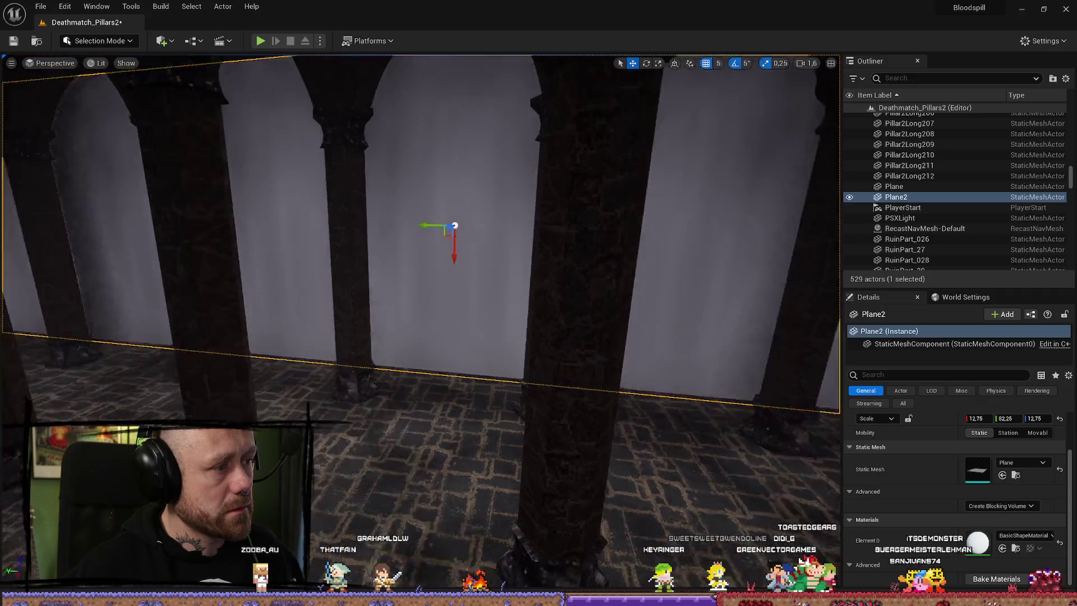
- Stand Plane2 upright by setting its Y rotation to -90°
key(r)
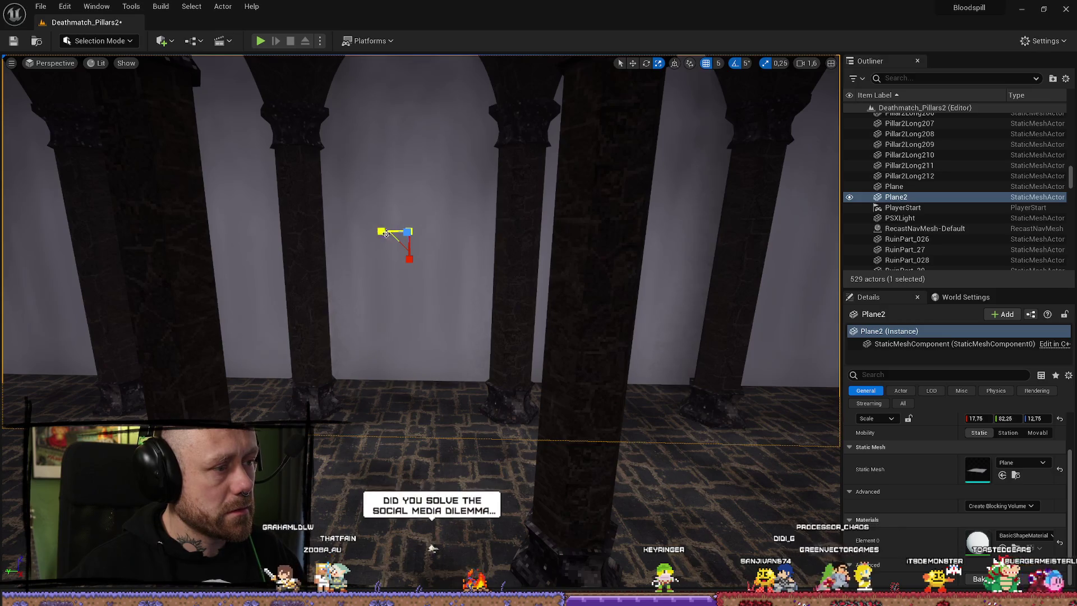
mouse_move(358, 229)
mouse_down()
mouse_move(337, 236)
mouse_move(381, 232)
mouse_move(207, 253)
mouse_move(220, 266)
mouse_move(275, 275)
mouse_move(218, 270)
mouse_move(436, 240)
mouse_up()
key(w)
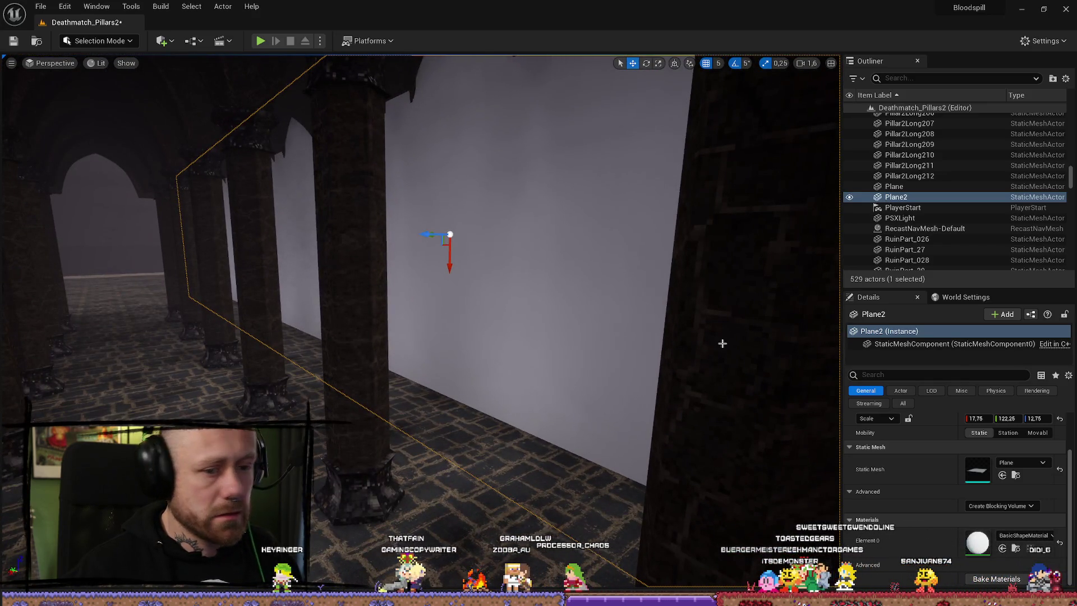
scroll(994, 428, up, 2)
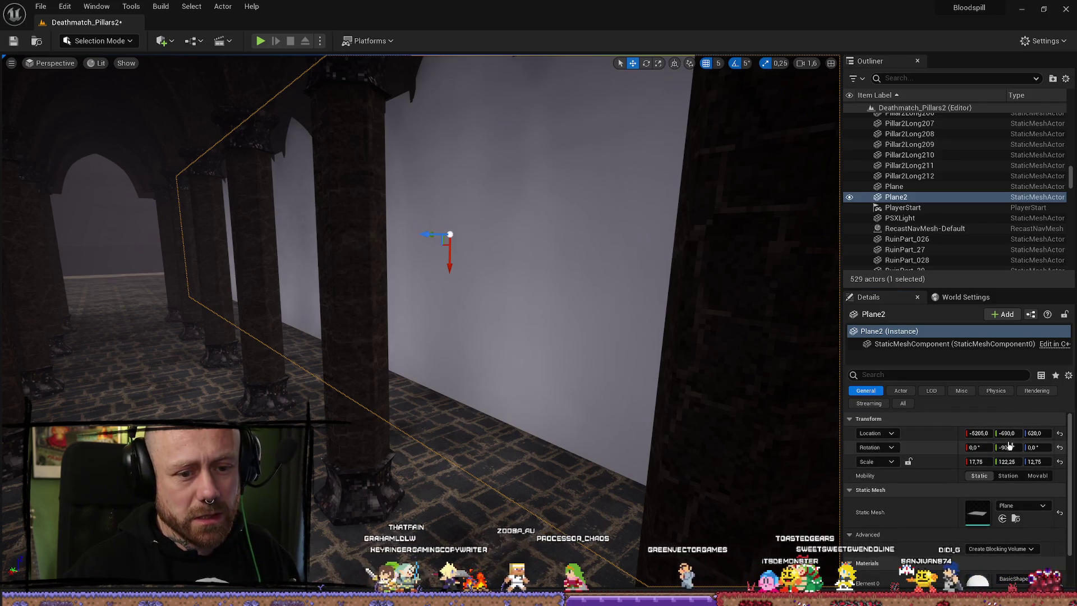
text(90)
key(Return)
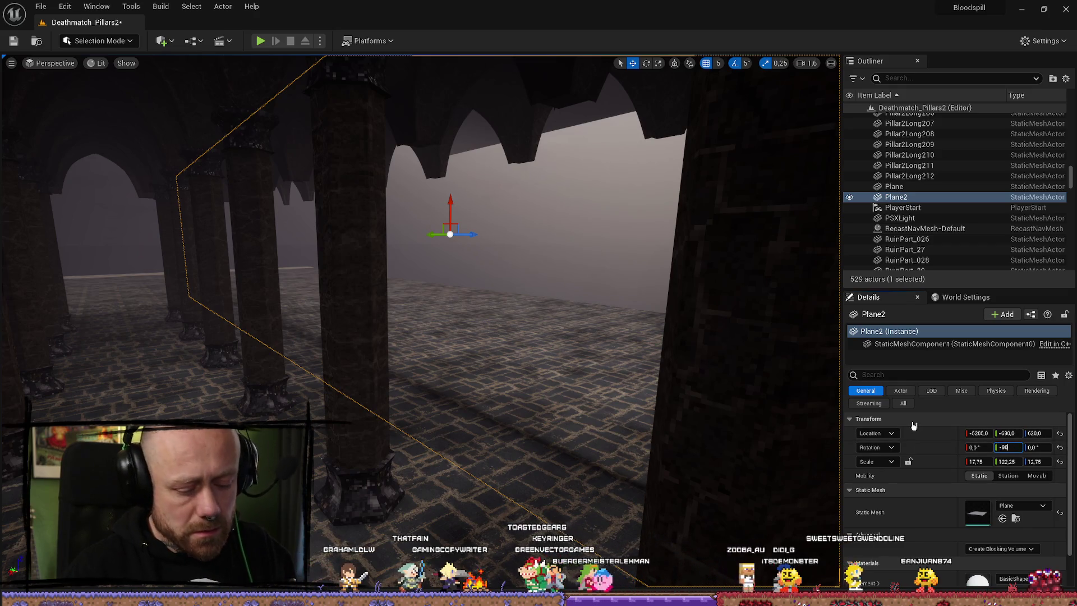
key(Return)
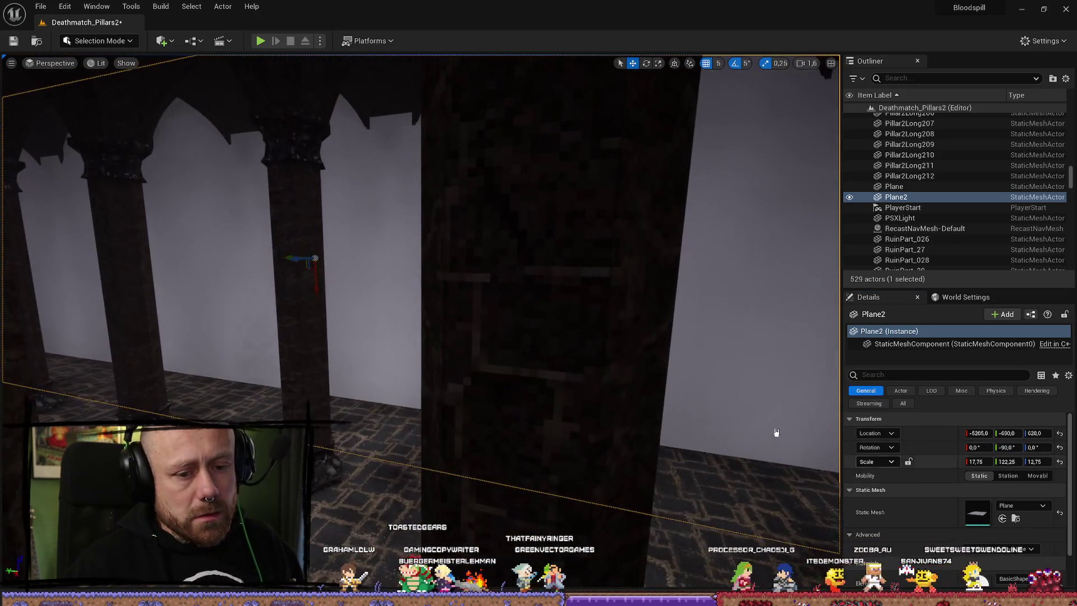
scroll(830, 446, down, 1)
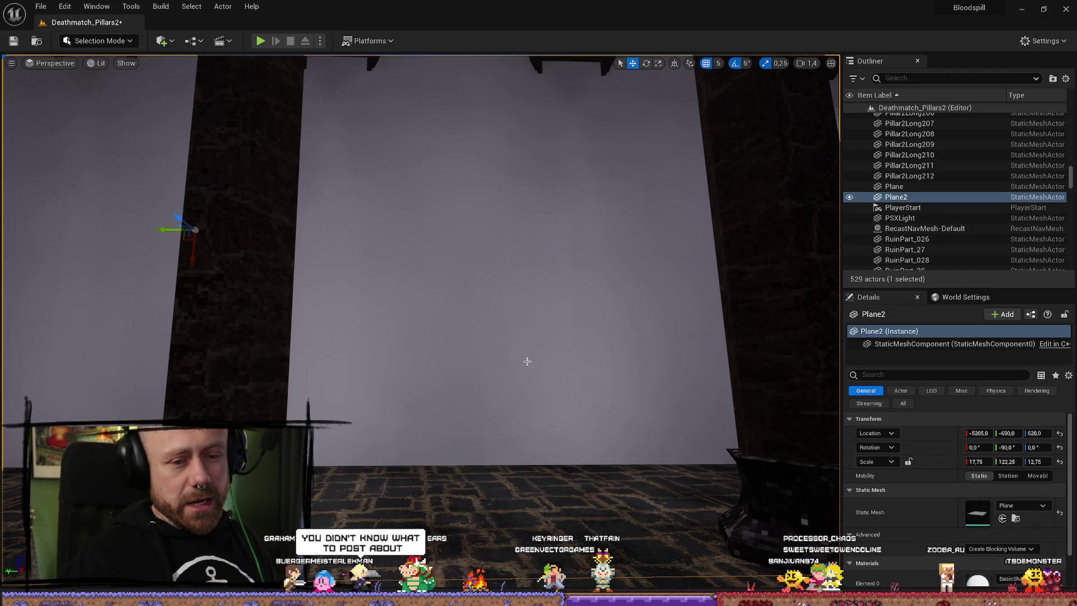
- Raise Plane2 to Z 696 at scale 17.75 × 122.25 × 12.75 and view it from below
drag(532, 367, 839, 505)
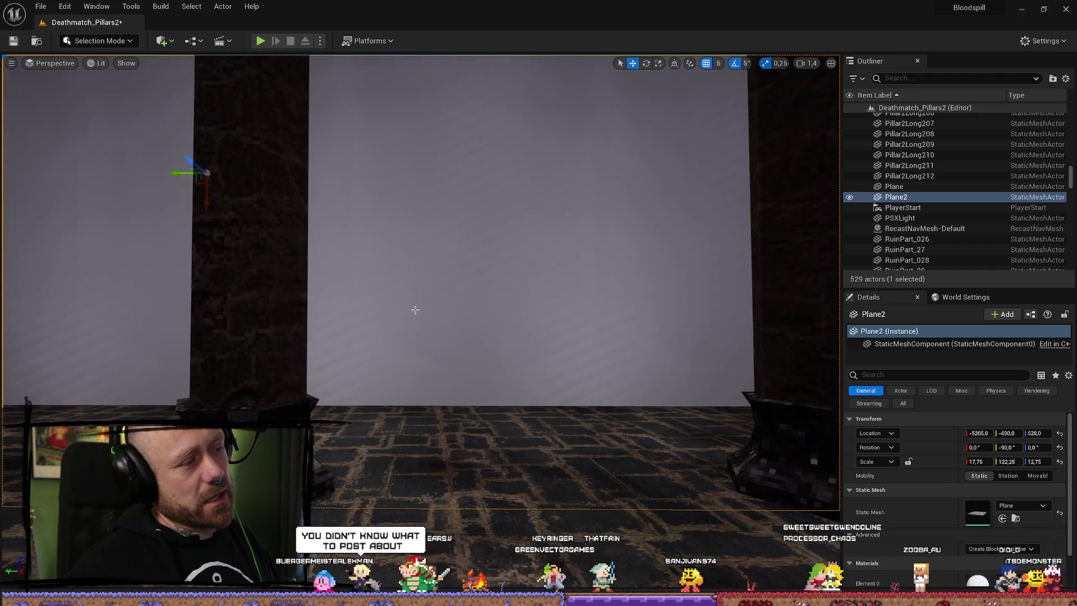
drag(202, 191, 202, 172)
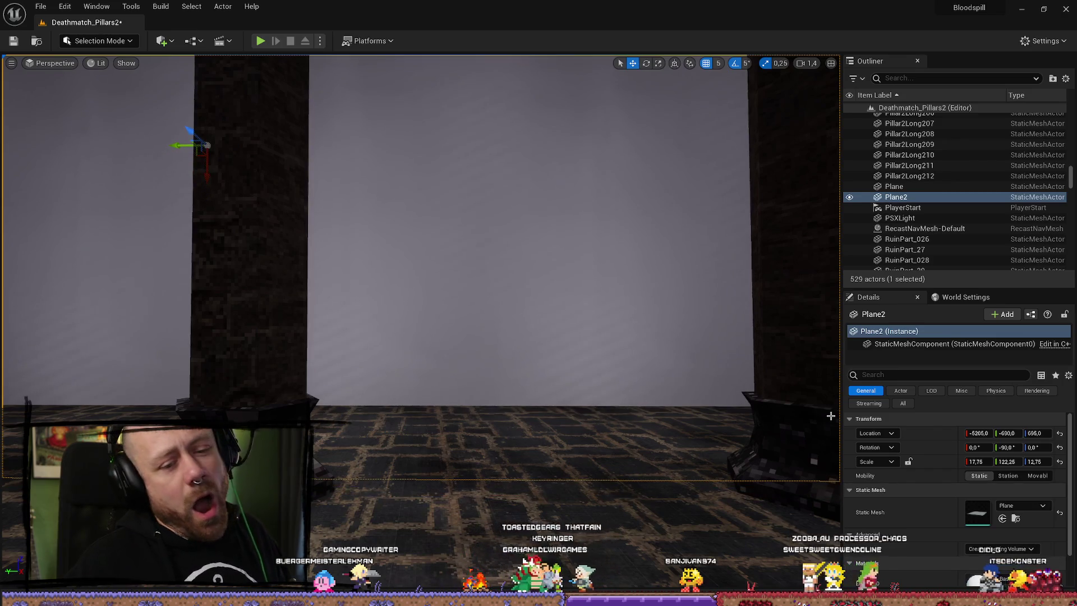
drag(555, 336, 555, 252)
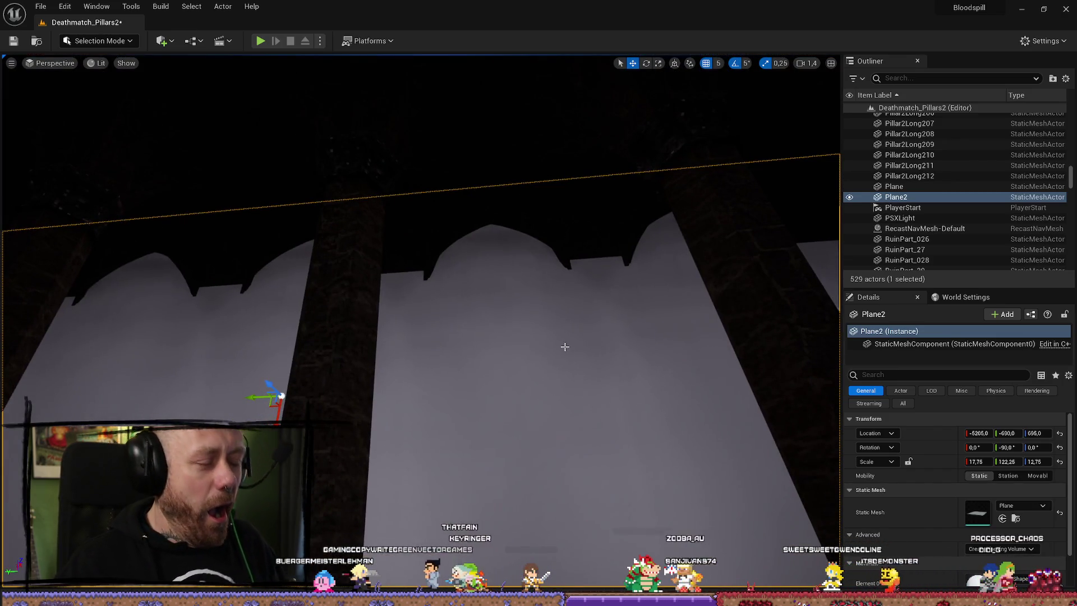
scroll(897, 521, down, 2)
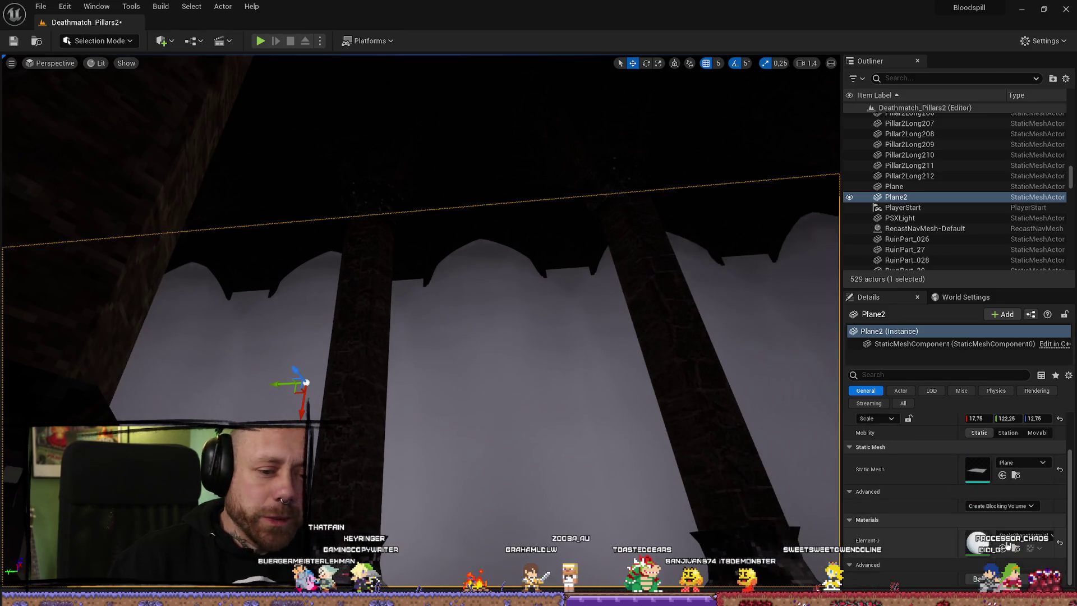
- Assign the FogWallSimple_Inst fog material to Plane2's Element 0 slot
click(1010, 537)
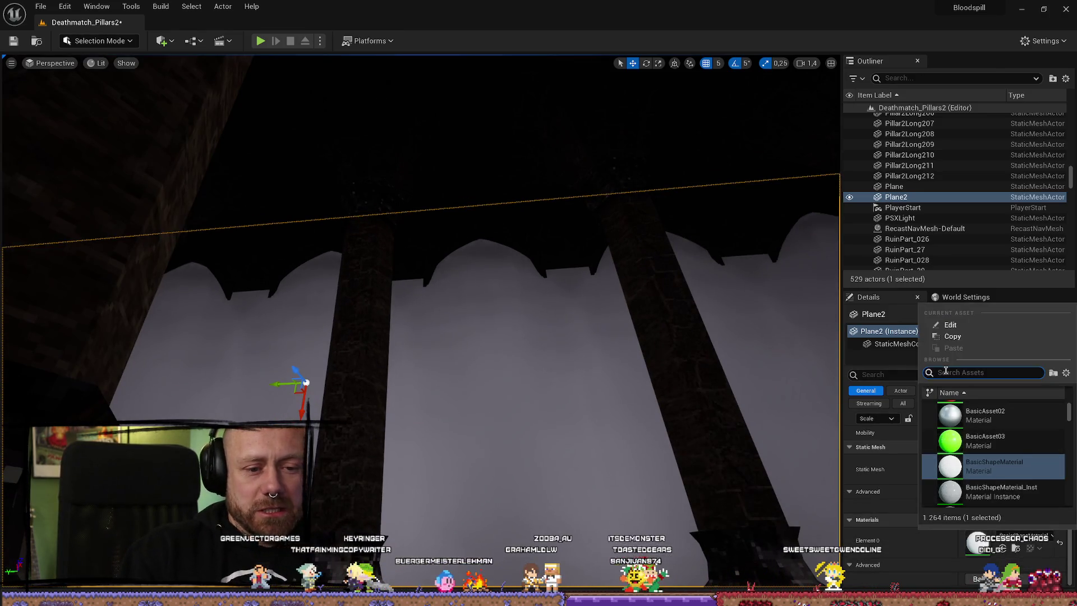
text(fog)
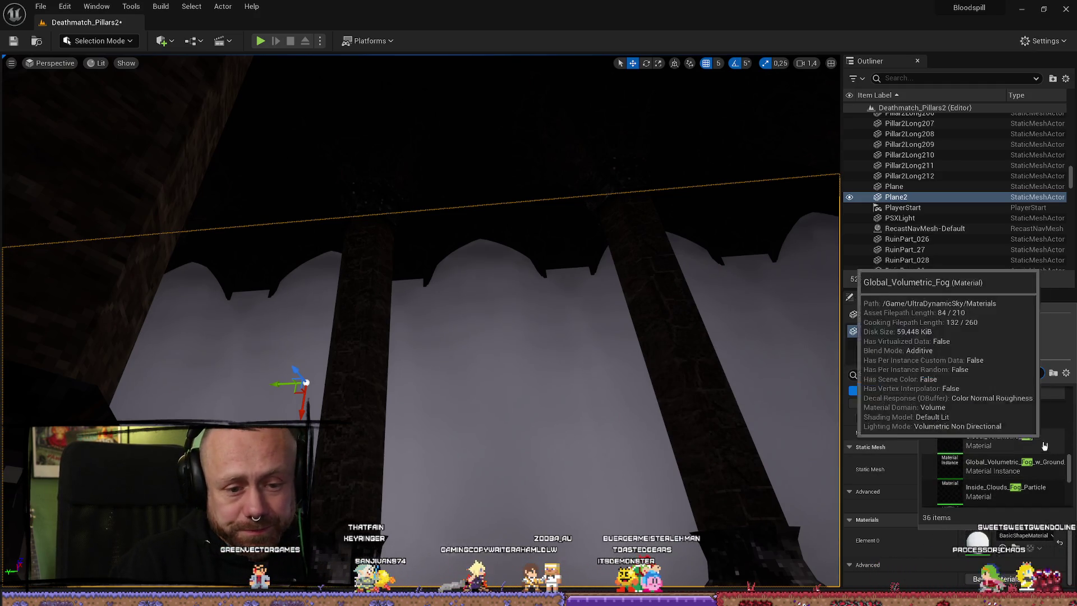
click(990, 415)
mouse_move(636, 437)
mouse_down()
mouse_move(636, 472)
mouse_move(636, 426)
mouse_move(678, 368)
mouse_up()
mouse_move(392, 277)
mouse_down()
mouse_move(452, 277)
mouse_move(385, 283)
mouse_move(413, 287)
mouse_up()
- Duplicate Plane2, delete the Plane3 copy, then reselect and frame Plane2
key(ctrl+d)
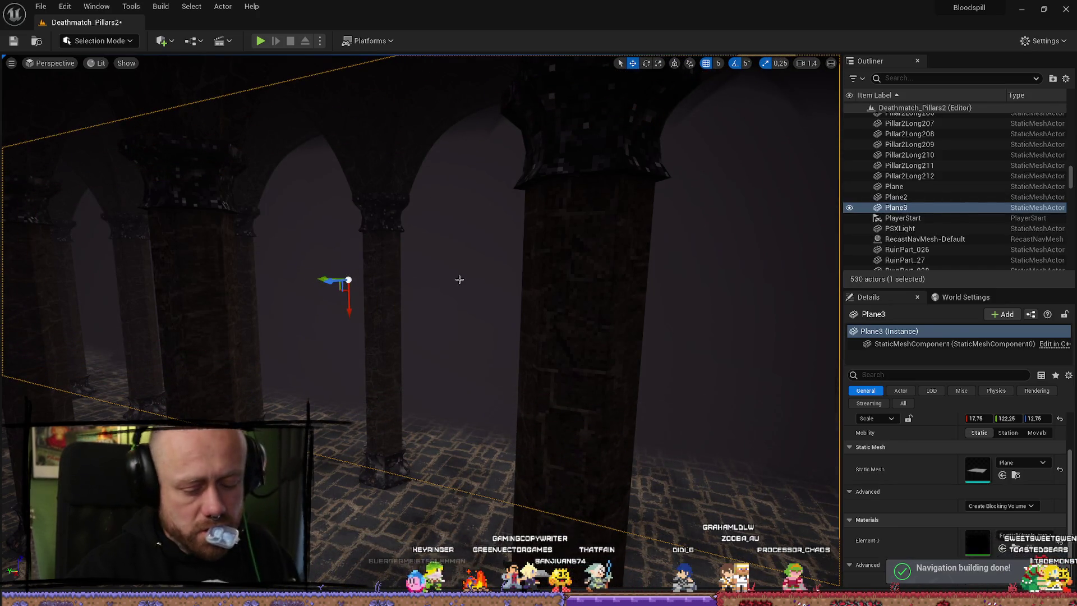
key(Delete)
click(514, 242)
key(f)
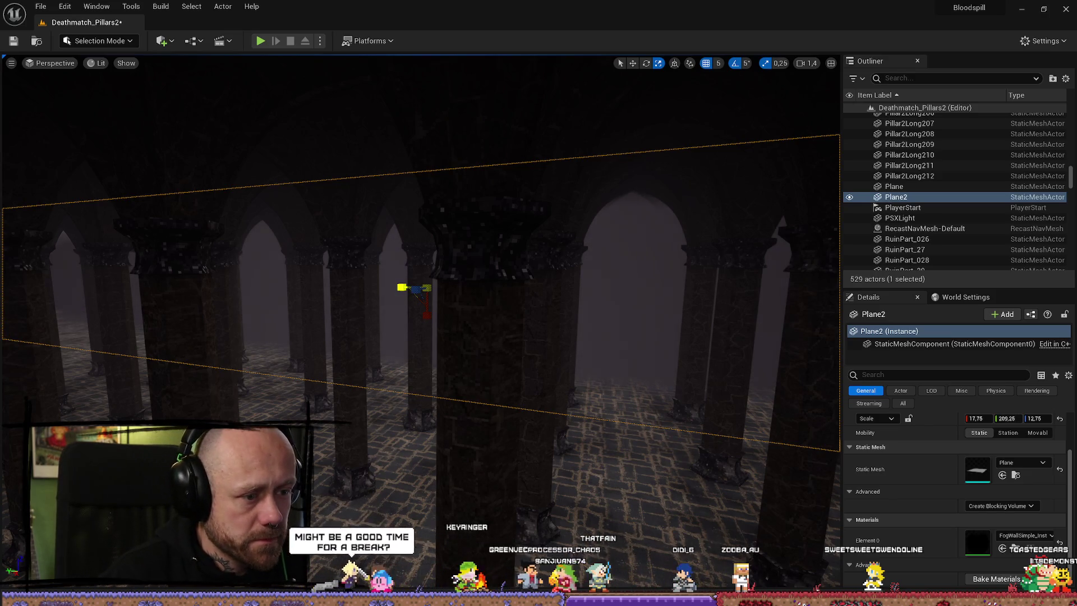
- Stretch Plane2 along Y, then undo the change and frame the plane
drag(1005, 419, 1027, 418)
mouse_move(494, 376)
mouse_down()
mouse_move(480, 286)
mouse_move(483, 322)
mouse_up()
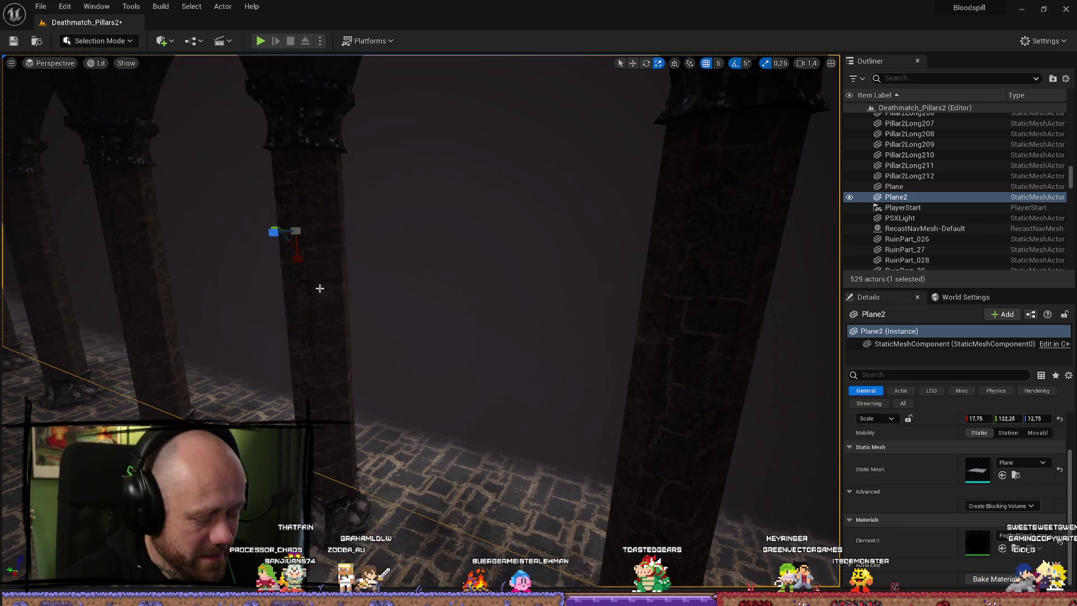
key(ctrl+z)
scroll(471, 303, up, 1)
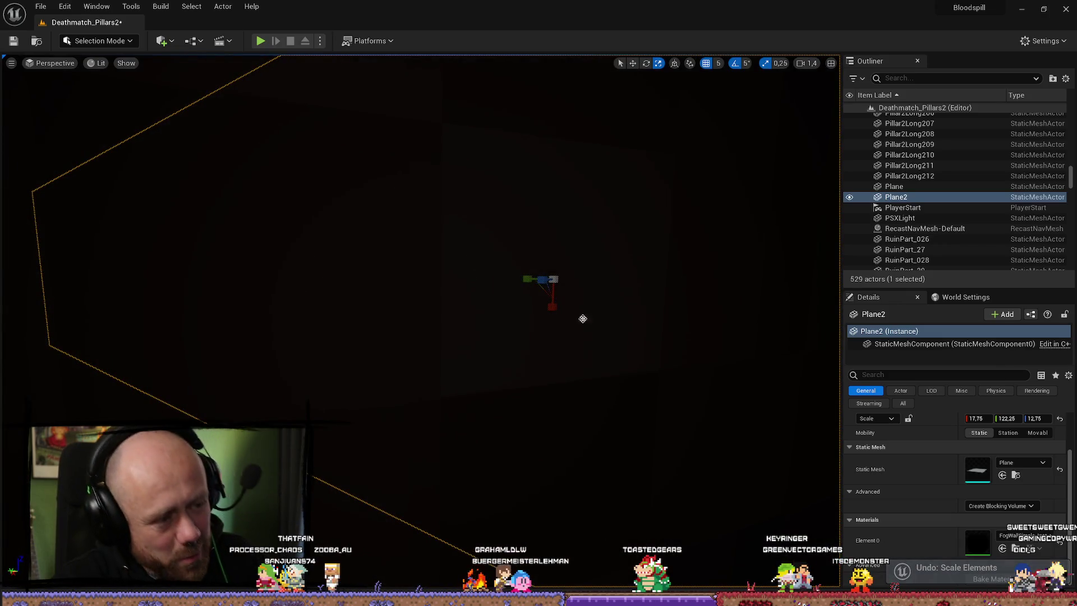
key(f)
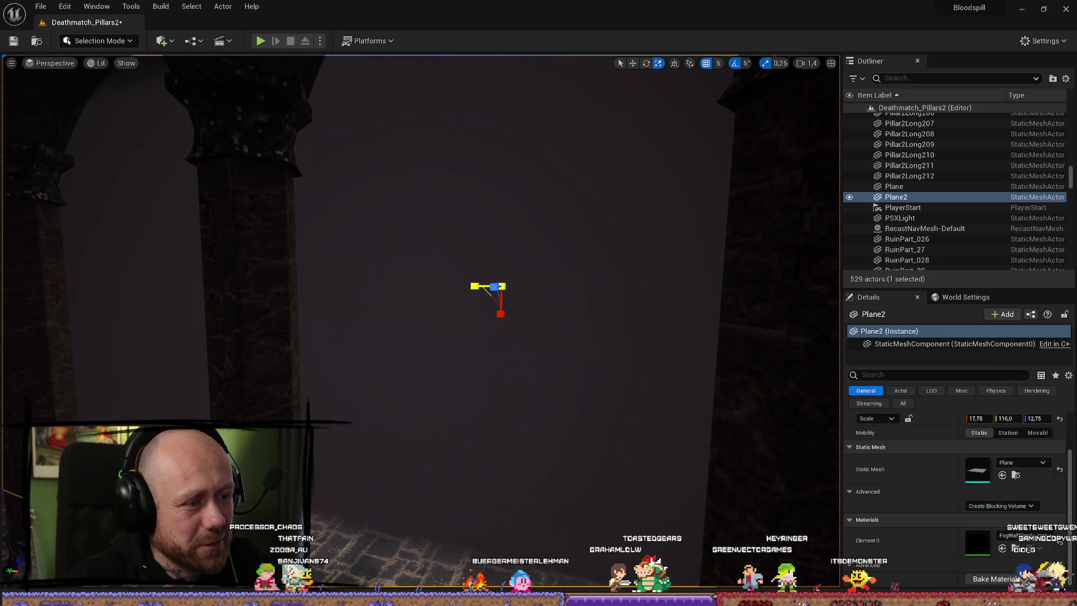
- Scale Plane2 to 20.0 × 20.75 × 12.75 so it fills one archway
mouse_move(474, 286)
mouse_down()
mouse_move(487, 288)
mouse_move(476, 296)
mouse_move(504, 324)
mouse_up()
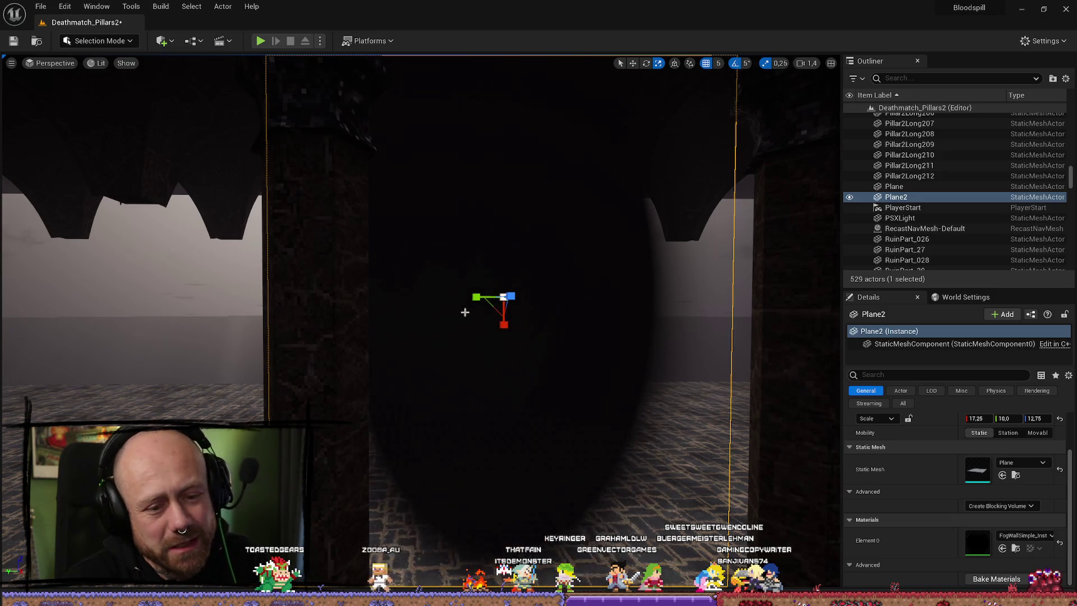
scroll(384, 319, down, 5)
drag(384, 319, 372, 313)
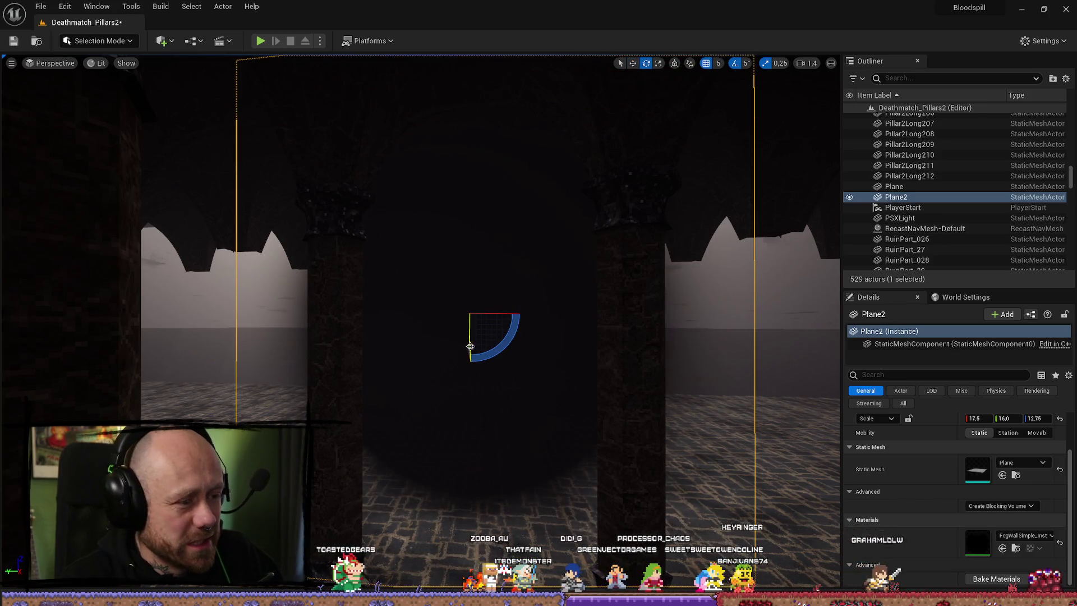
key(r)
key(f)
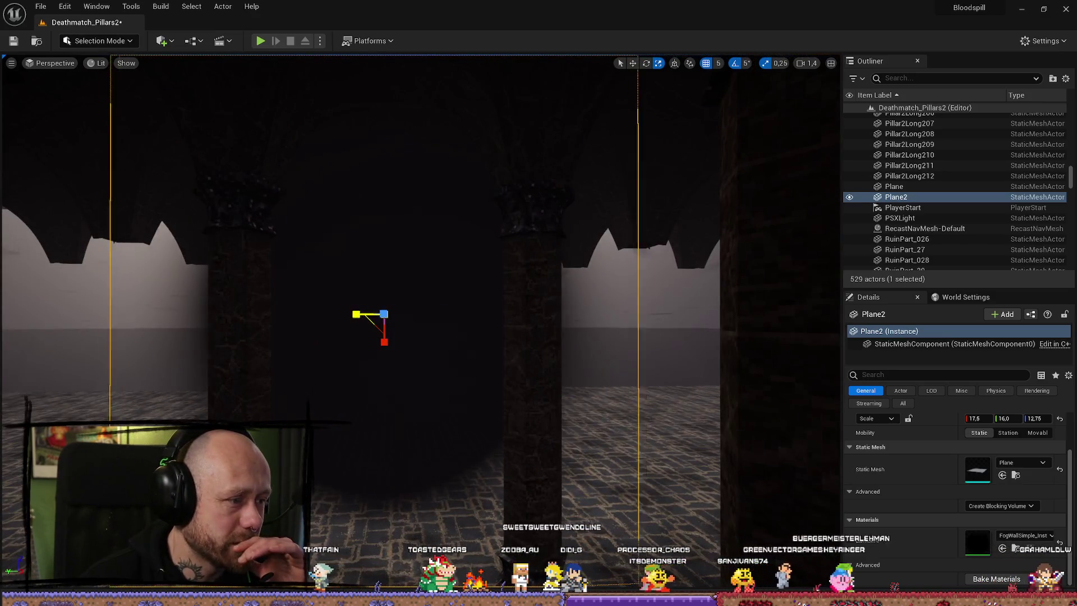
drag(356, 315, 331, 314)
mouse_move(385, 341)
mouse_down()
mouse_move(385, 359)
mouse_move(384, 345)
mouse_up()
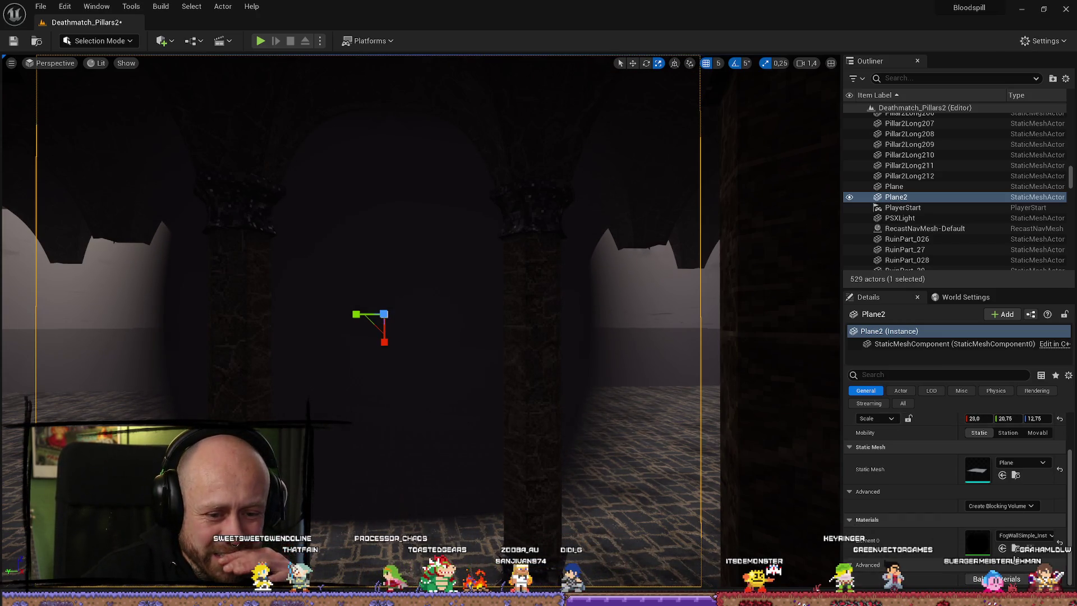
click(1015, 548)
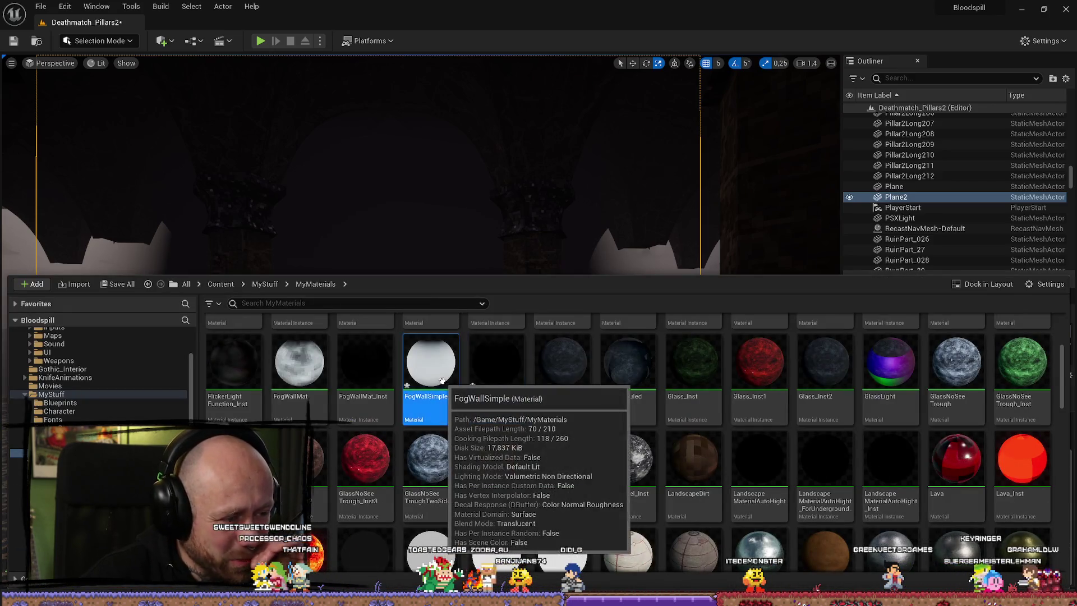
- Switch FogWallSimple's blend mode to Opaque and save the material
double_click(442, 379)
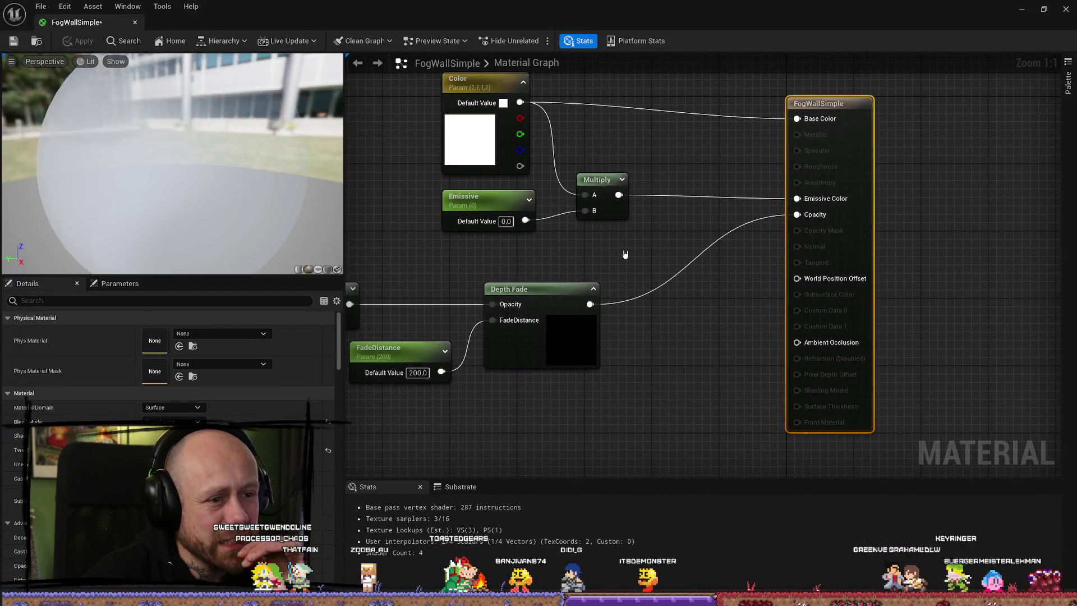
scroll(561, 250, down, 2)
scroll(610, 239, down, 2)
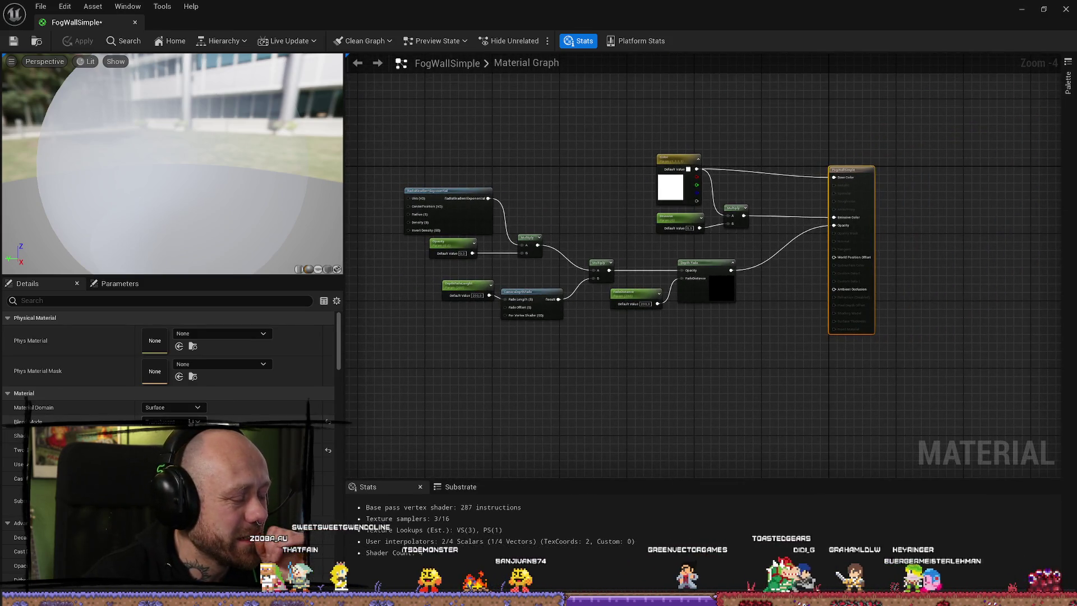
click(168, 434)
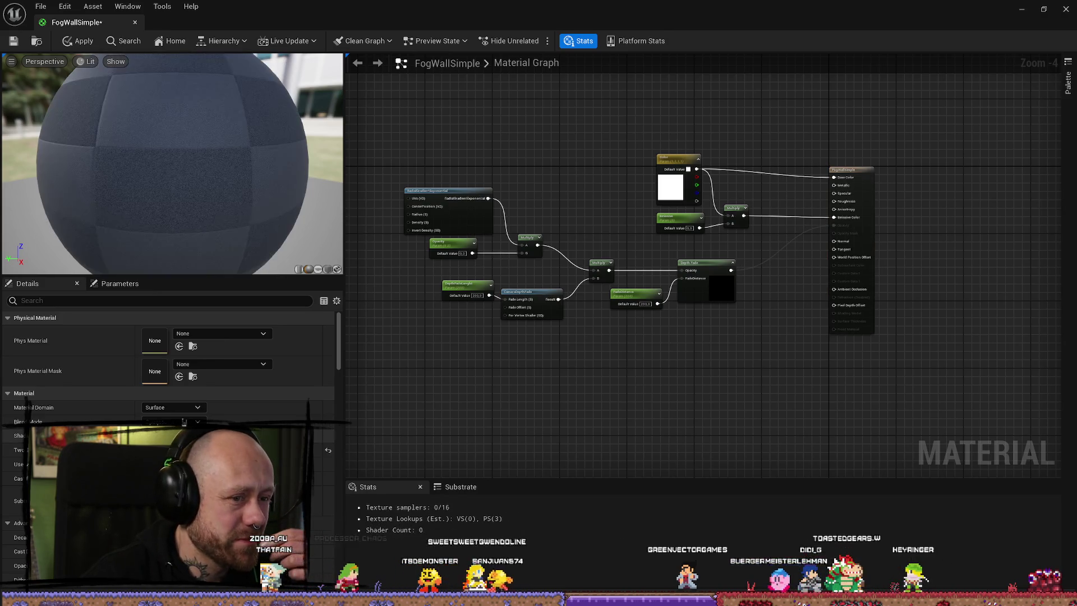
click(14, 43)
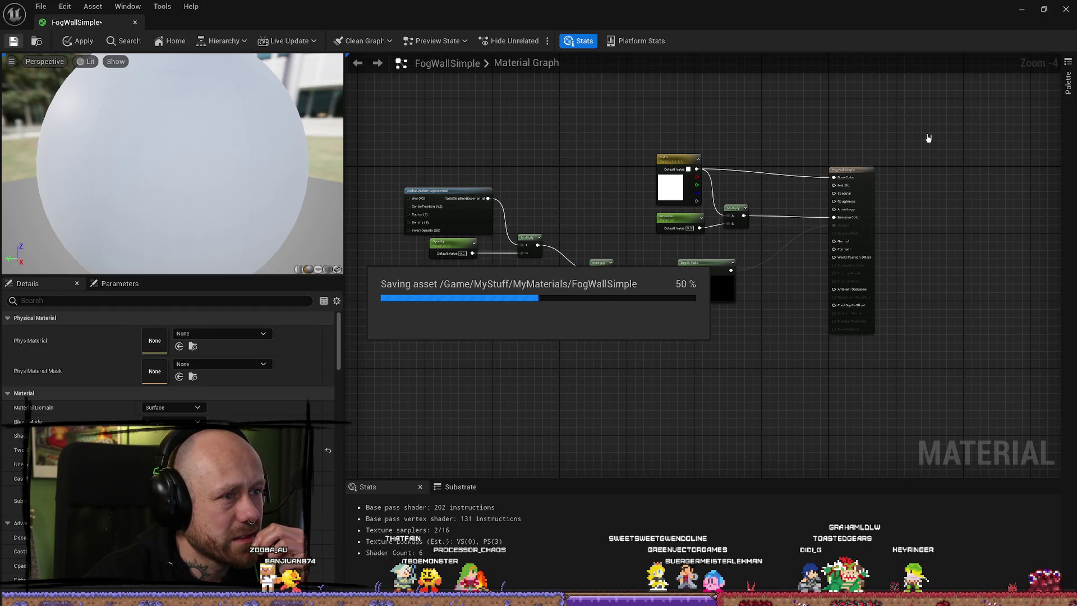
mouse_move(777, 10)
mouse_down()
mouse_move(617, 112)
mouse_move(0, 236)
mouse_up()
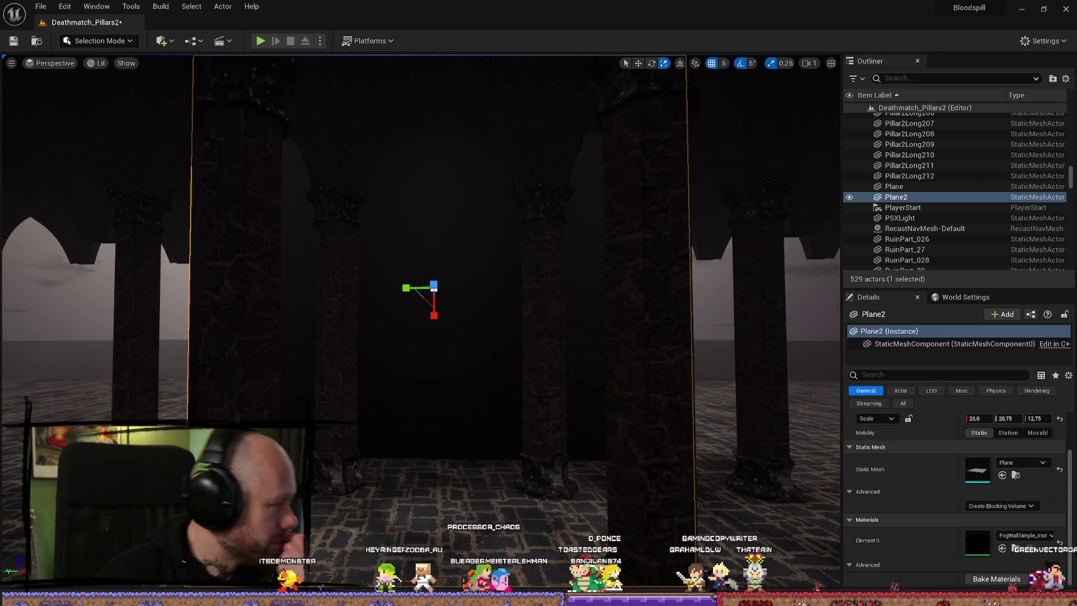
- Close the Content Drawer, save with Ctrl+S, and fly back to the pillar hall
click(1015, 548)
click(303, 364)
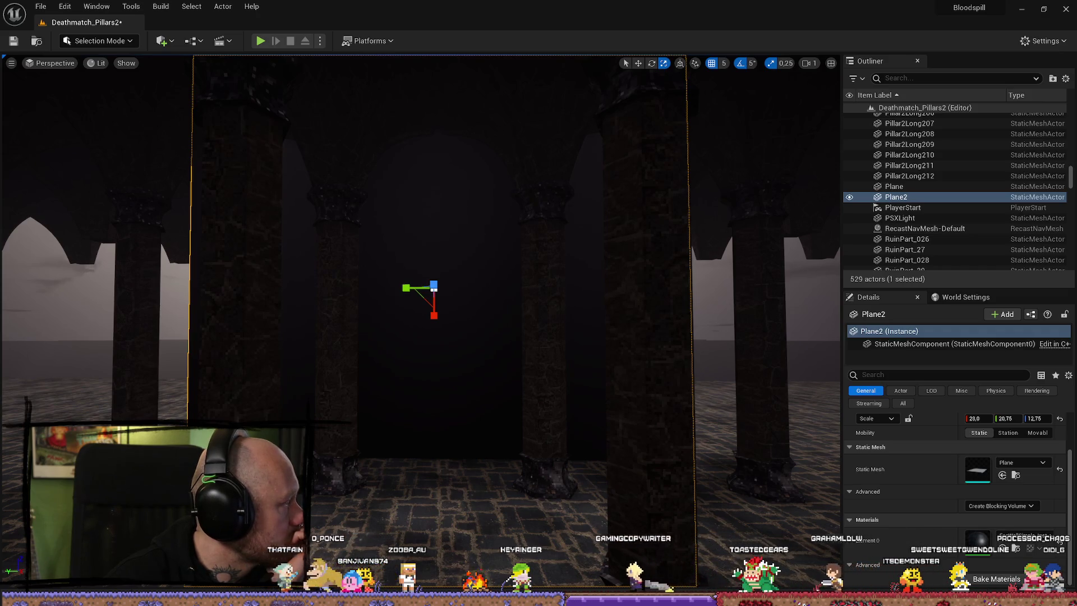
key(ctrl+s)
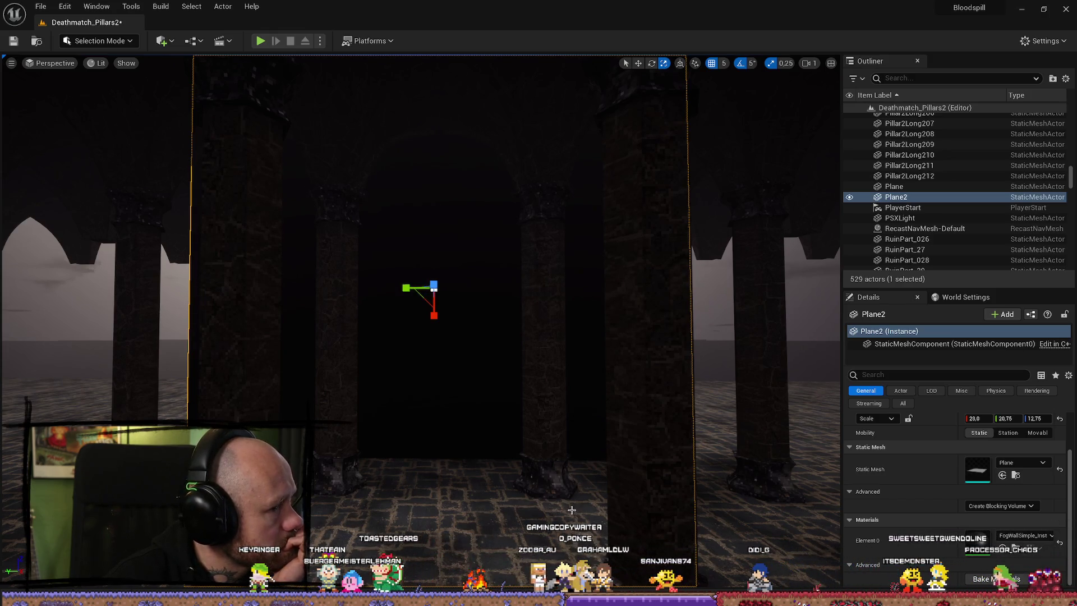
drag(612, 431, 612, 430)
scroll(612, 430, up, 2)
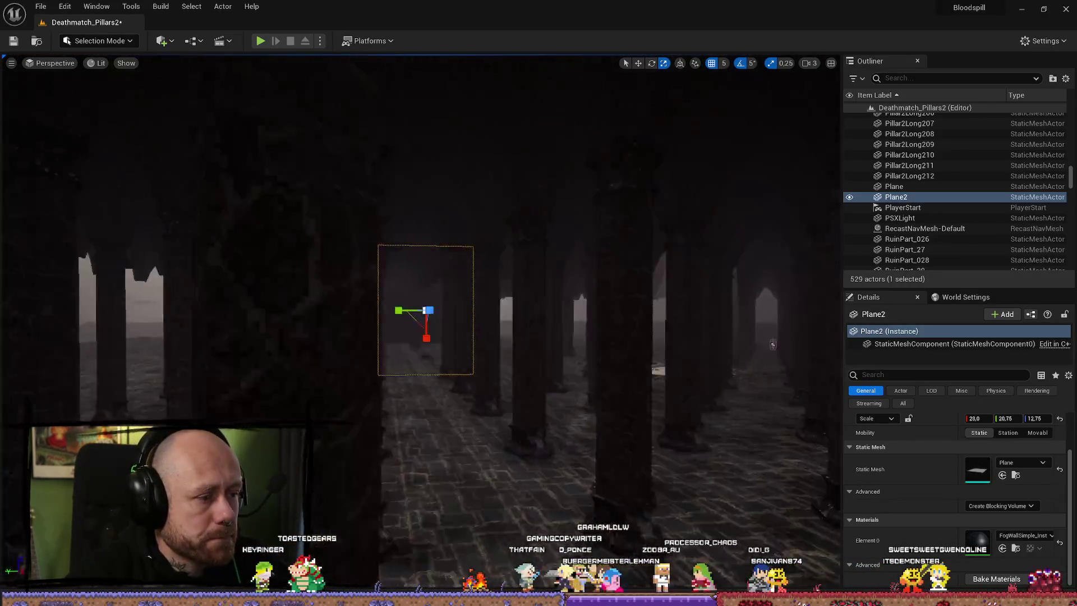
- Fly down the pillar hall and select the dark Plane2 fog wall
click(77, 392)
mouse_move(422, 314)
mouse_down()
mouse_move(426, 276)
mouse_move(428, 385)
mouse_up()
scroll(424, 305, down, 1)
drag(570, 403, 570, 402)
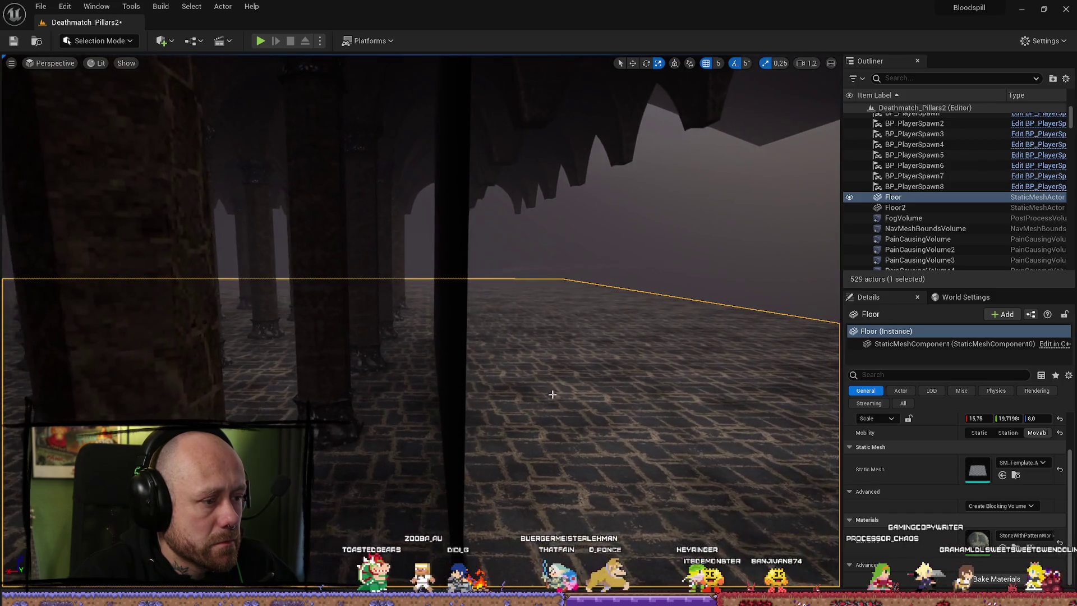
click(459, 340)
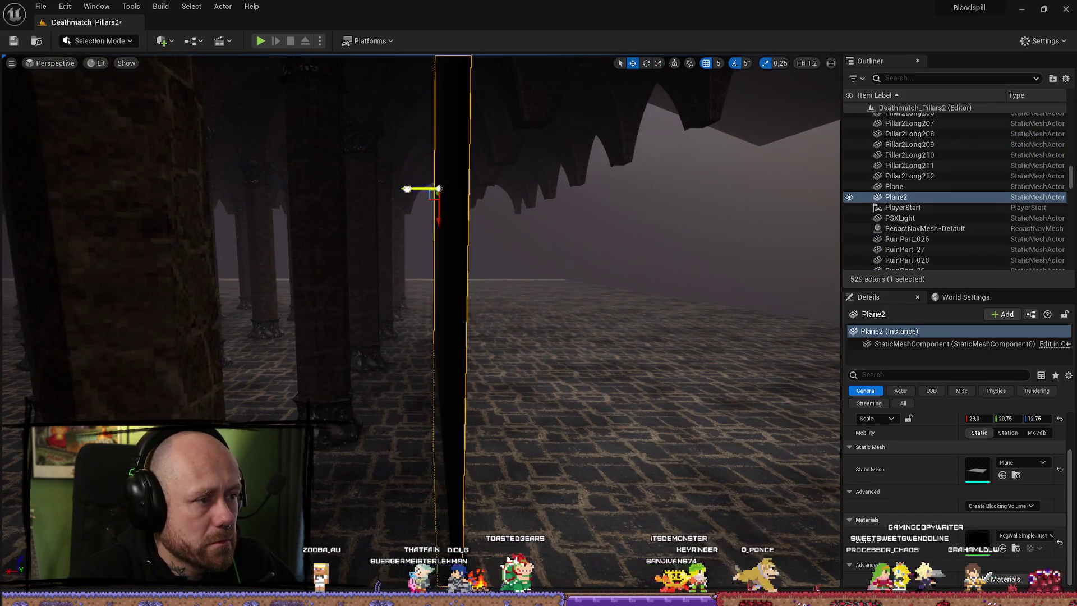
scroll(421, 323, up, 5)
drag(420, 323, 420, 323)
- Inspect Plane2 from several angles among the pillars, then start a play-test
scroll(421, 323, up, 3)
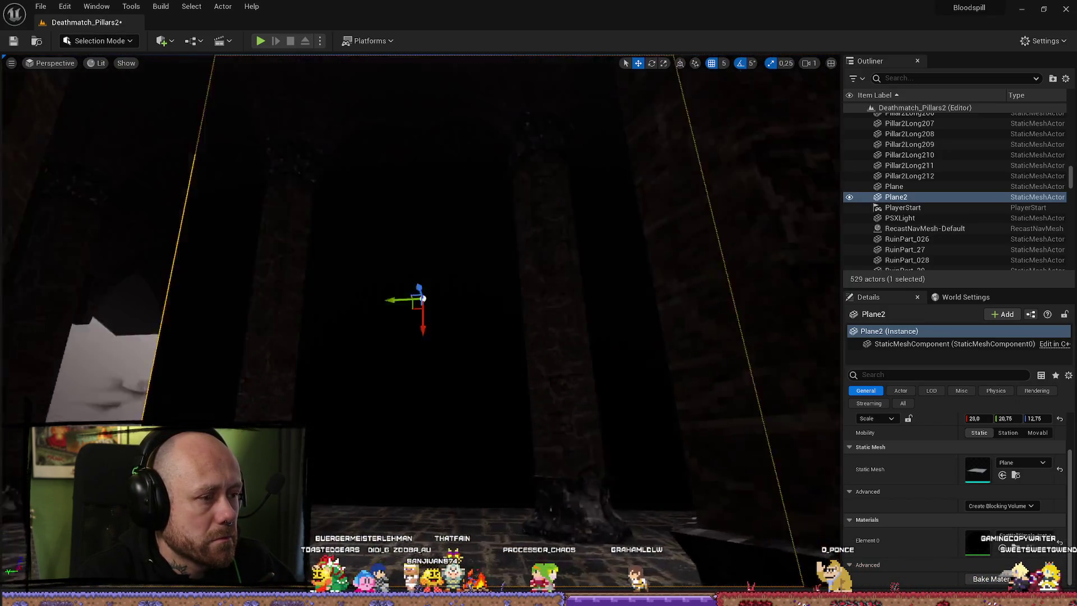
drag(480, 196, 481, 197)
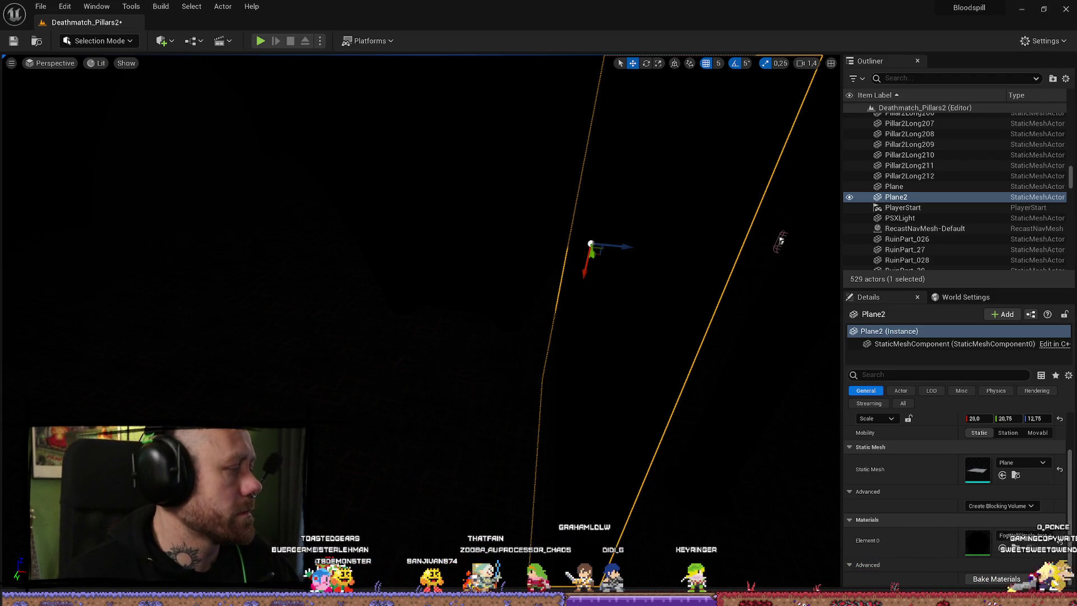
drag(226, 303, 226, 303)
scroll(226, 303, up, 2)
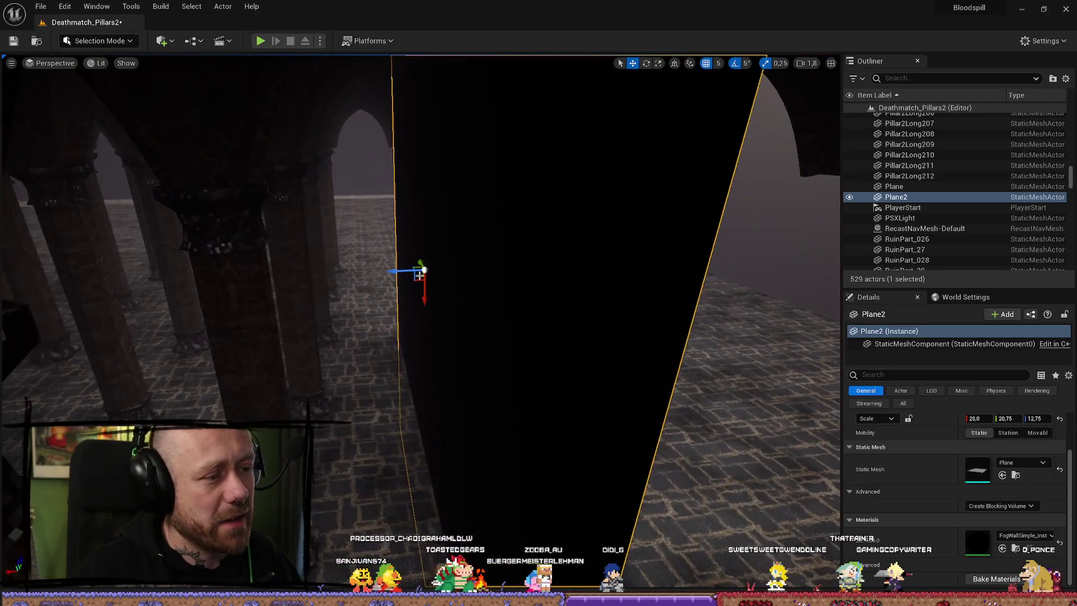
drag(391, 269, 402, 272)
scroll(391, 269, down, 2)
scroll(391, 269, up, 1)
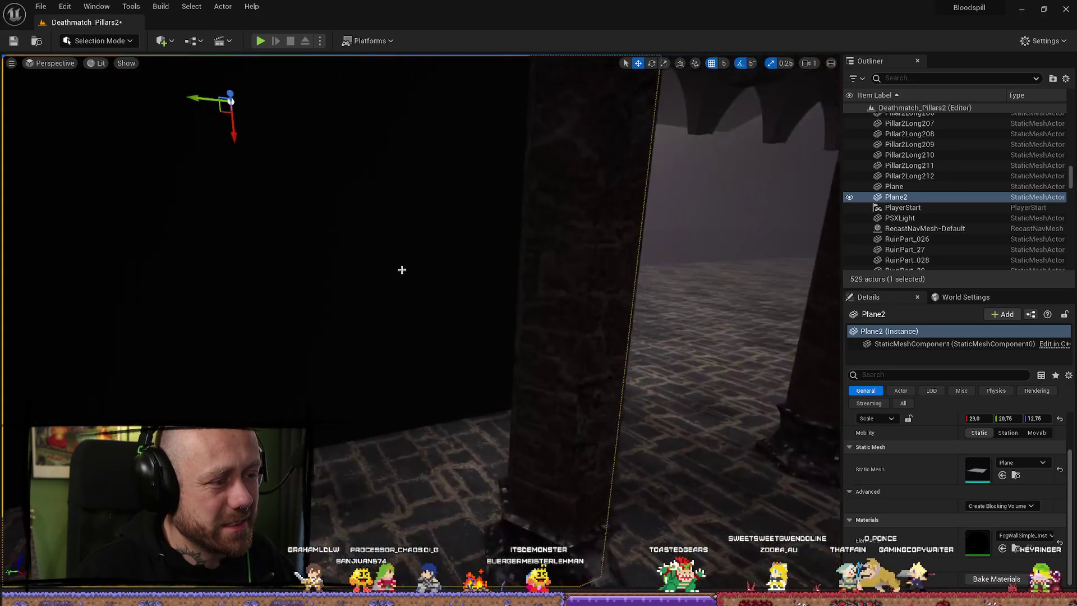
key(alt+p)
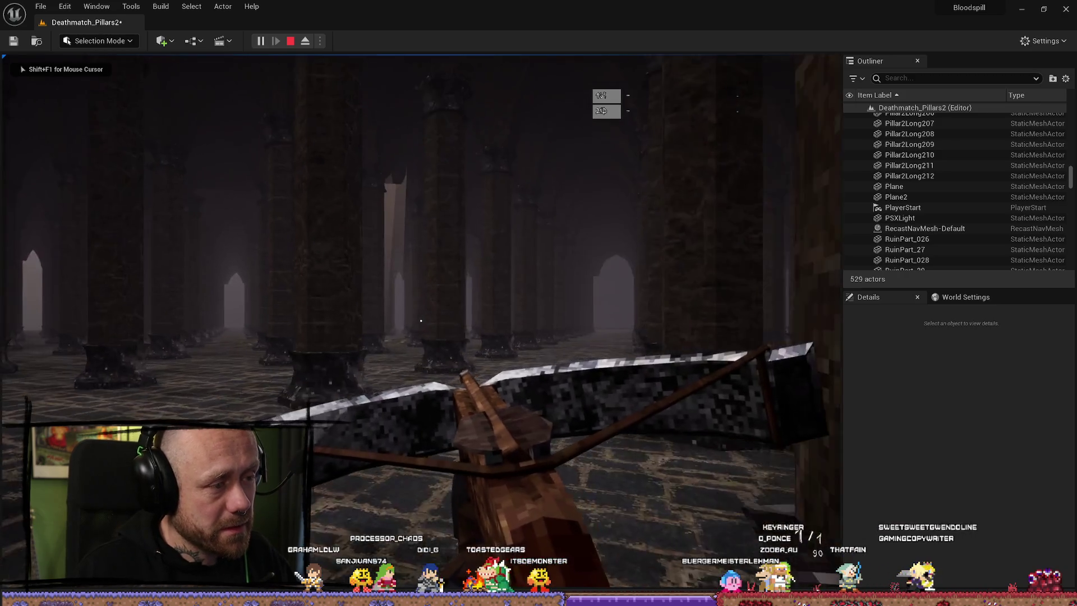
- Walk between the pillars toward the dark fog area, respawn once, and exit with Esc
key(w)
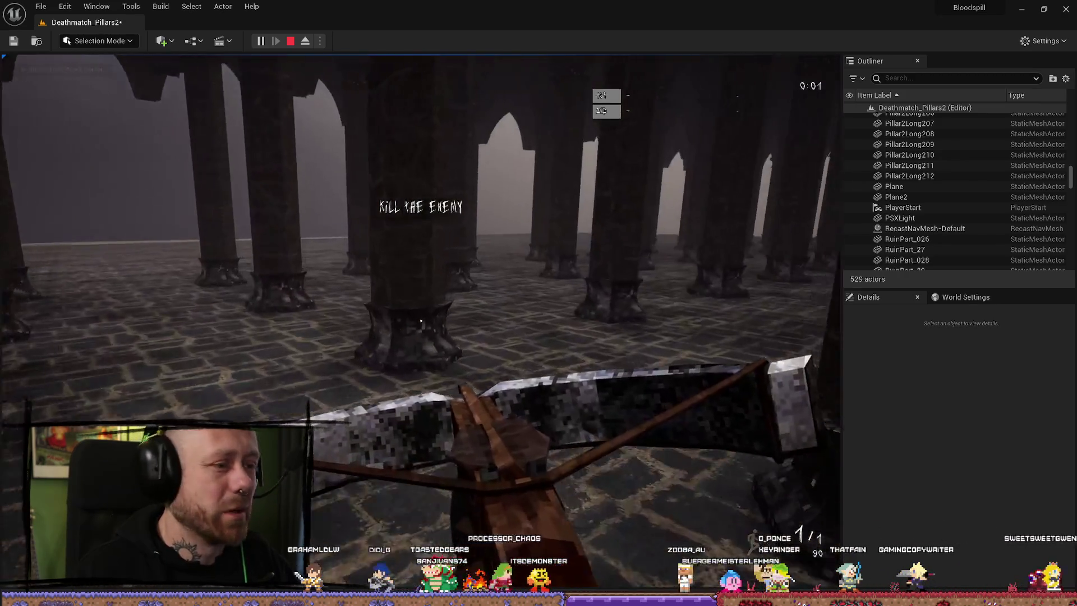
key(w)
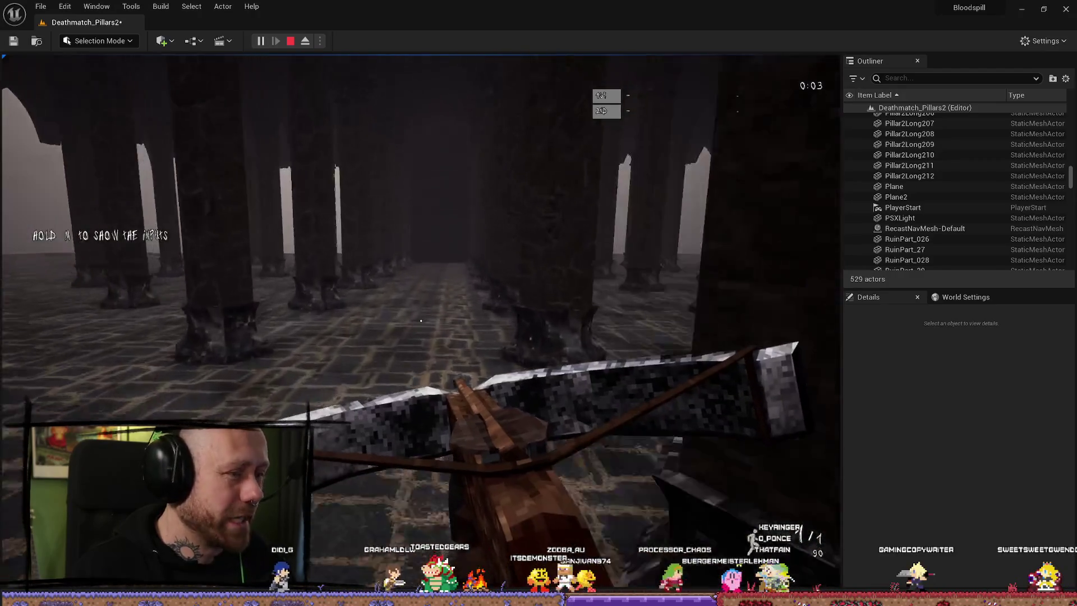
key(w)
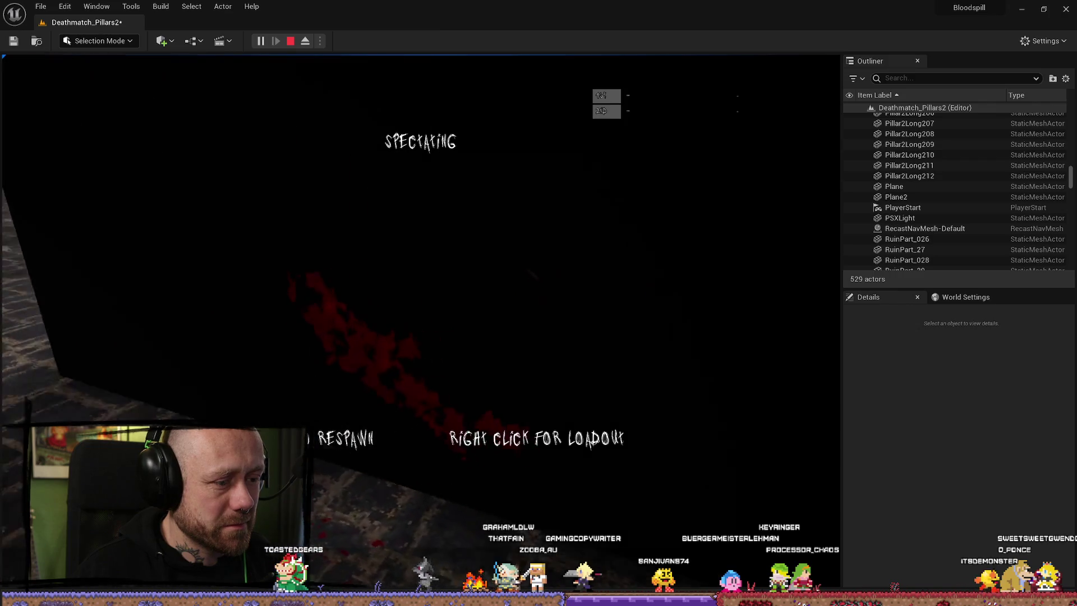
click(421, 320)
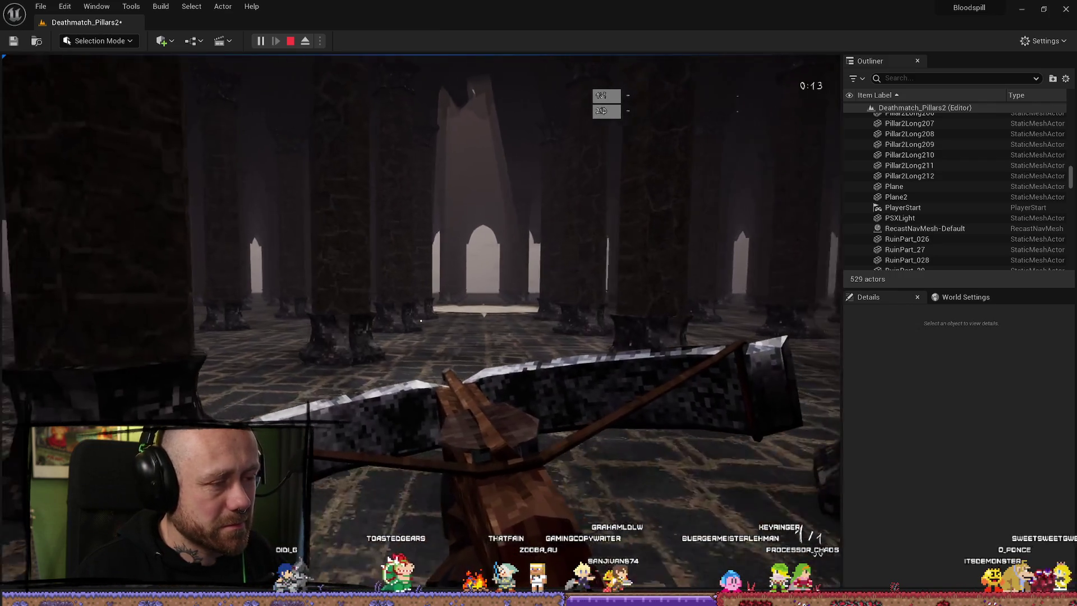
key(w)
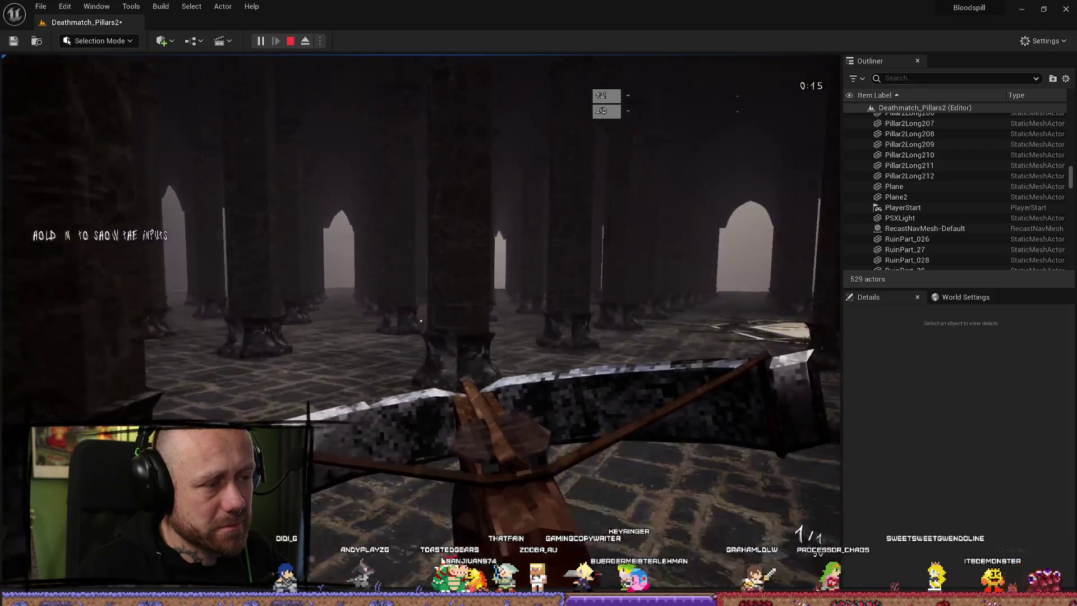
key(Escape)
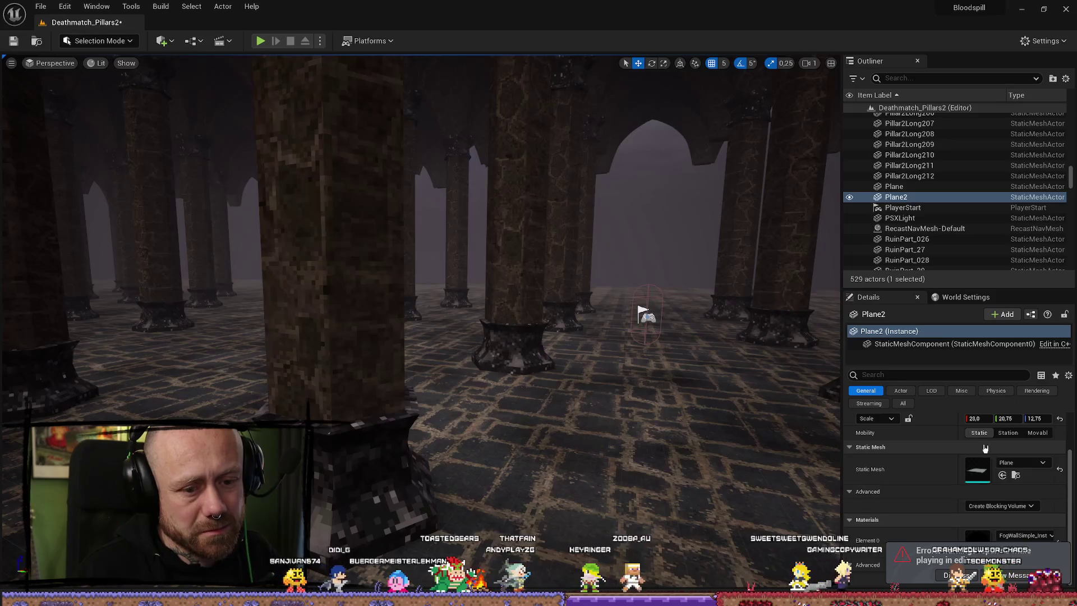
- Browse to Plane2's Plane mesh asset, then close the drawer and clear the selection
click(1014, 476)
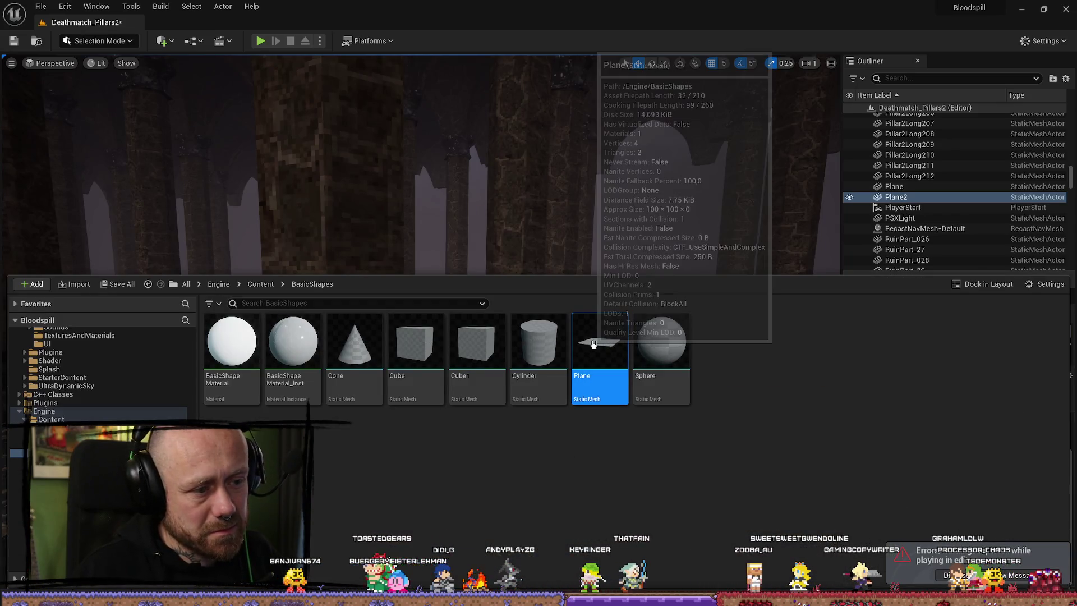
key(ctrl+space)
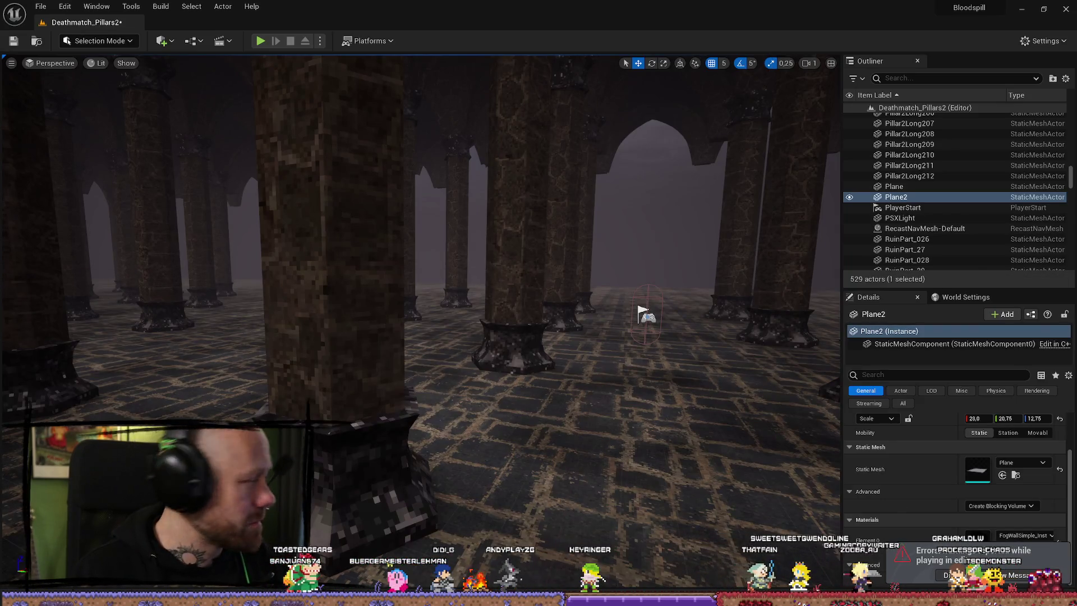
key(Escape)
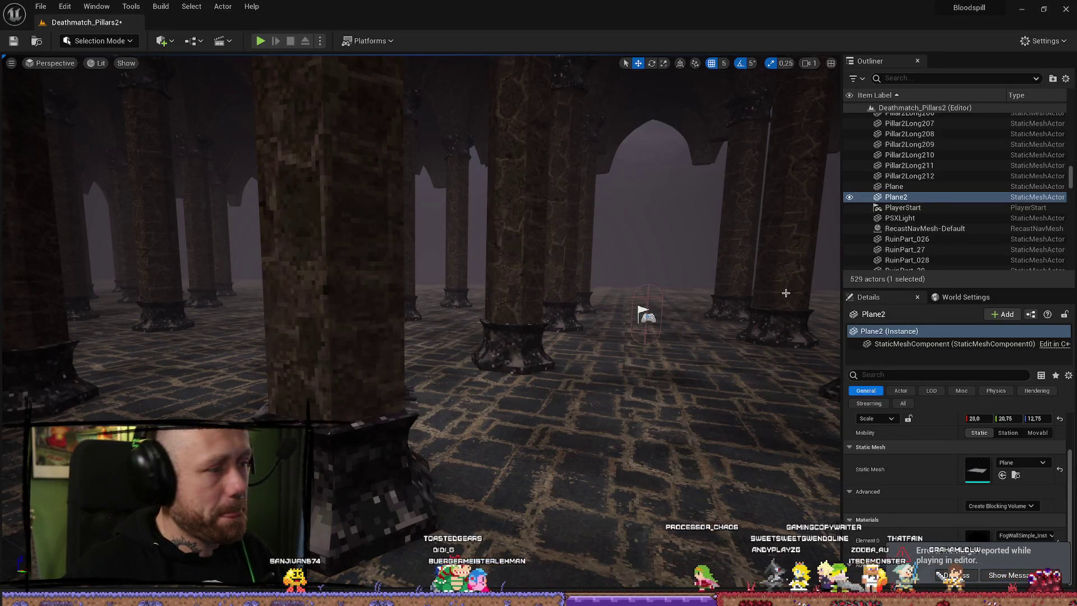
- Fly up to the Plane2 fog wall, back away, and open the Content Drawer at MyMaterials
scroll(747, 293, up, 2)
key(w)
key(w)
key(w)
key(s)
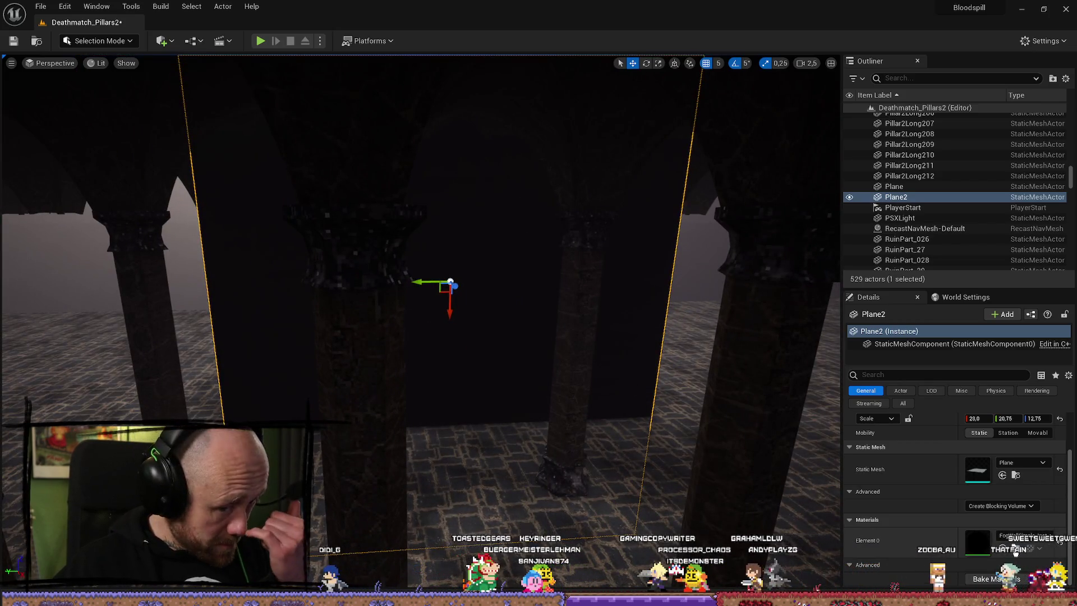
key(ctrl+space)
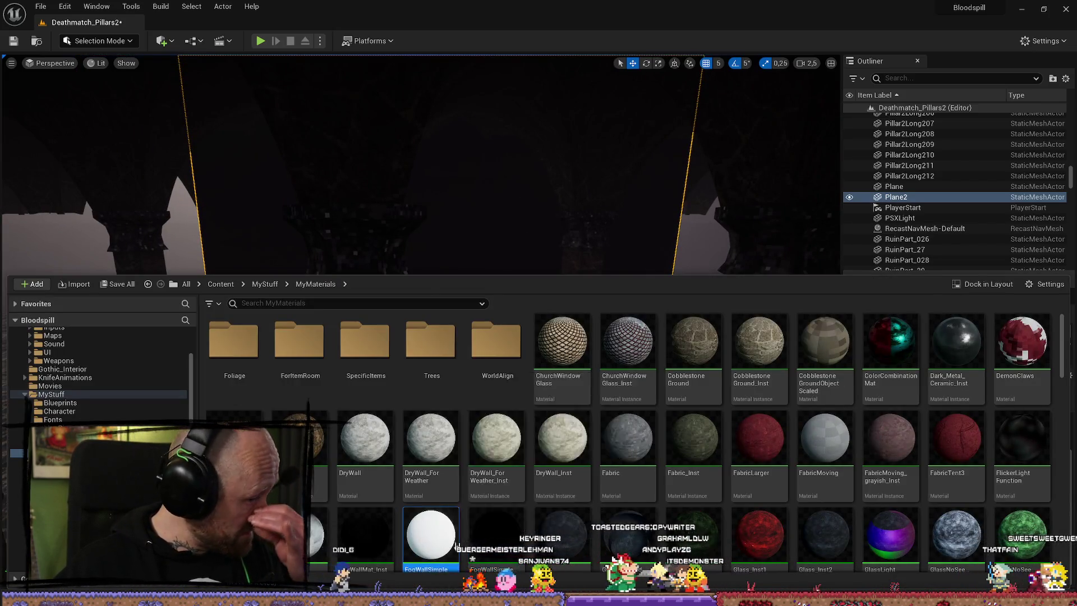
- Delete the Roughness, Specular and Metallic parameters and set Blend Mode to Translucent
key(ctrl+space)
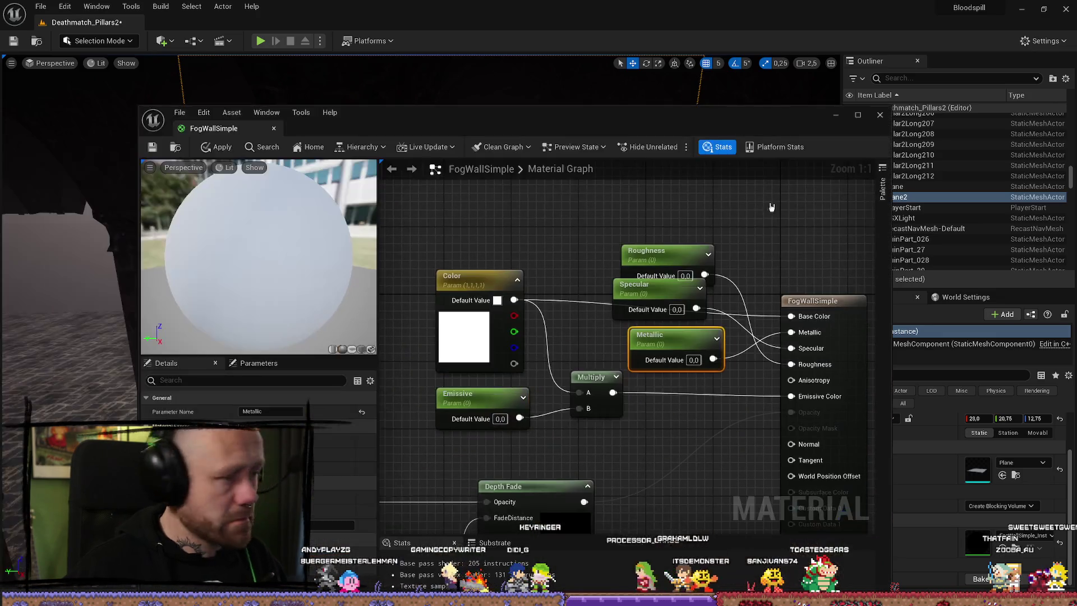
key(Delete)
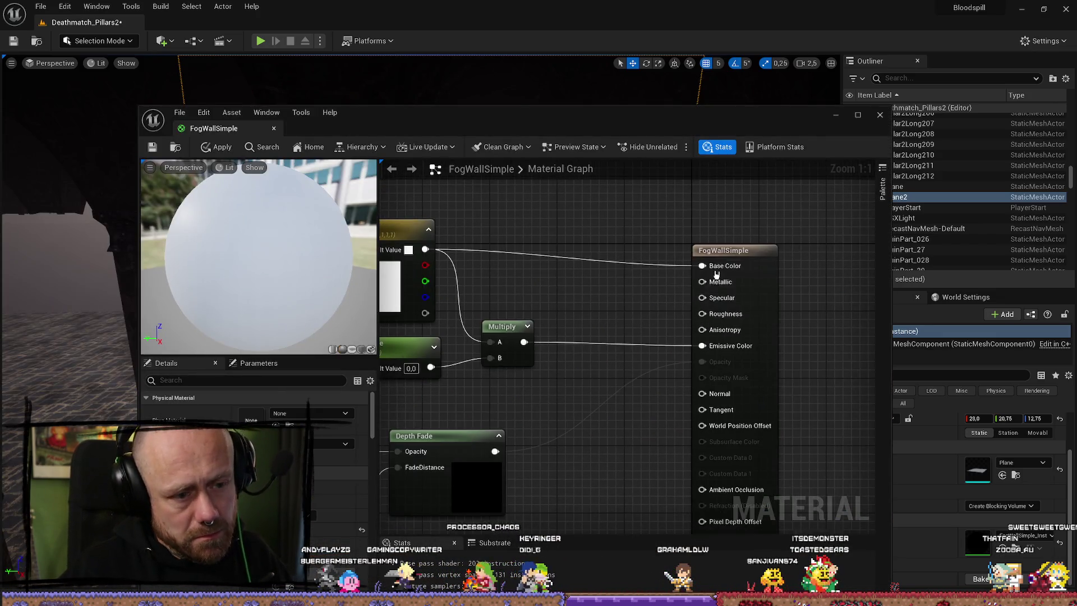
click(746, 255)
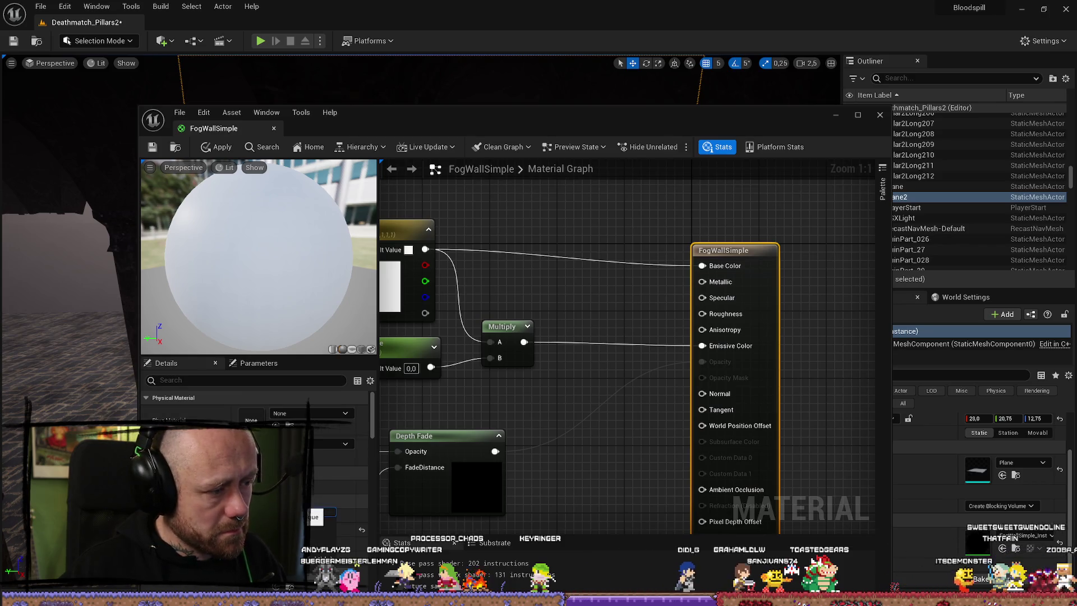
click(323, 530)
click(592, 382)
- Connect the 0.8 Opacity parameter to Depth Fade's Opacity input, then apply and save
scroll(578, 314, down, 2)
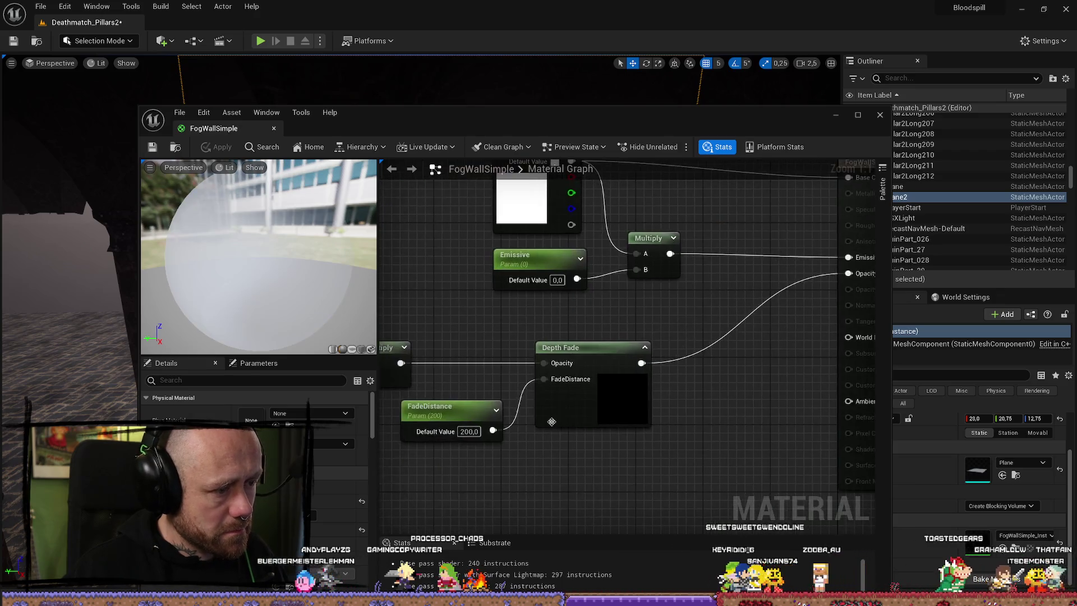
drag(570, 280, 577, 277)
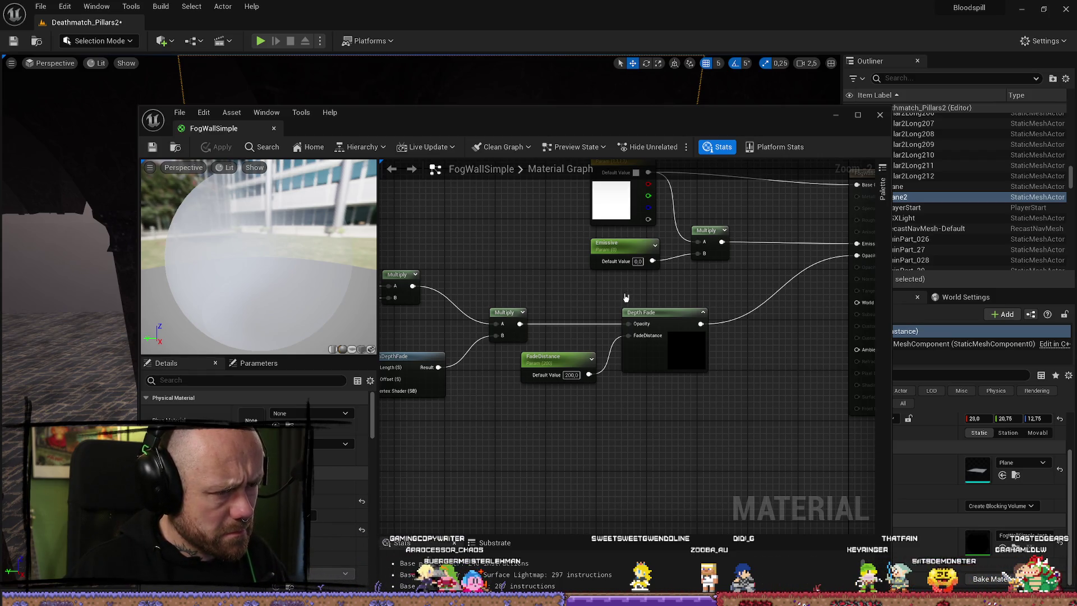
mouse_move(625, 298)
mouse_down()
mouse_move(586, 305)
mouse_move(583, 354)
mouse_move(561, 368)
mouse_up()
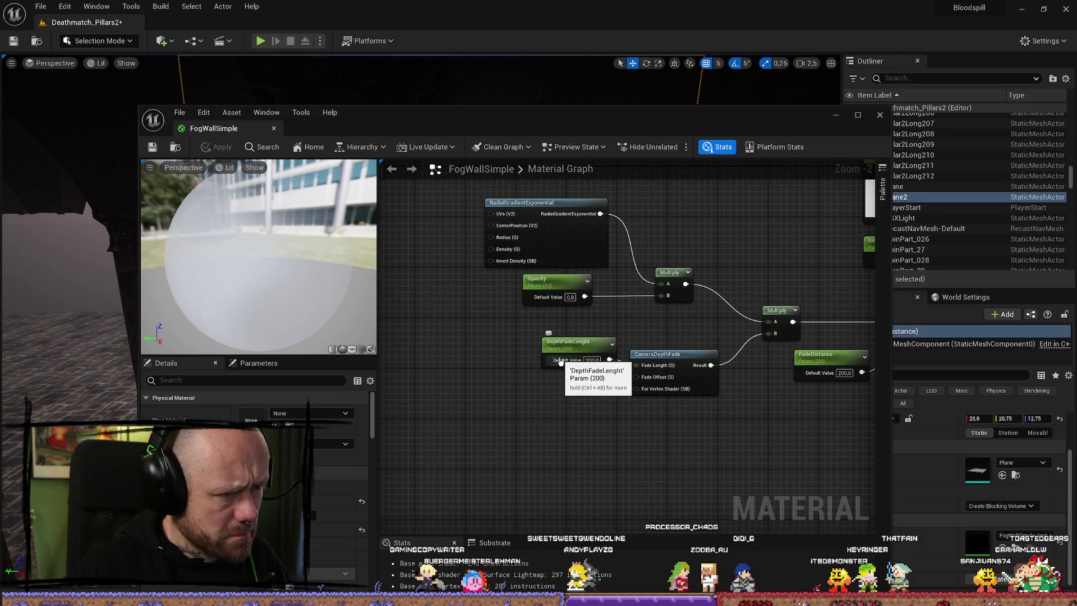
drag(561, 362, 531, 308)
drag(592, 281, 666, 276)
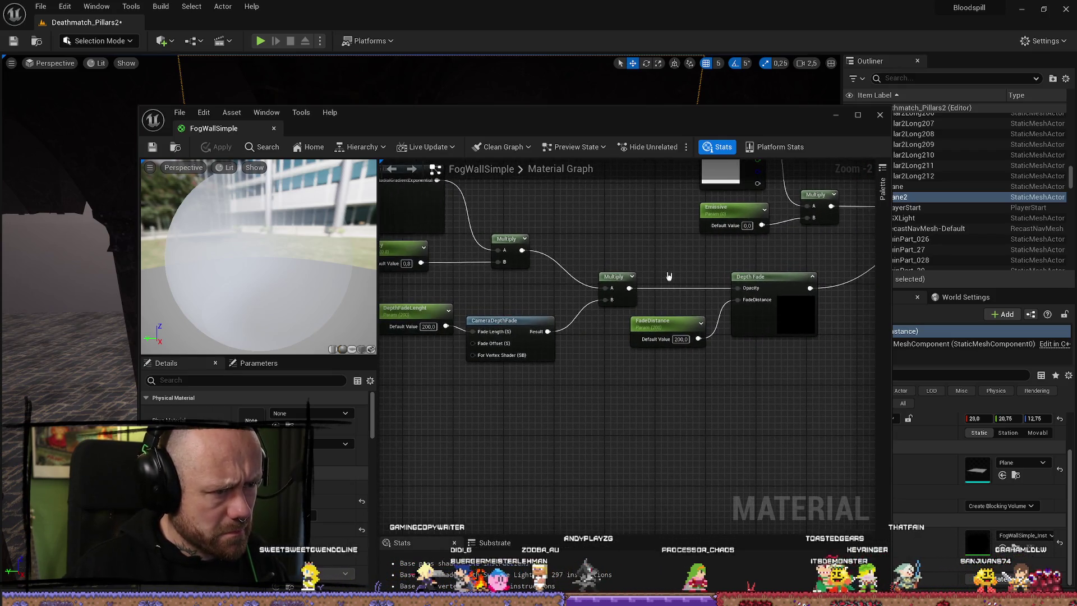
drag(425, 264, 738, 288)
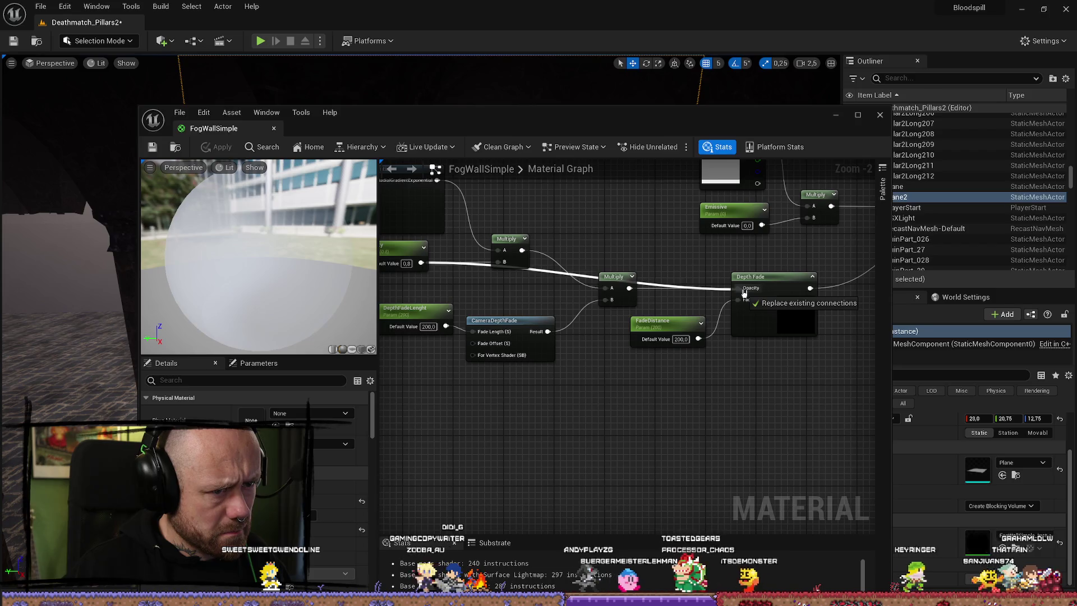
click(152, 147)
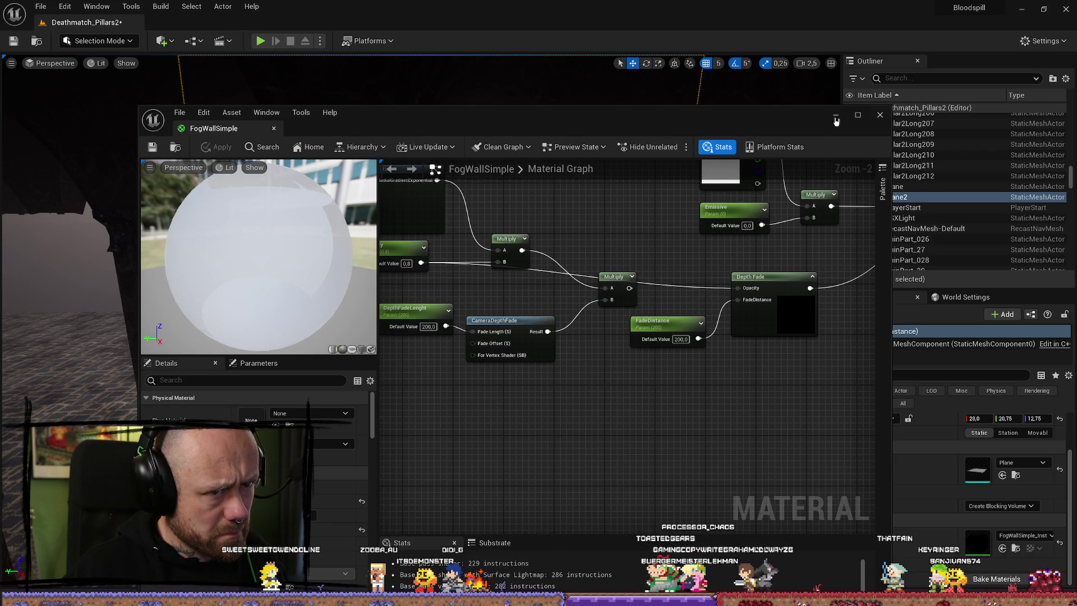
click(836, 121)
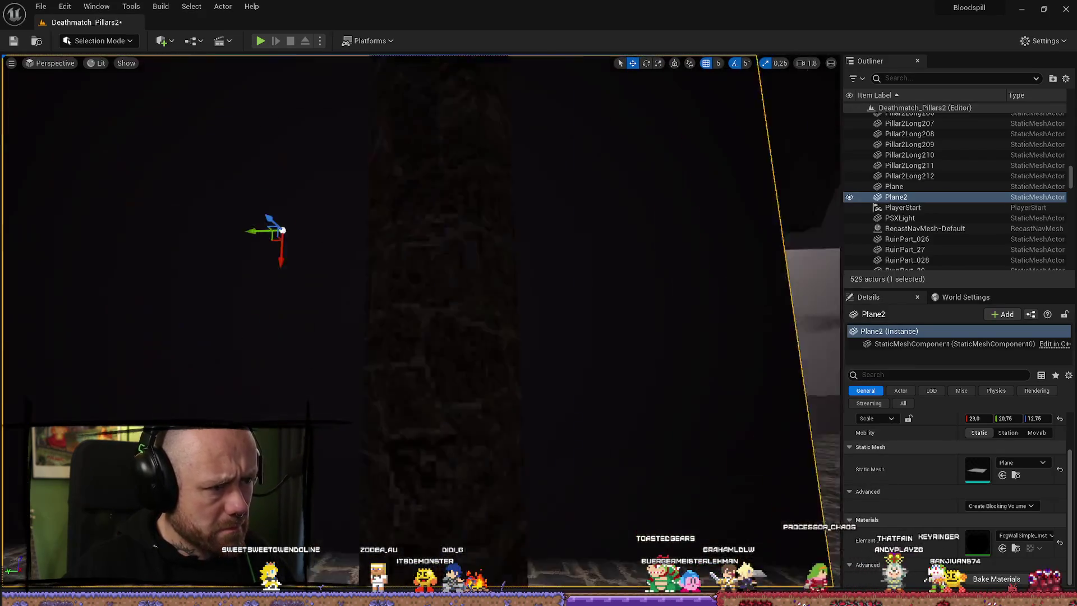
- Move the view toward the fog plane and save the level
key(s)
scroll(420, 303, down, 2)
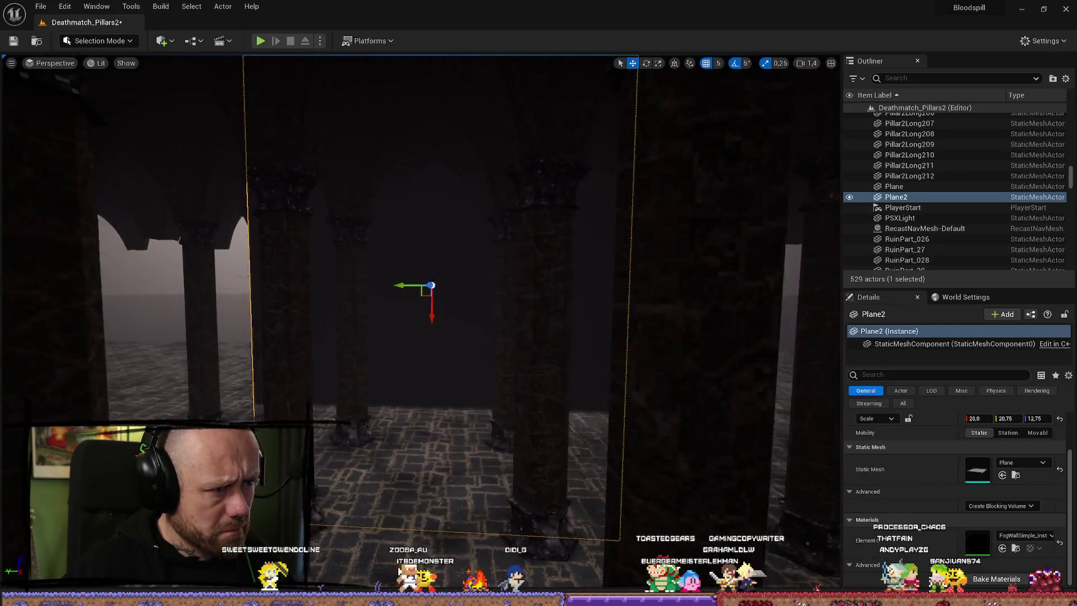
key(w)
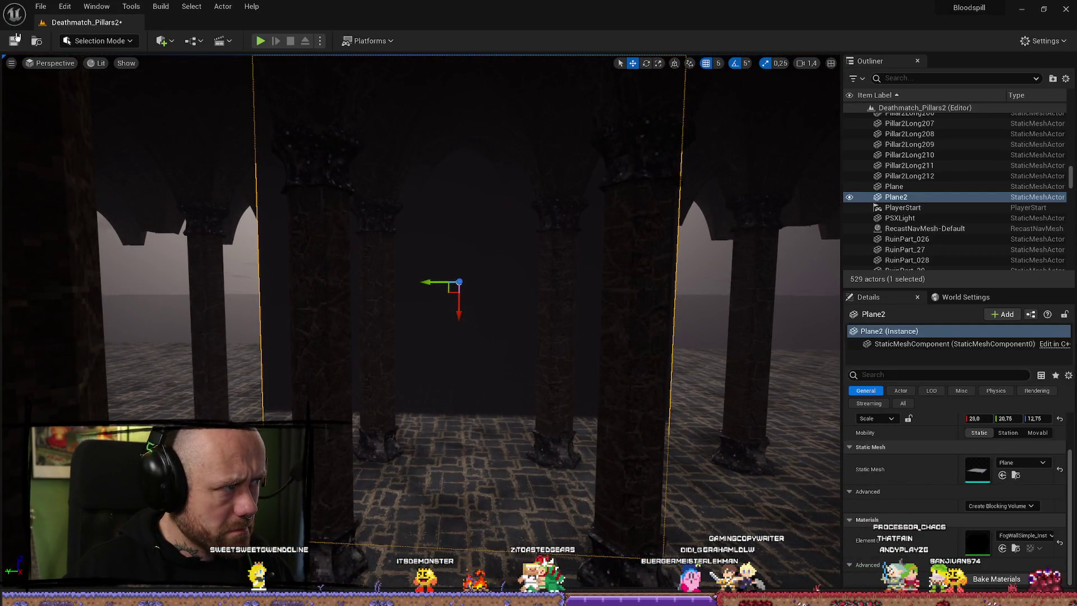
click(15, 40)
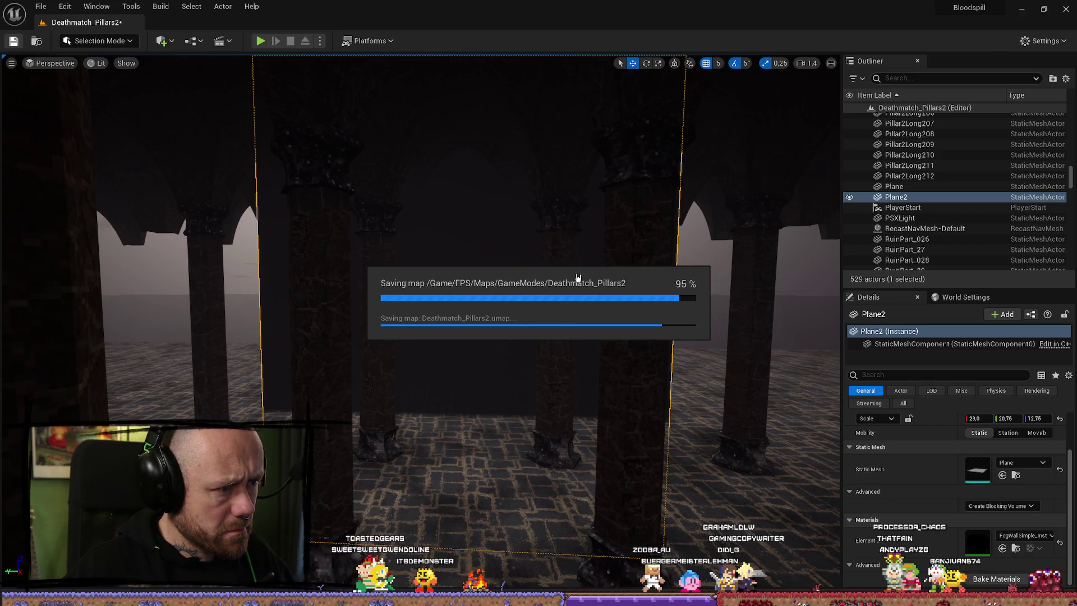
- Fly through the fog plane to view it from both sides
scroll(555, 279, down, 2)
key(w)
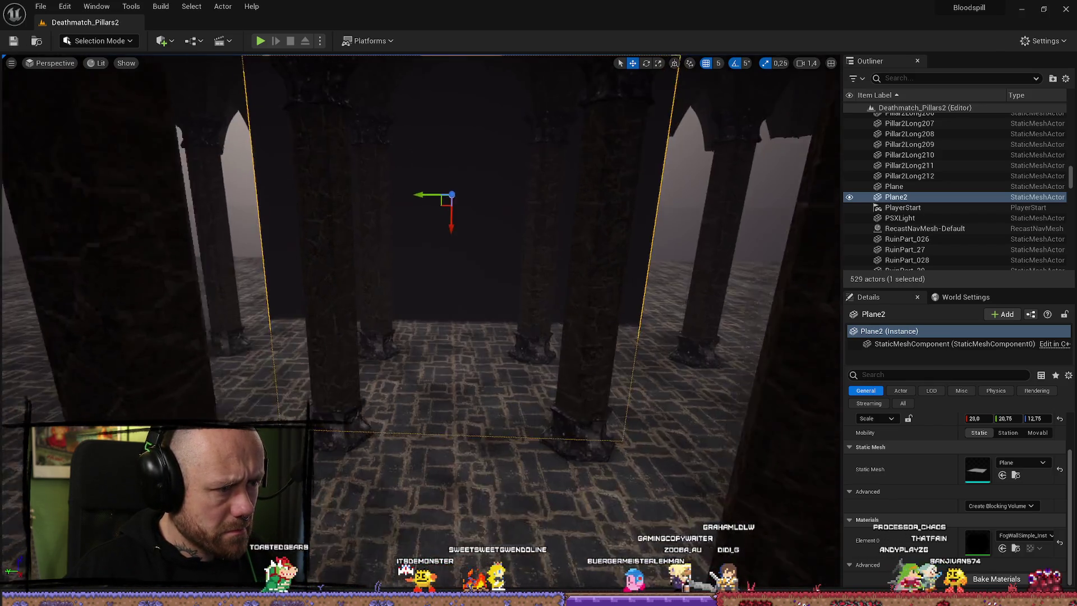
key(w)
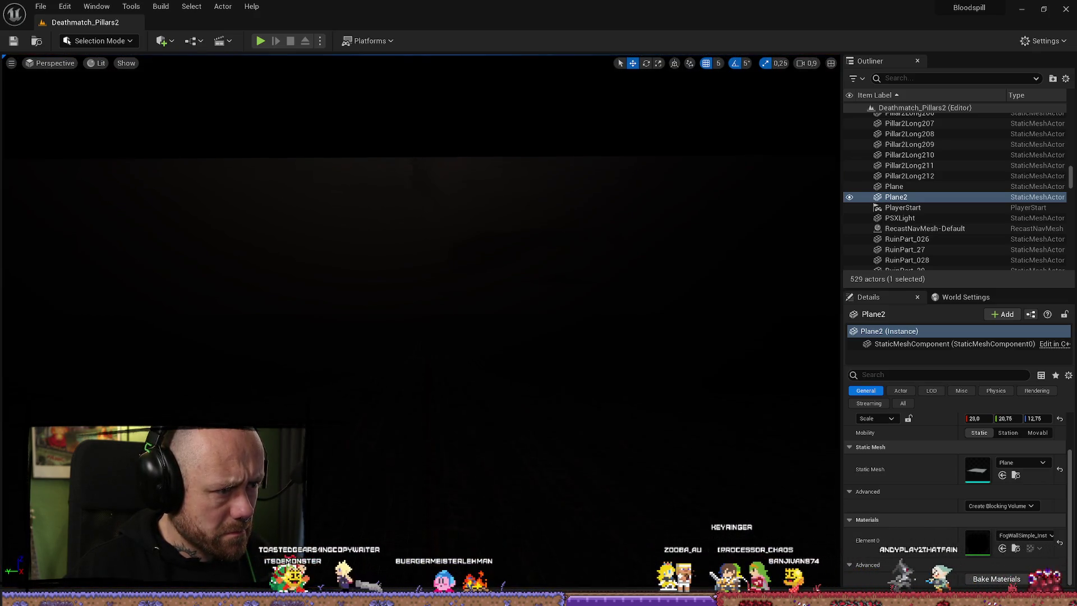
key(s)
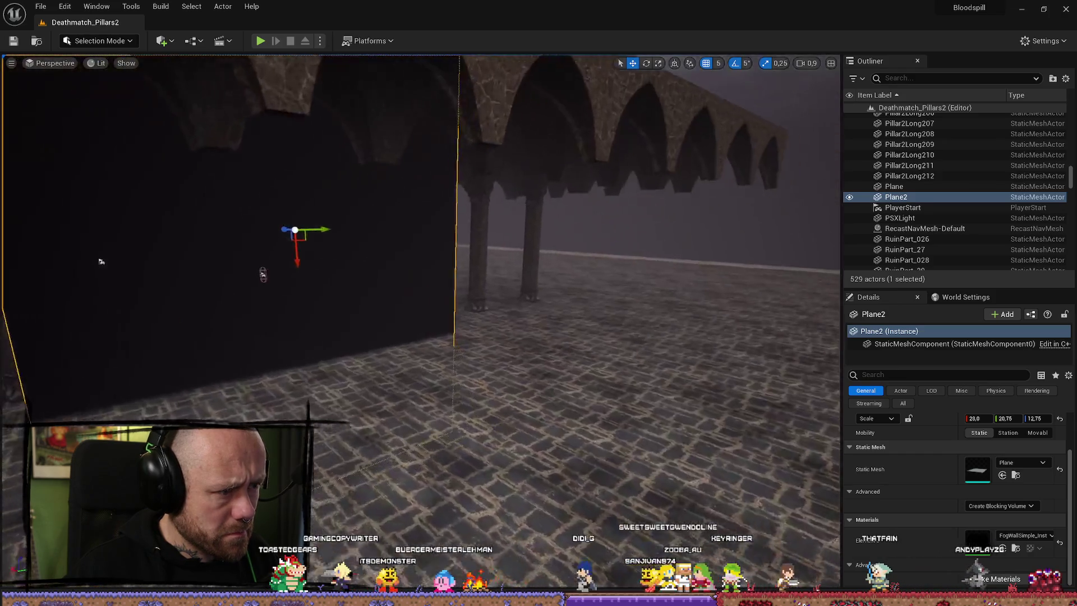
key(w)
scroll(100, 262, up, 1)
- Duplicate the fog plane as Plane3, then undo a double-width stretch
key(s)
key(ctrl+d)
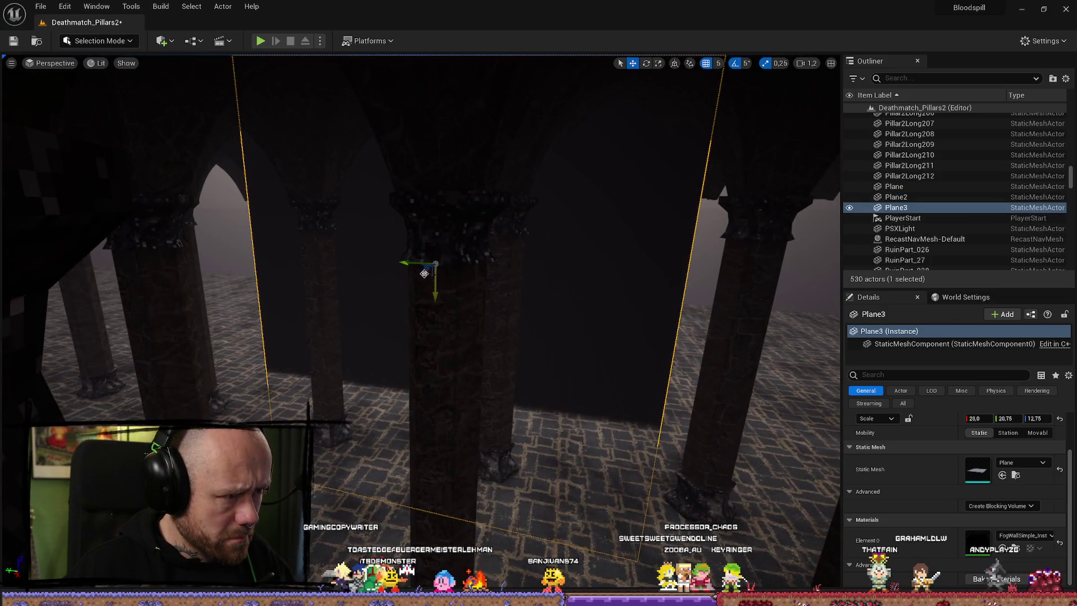
key(w)
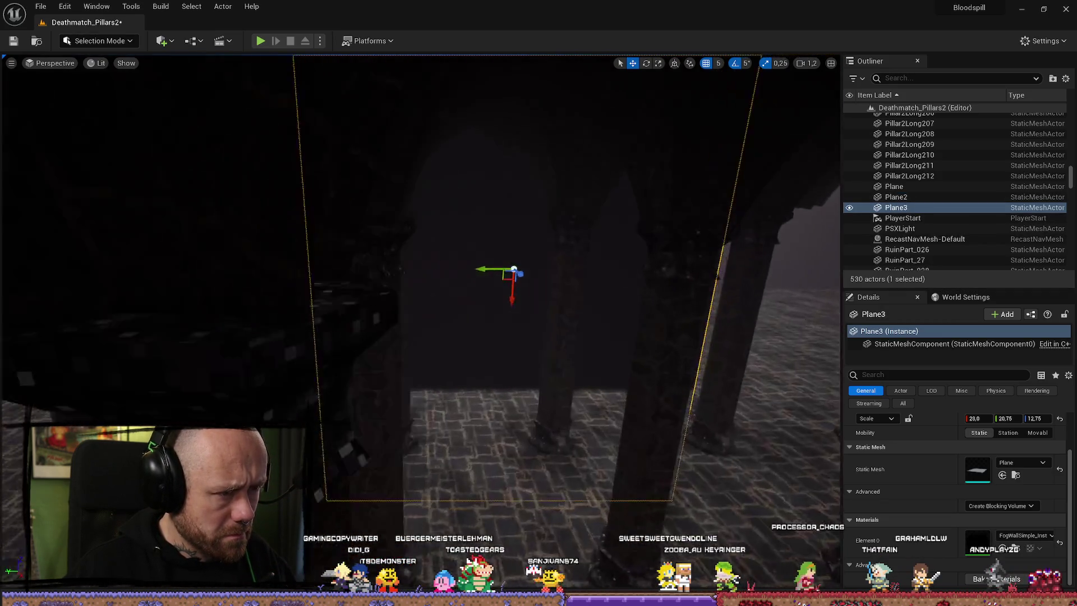
key(r)
drag(463, 266, 429, 268)
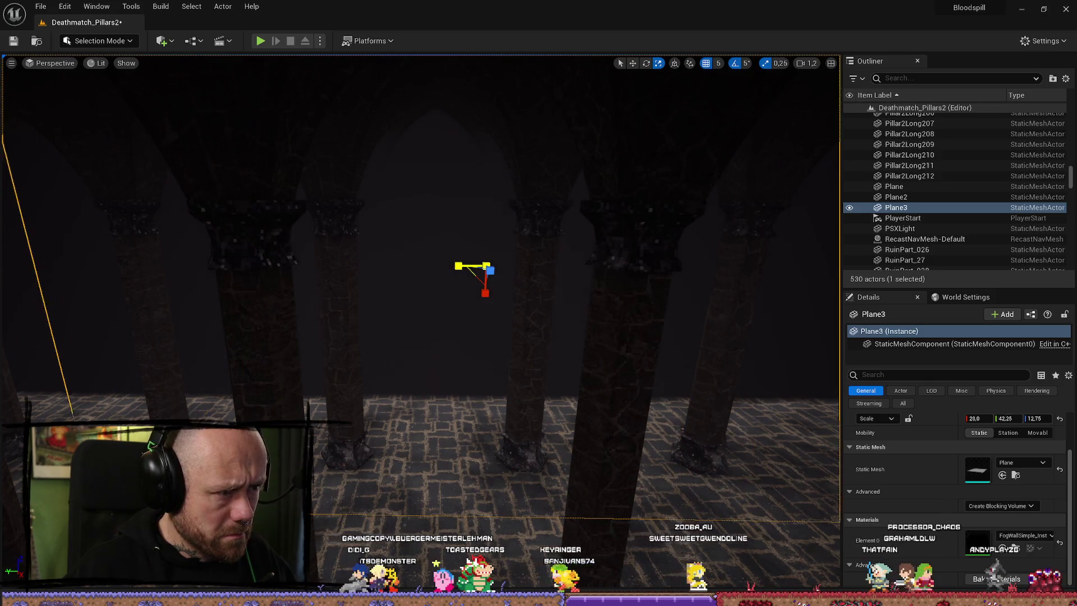
key(ctrl+z)
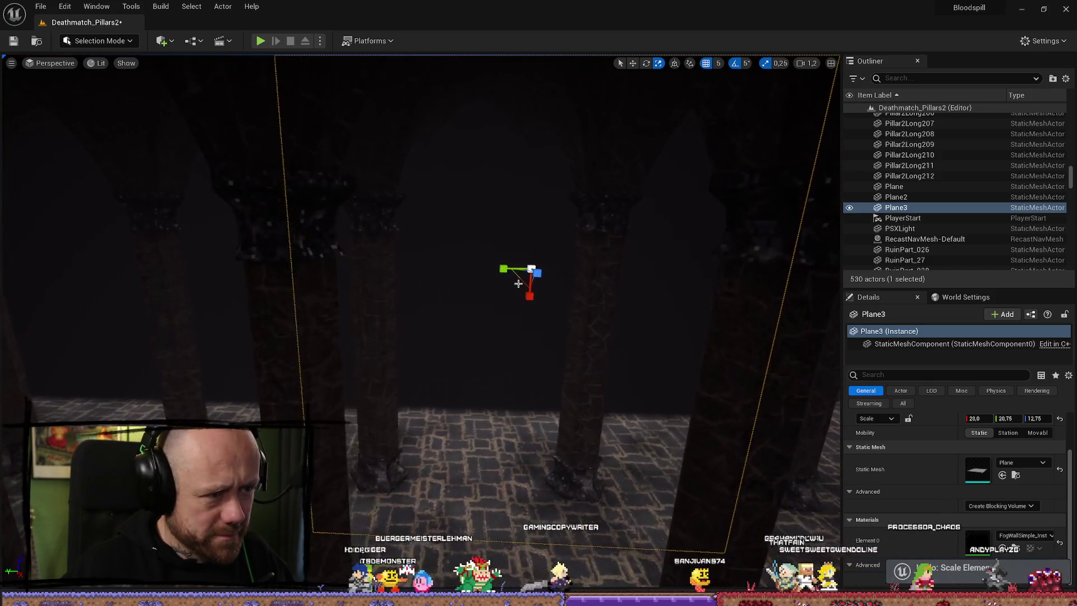
- Fly toward the pillars, select Plane2, and strafe along the dark wall
scroll(501, 269, down, 2)
key(w)
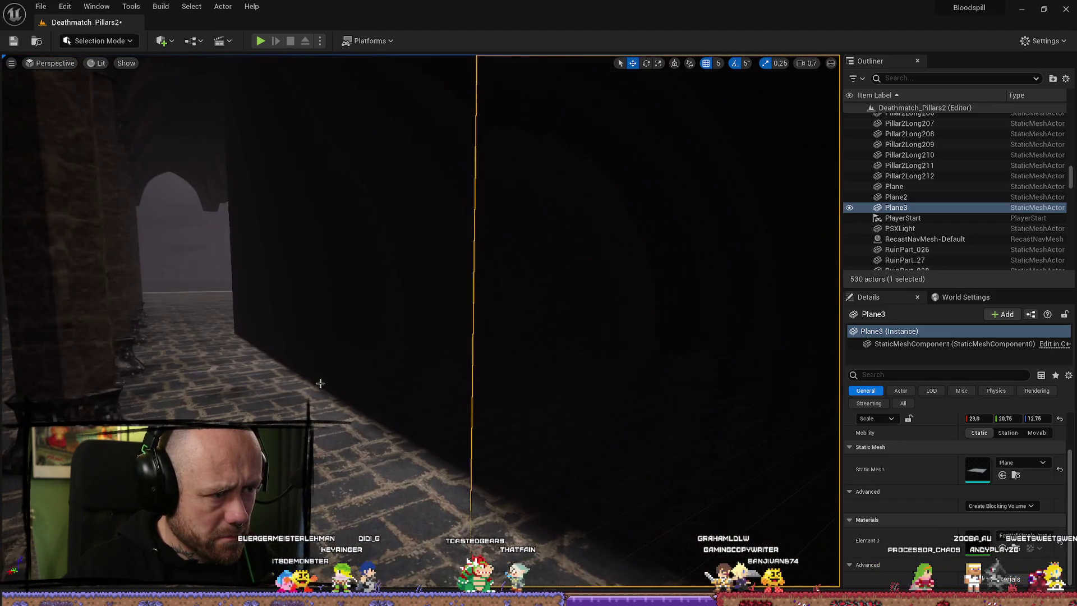
click(274, 403)
key(a)
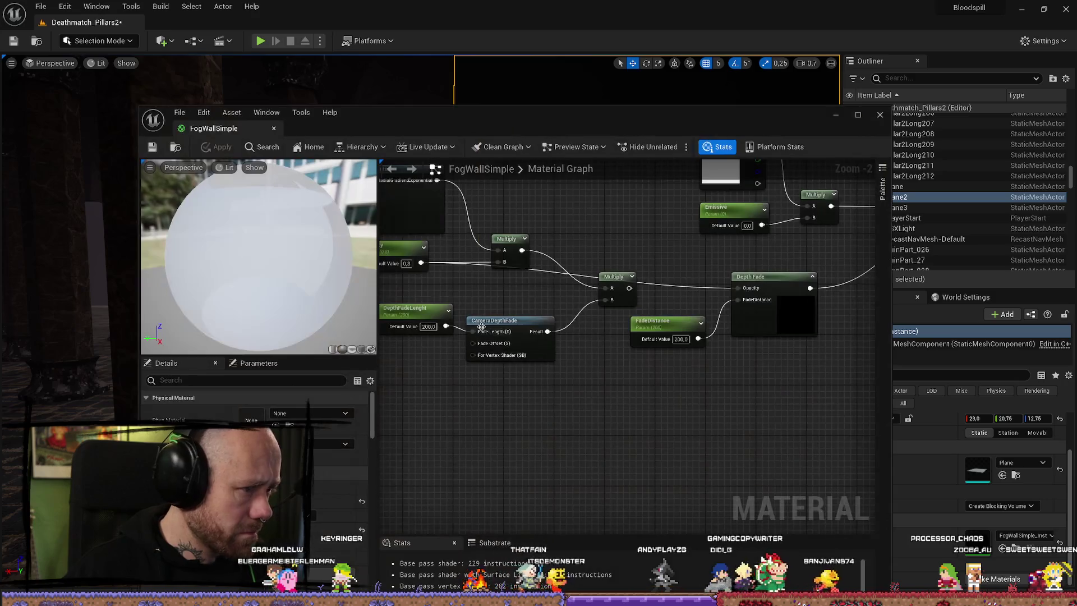
click(483, 318)
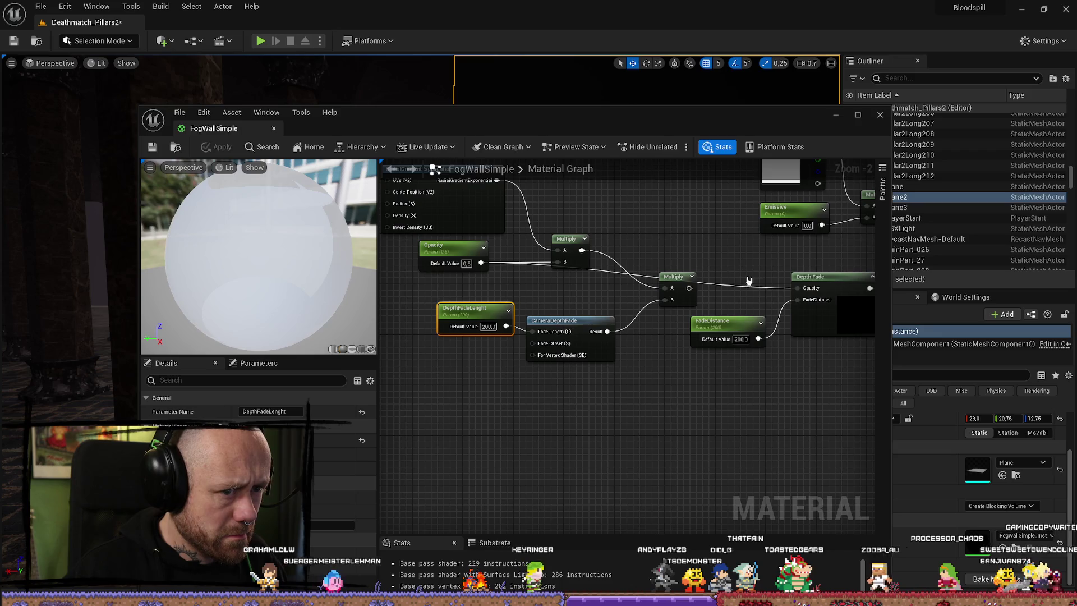
click(879, 114)
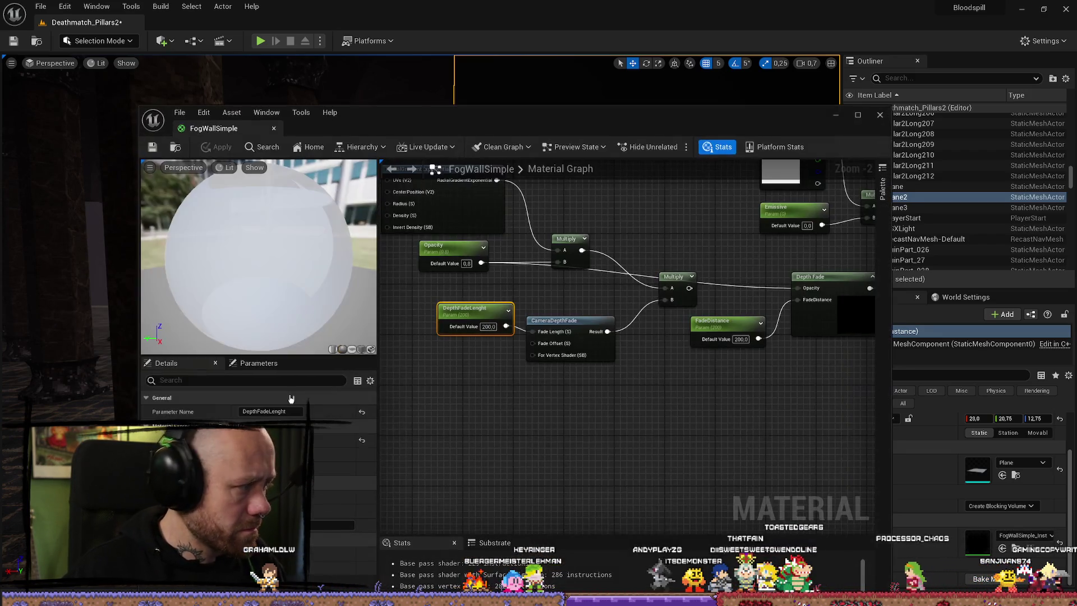
drag(798, 115, 0, 115)
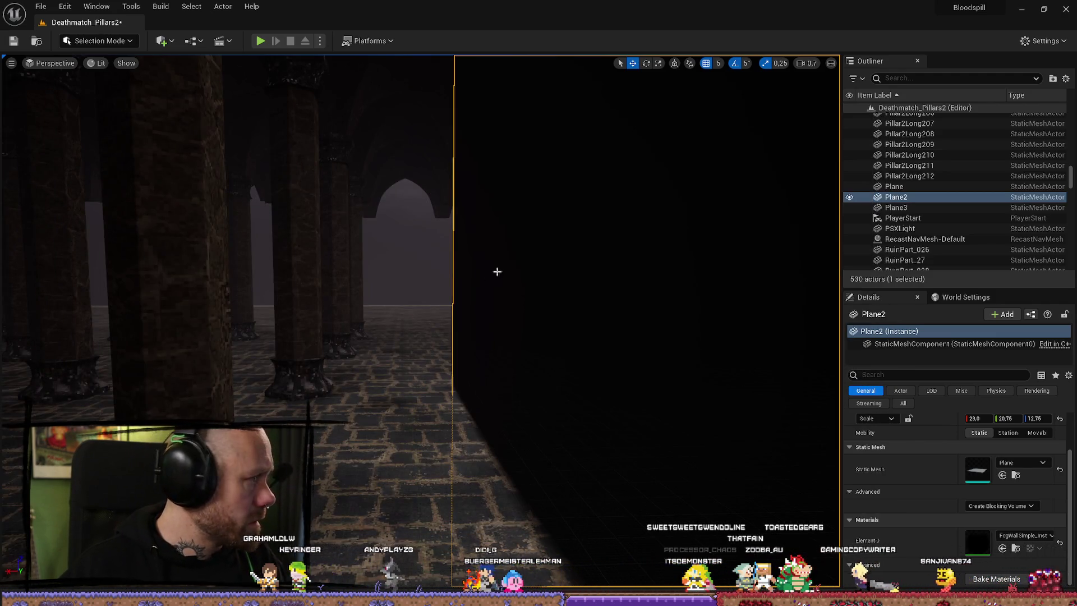
key(ctrl+space)
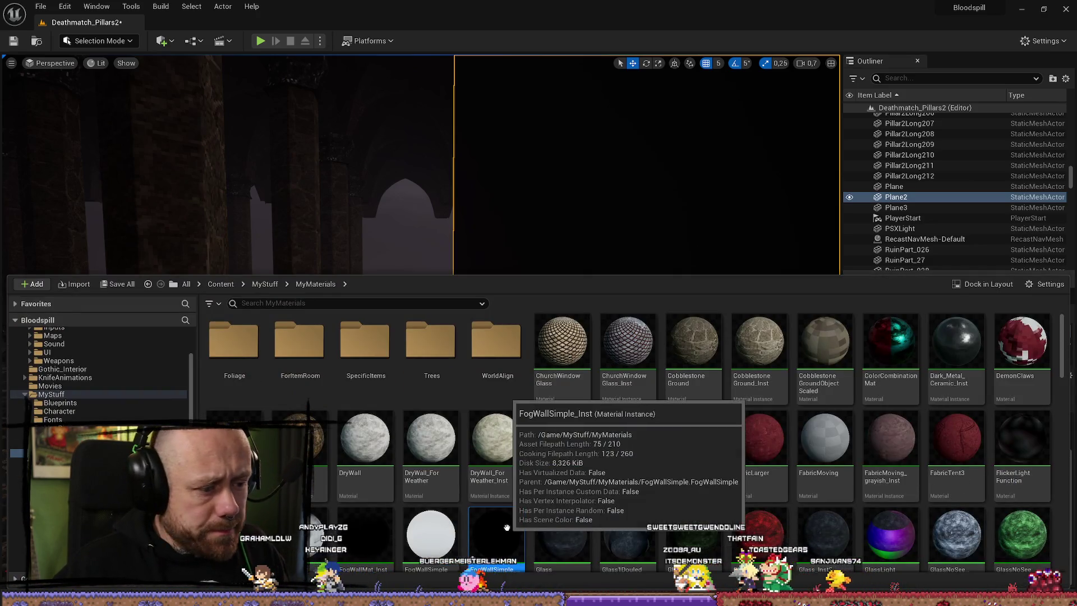
key(ctrl+space)
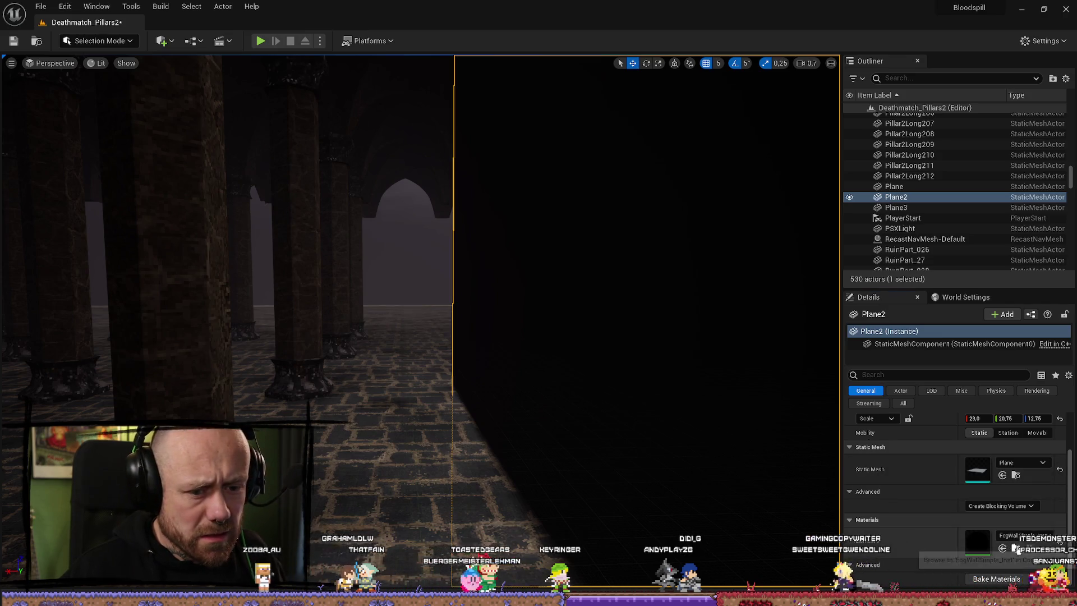
key(ctrl+space)
key(ctrl+space)
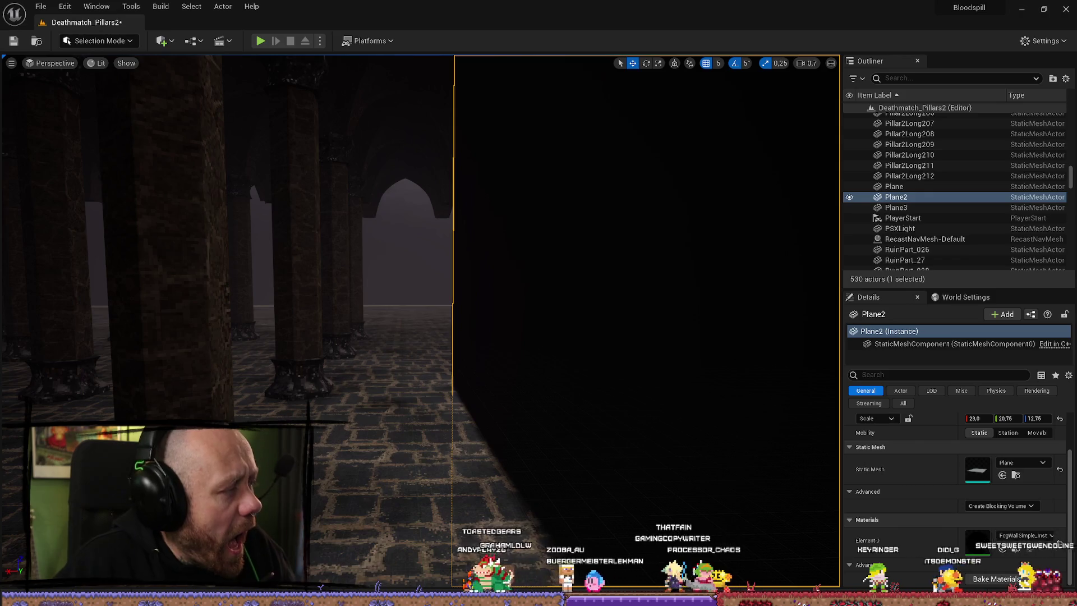
double_click(977, 541)
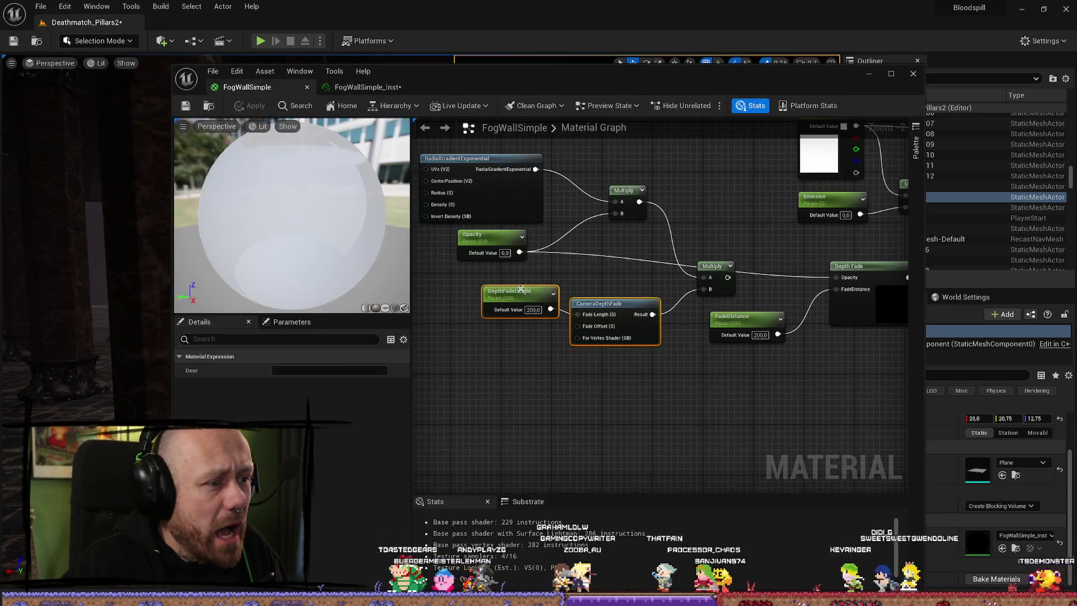
- Wire FogWallSimple's Opacity parameter into Depth Fade's Opacity input, save, and move the editor aside
drag(522, 290, 522, 284)
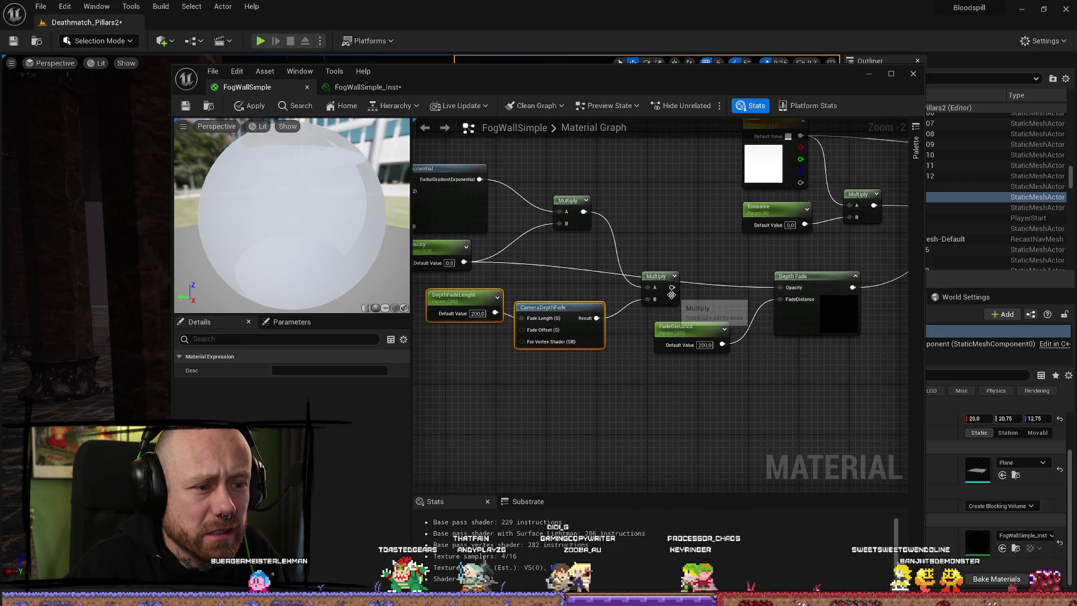
mouse_move(673, 290)
mouse_down()
mouse_move(709, 266)
mouse_move(684, 271)
mouse_up()
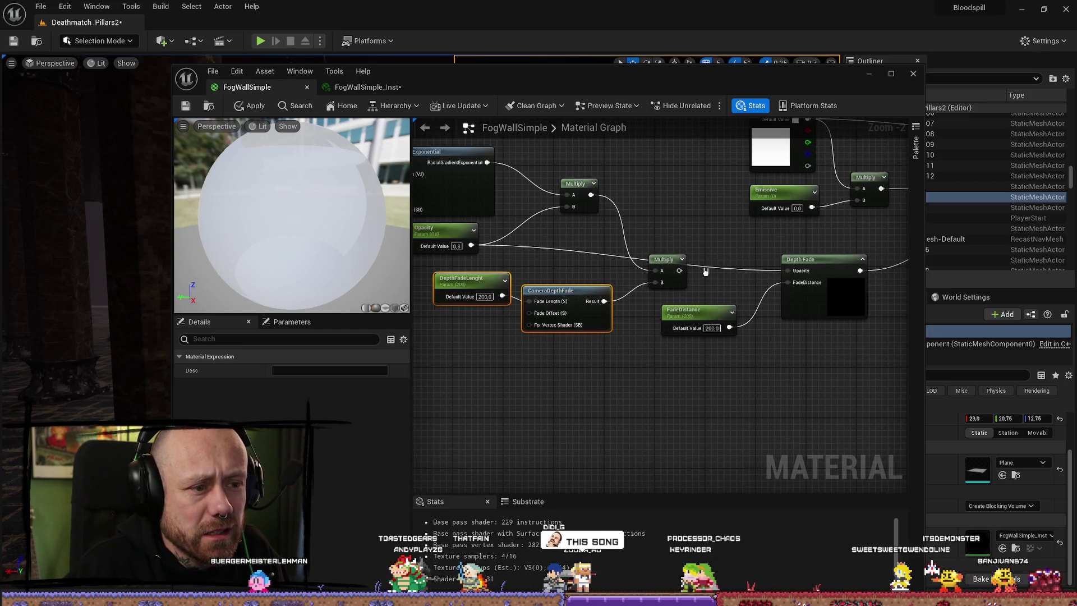
drag(577, 392, 622, 416)
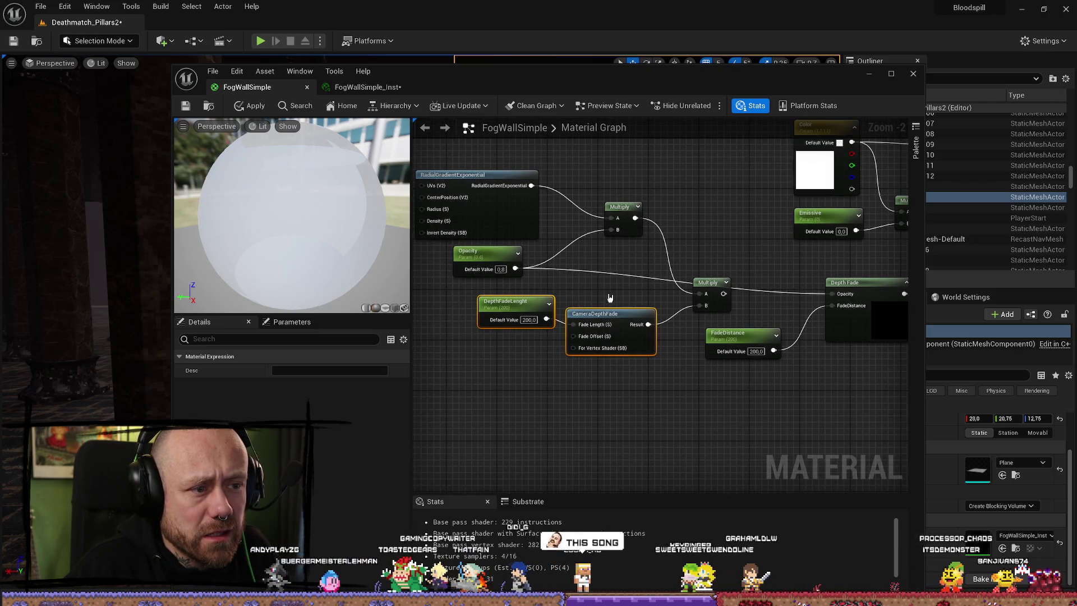
mouse_move(517, 269)
mouse_down()
mouse_move(701, 295)
mouse_move(721, 312)
mouse_move(729, 294)
mouse_move(835, 299)
mouse_up()
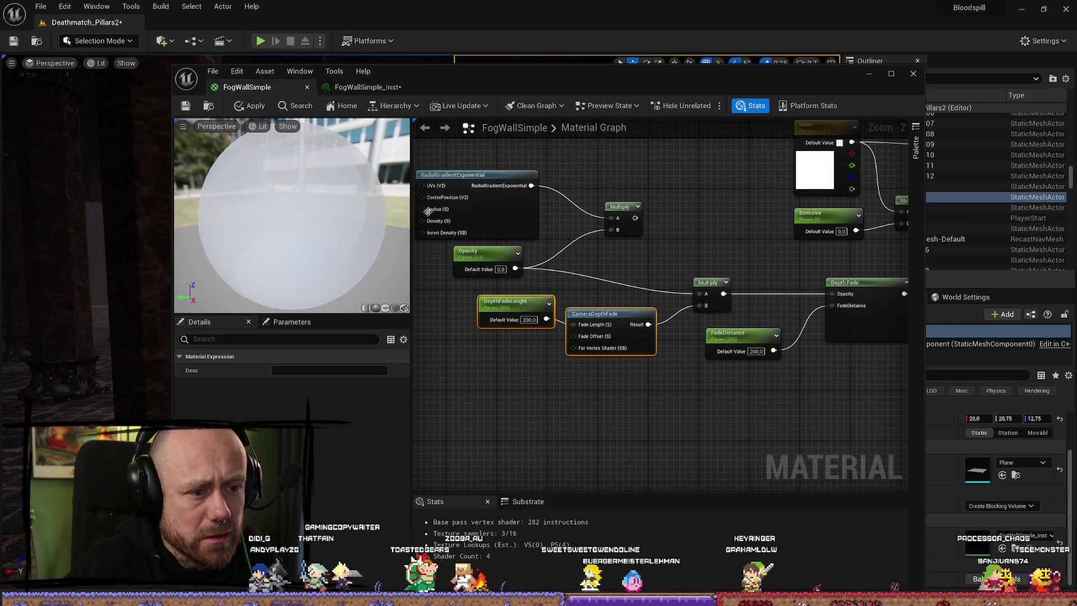
key(ctrl+s)
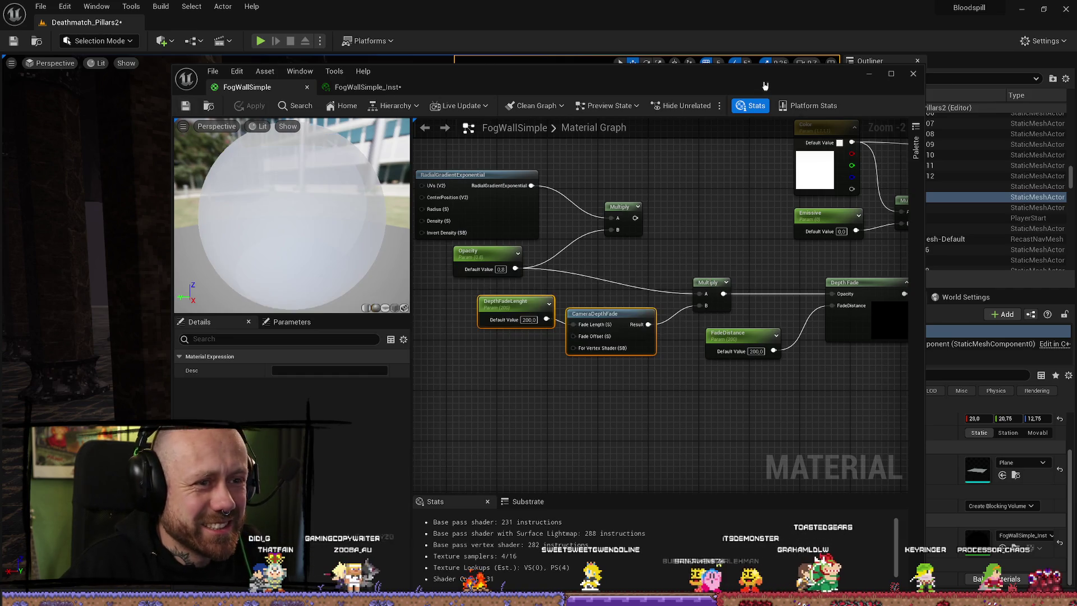
click(328, 89)
drag(359, 71, 0, 72)
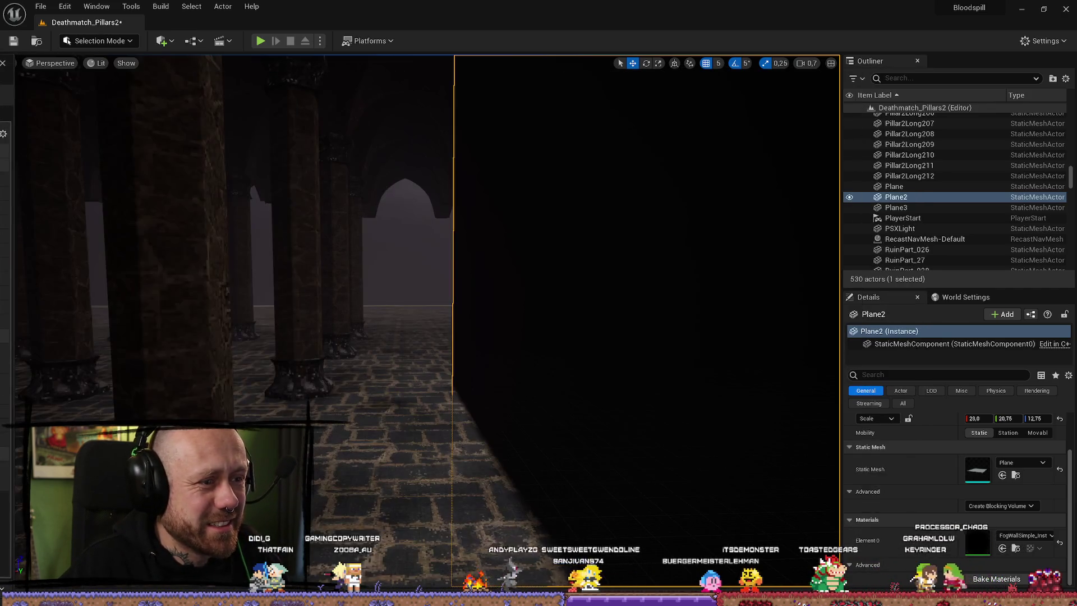
- Fly around the fog wall in the pillar hall and undo the last FadeLenght edit
drag(428, 320, 418, 321)
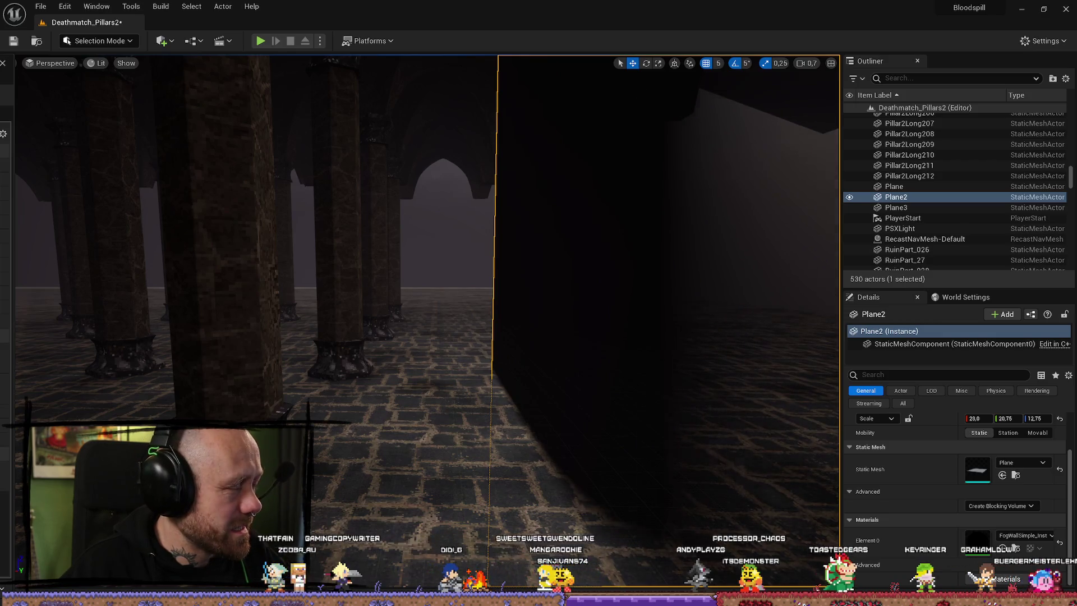
mouse_move(458, 262)
mouse_down()
mouse_move(443, 262)
mouse_move(465, 262)
mouse_move(458, 297)
mouse_move(458, 262)
mouse_move(432, 264)
mouse_up()
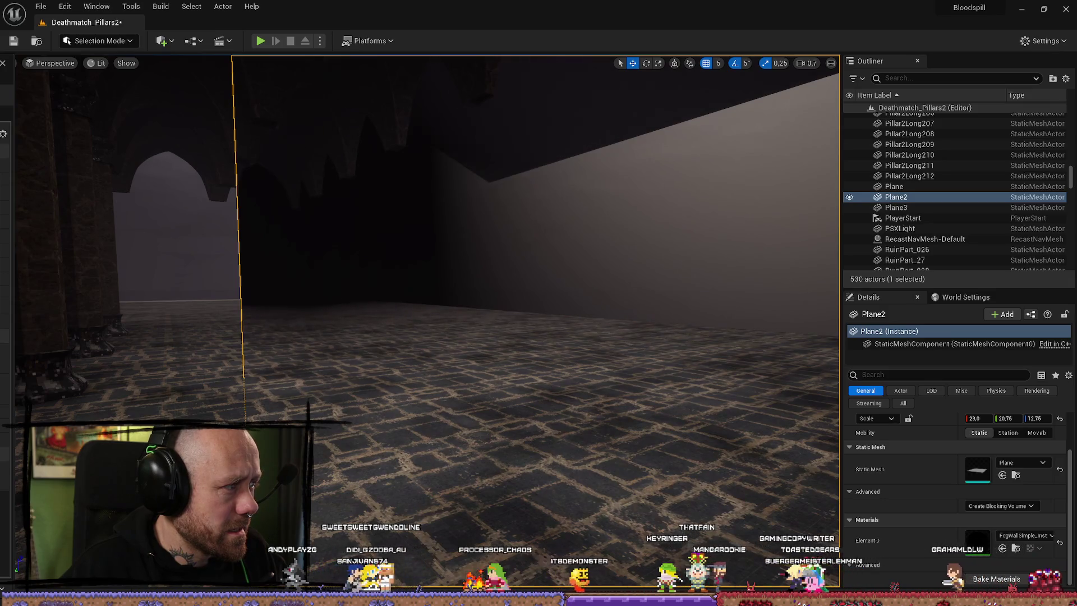
mouse_move(432, 264)
mouse_down()
mouse_move(387, 267)
mouse_move(384, 292)
mouse_move(353, 306)
mouse_move(364, 311)
mouse_move(241, 302)
mouse_up()
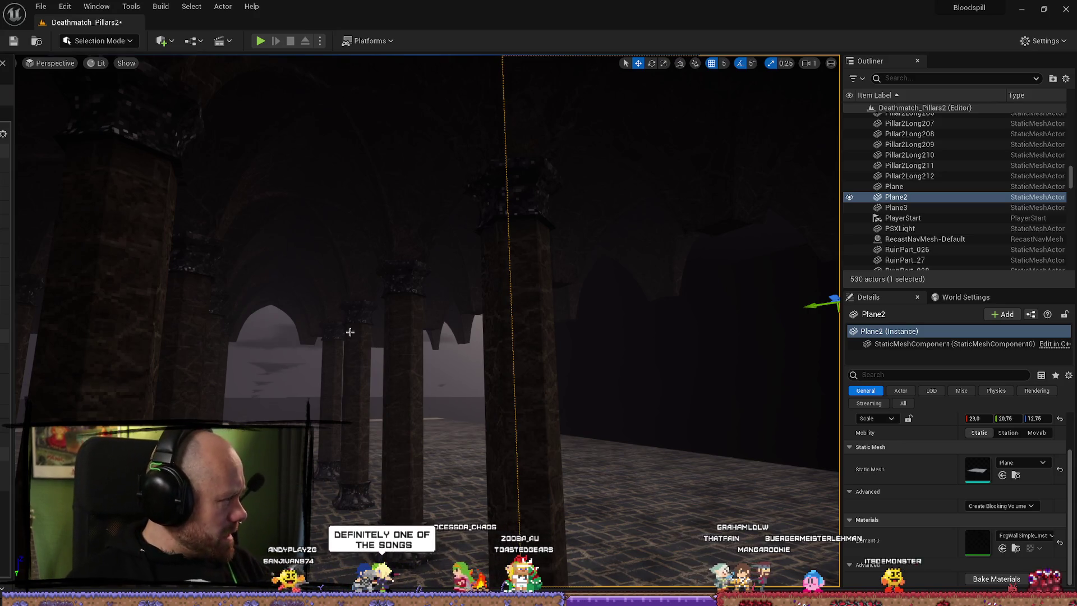
mouse_move(489, 322)
mouse_down()
mouse_move(521, 325)
mouse_move(527, 359)
mouse_move(555, 343)
mouse_move(557, 325)
mouse_up()
key(ctrl+z)
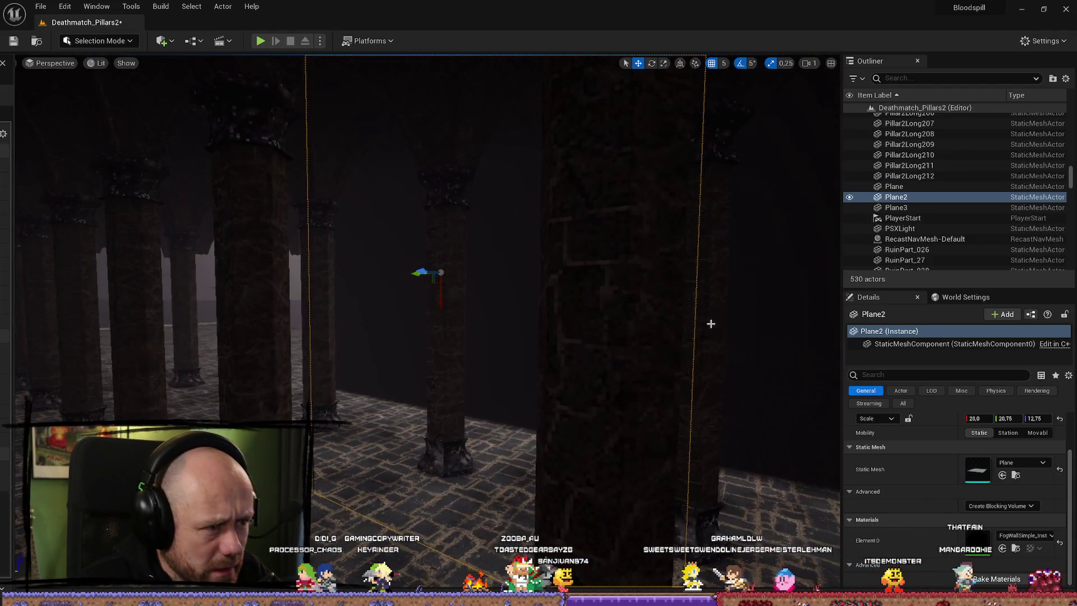
drag(451, 305, 420, 309)
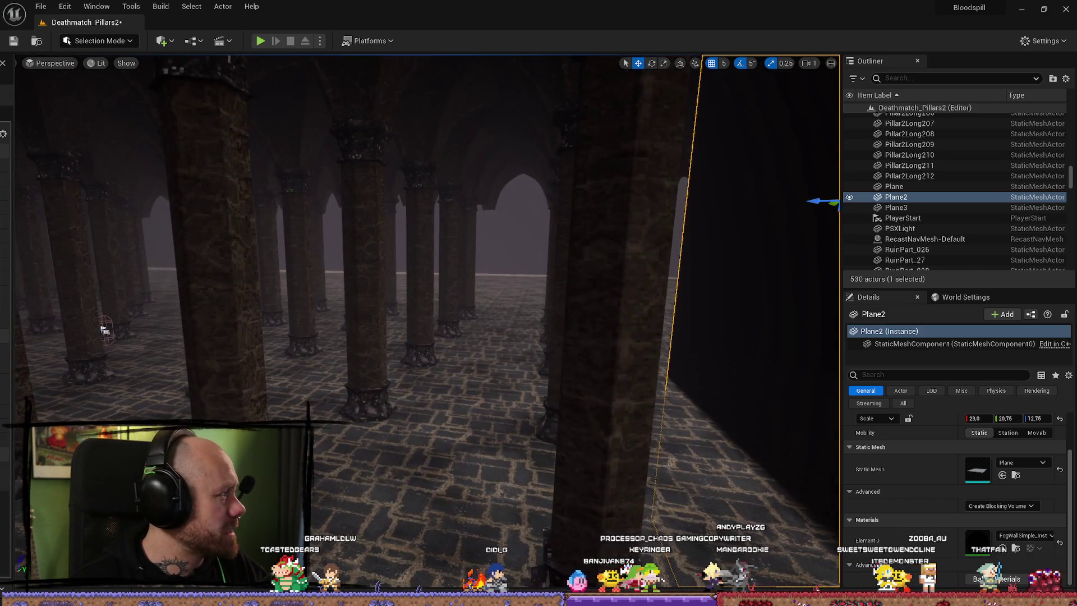
- Reopen the fog wall's material instance and its parent FogWallSimple graph
double_click(978, 541)
click(563, 142)
click(582, 152)
mouse_move(786, 248)
mouse_down()
mouse_move(694, 251)
mouse_move(587, 234)
mouse_move(675, 239)
mouse_move(768, 270)
mouse_move(822, 333)
mouse_up()
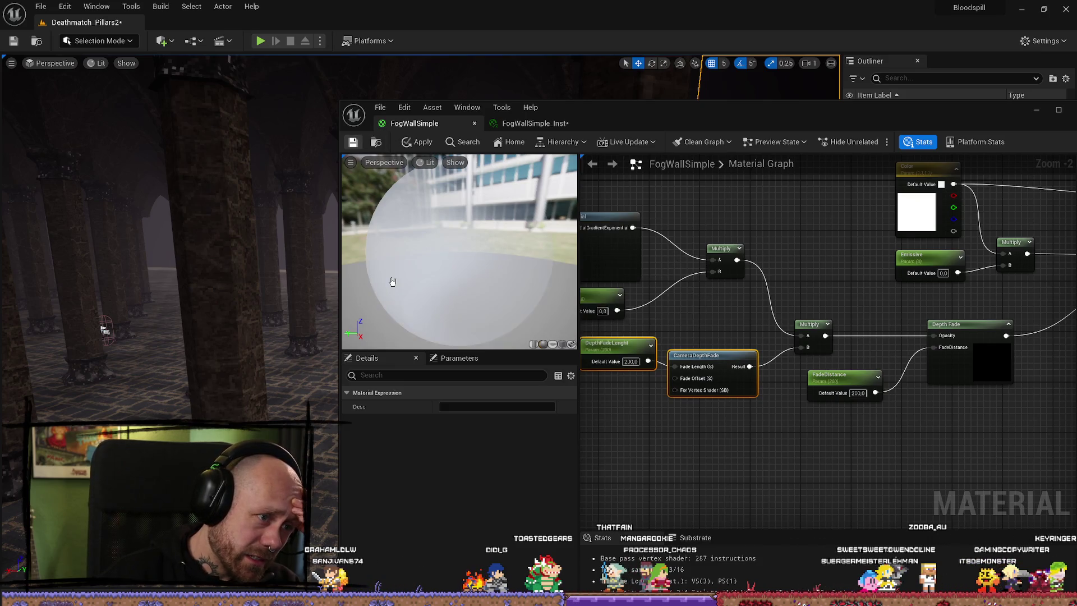
drag(978, 116, 788, 115)
click(828, 115)
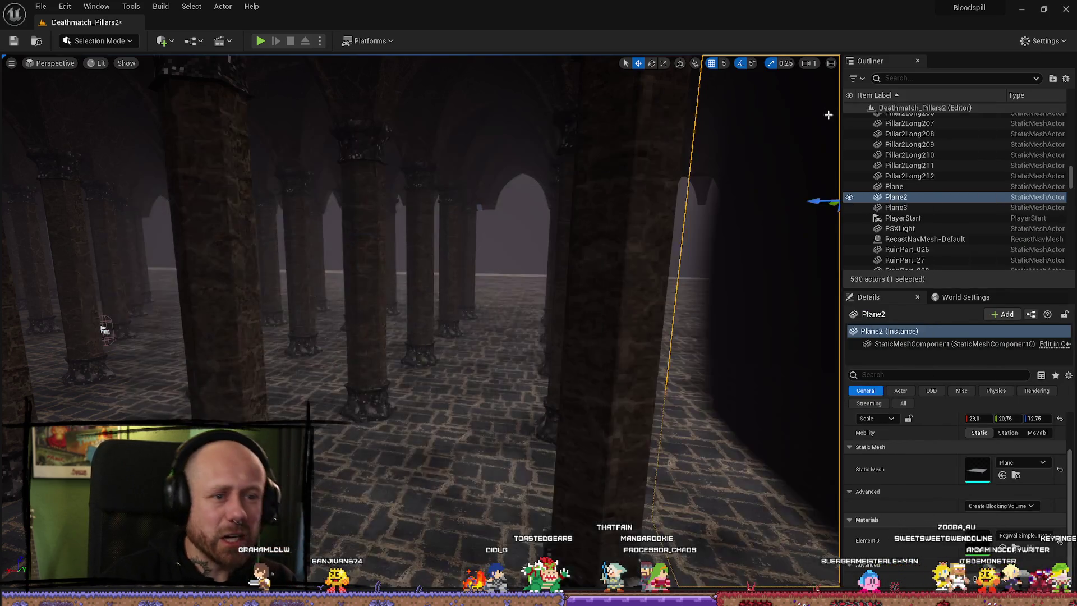
key(w)
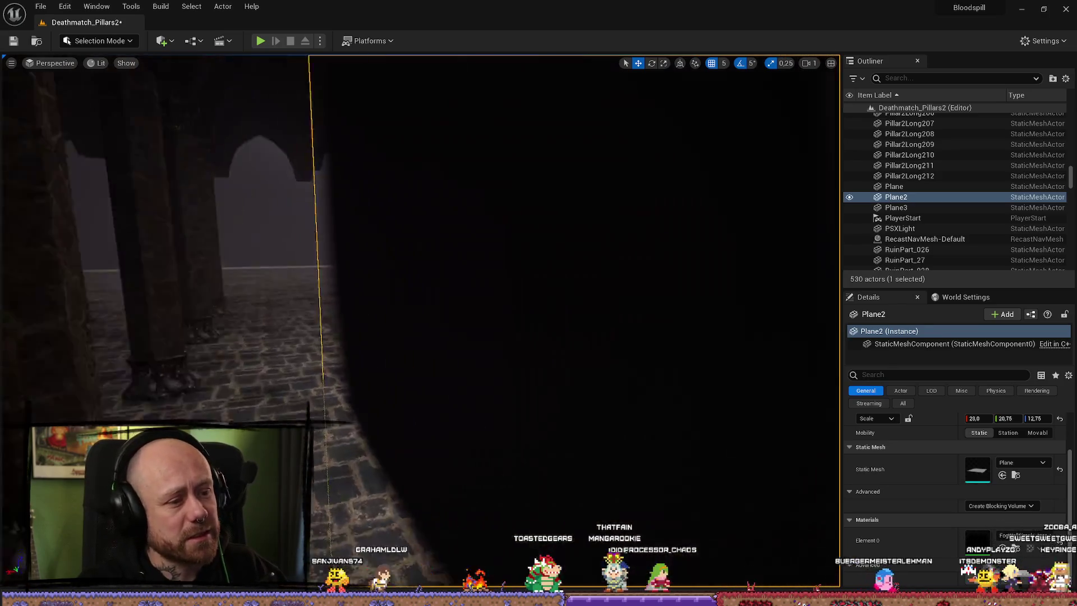
key(s)
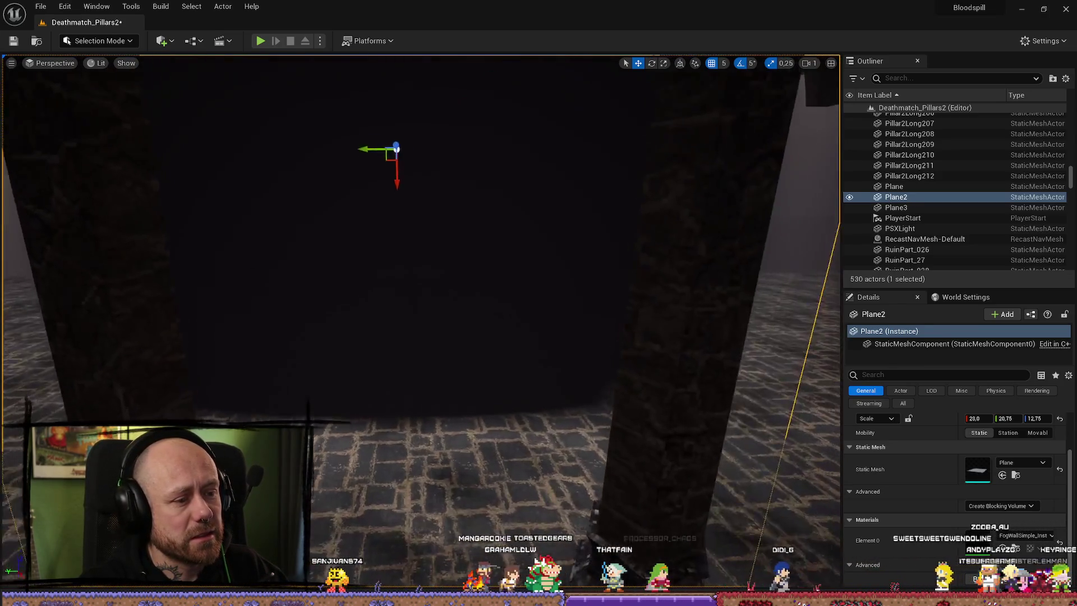
key(s)
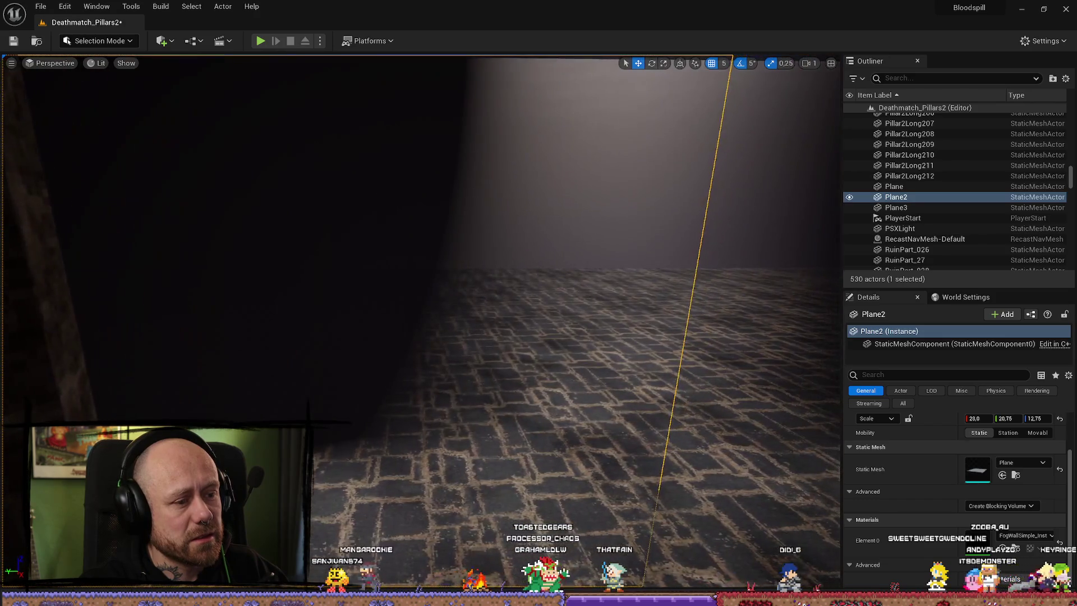
key(s)
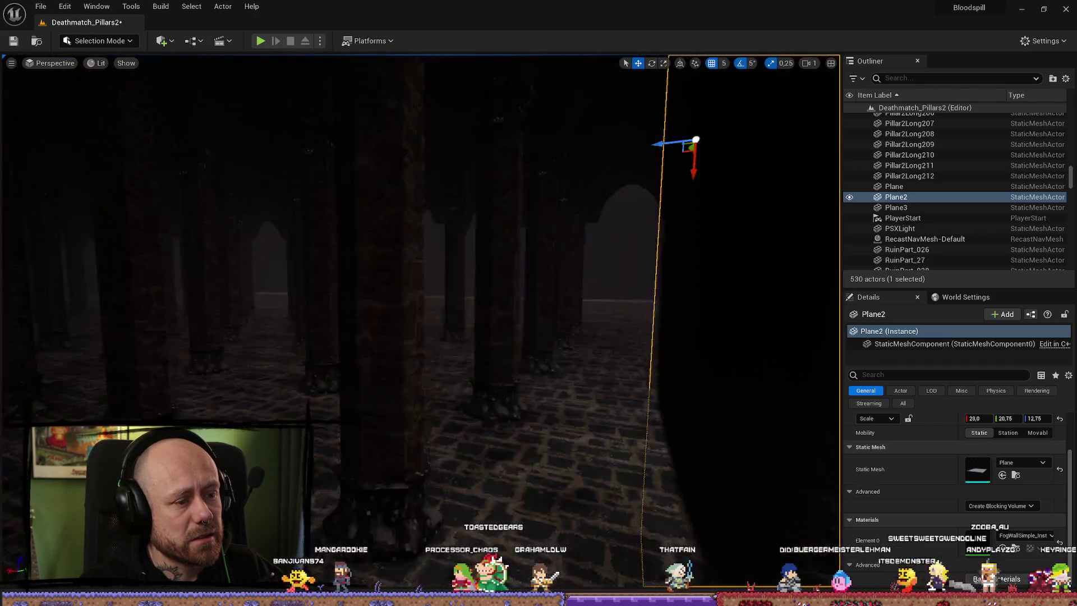
key(s)
scroll(420, 280, down, 2)
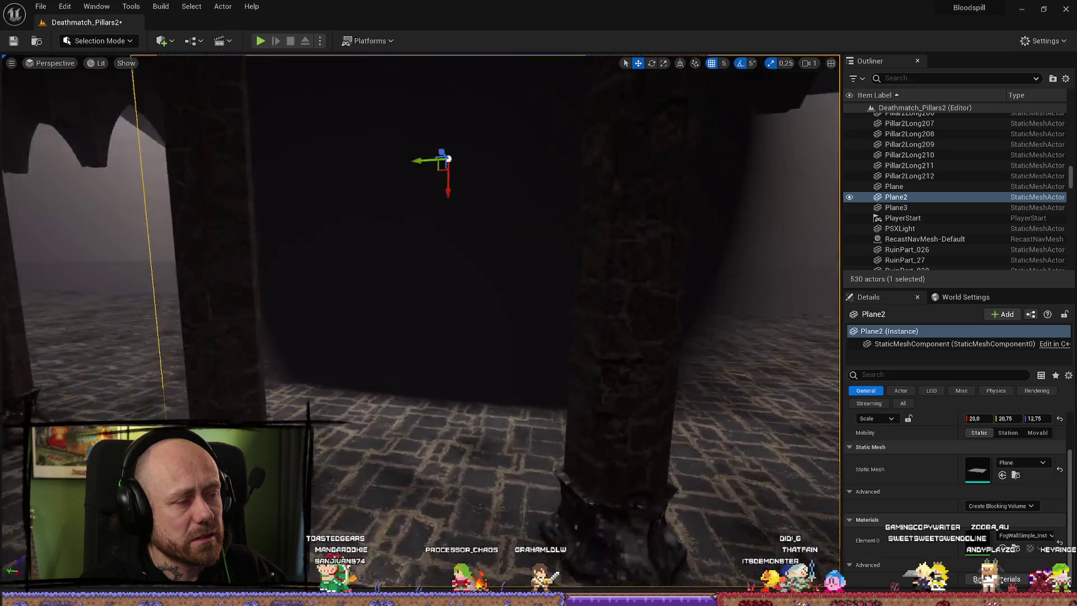
key(w)
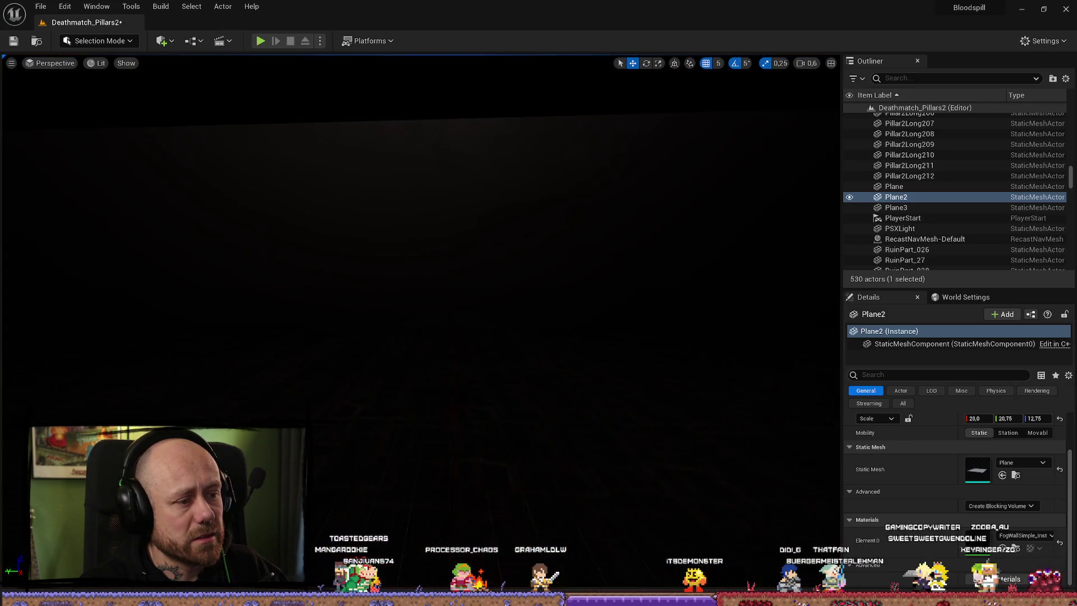
scroll(392, 293, up, 2)
key(s)
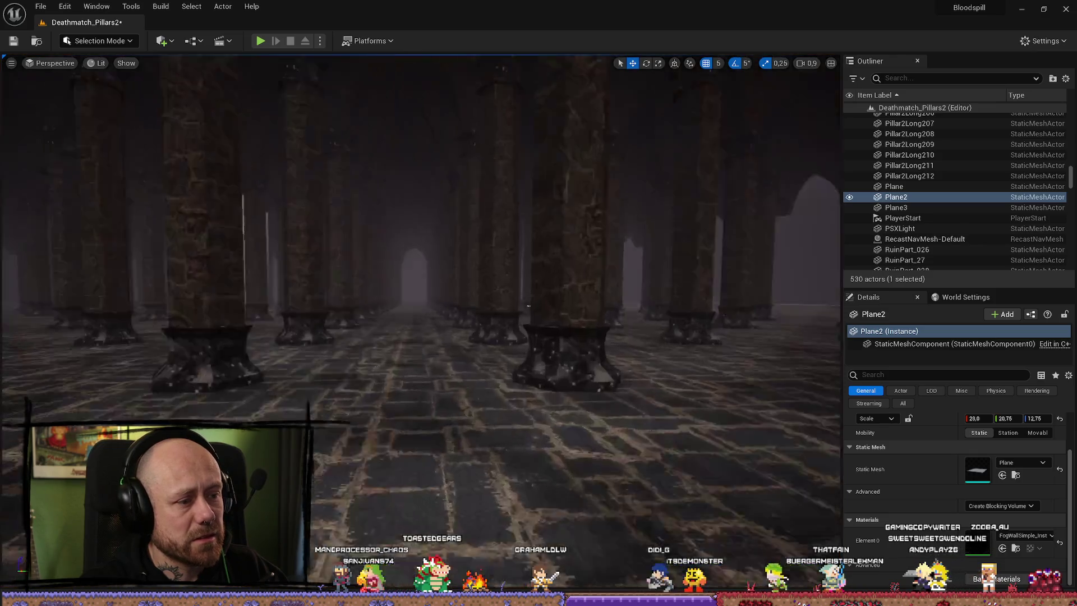
key(s)
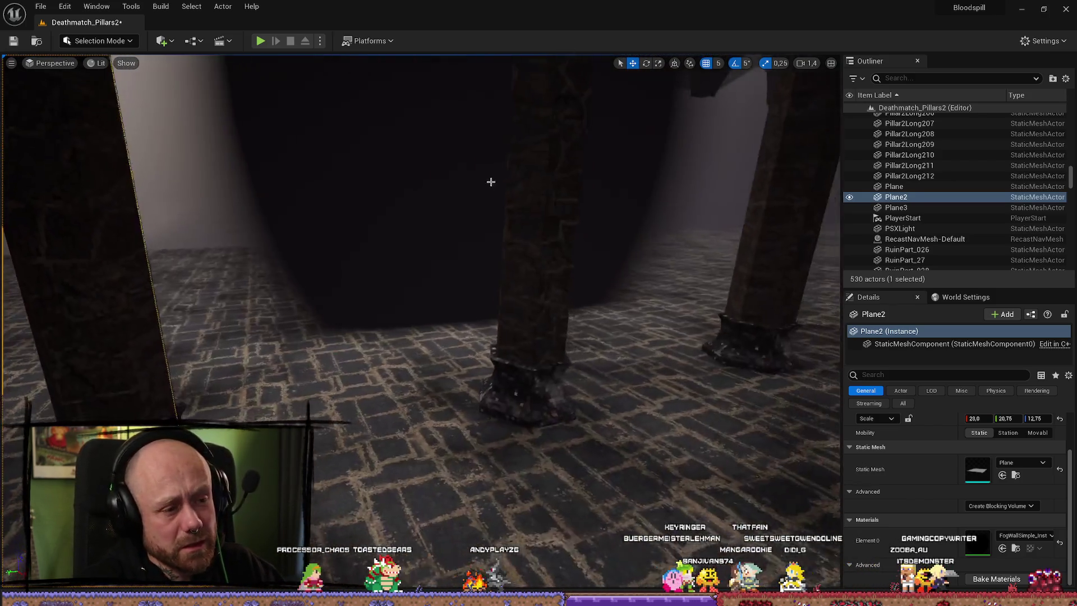
click(511, 185)
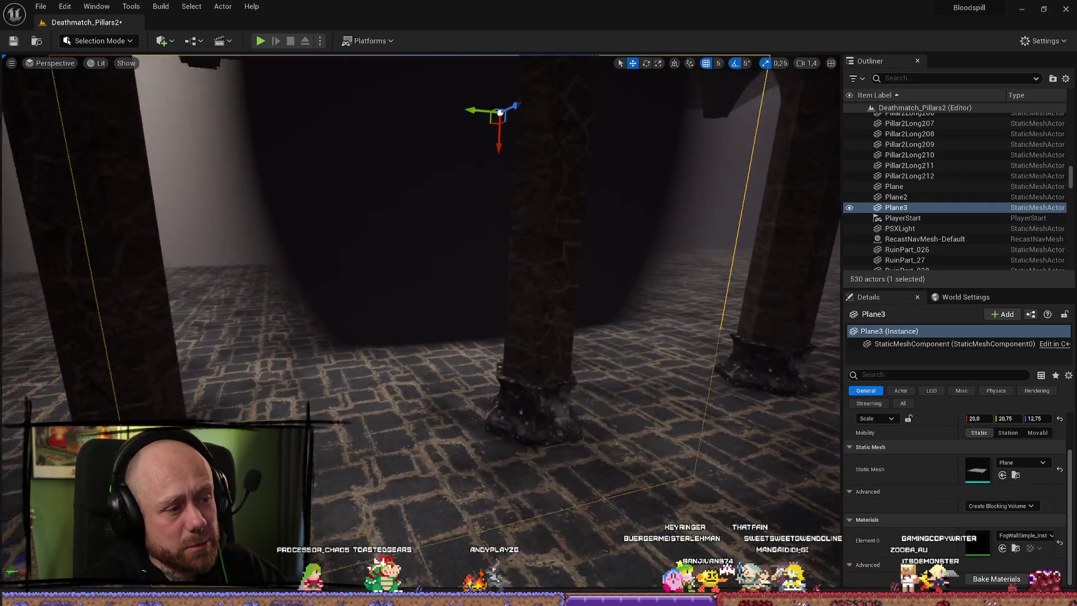
- Delete the Plane3 fog wall, restoring Plane2 after deleting it
key(Delete)
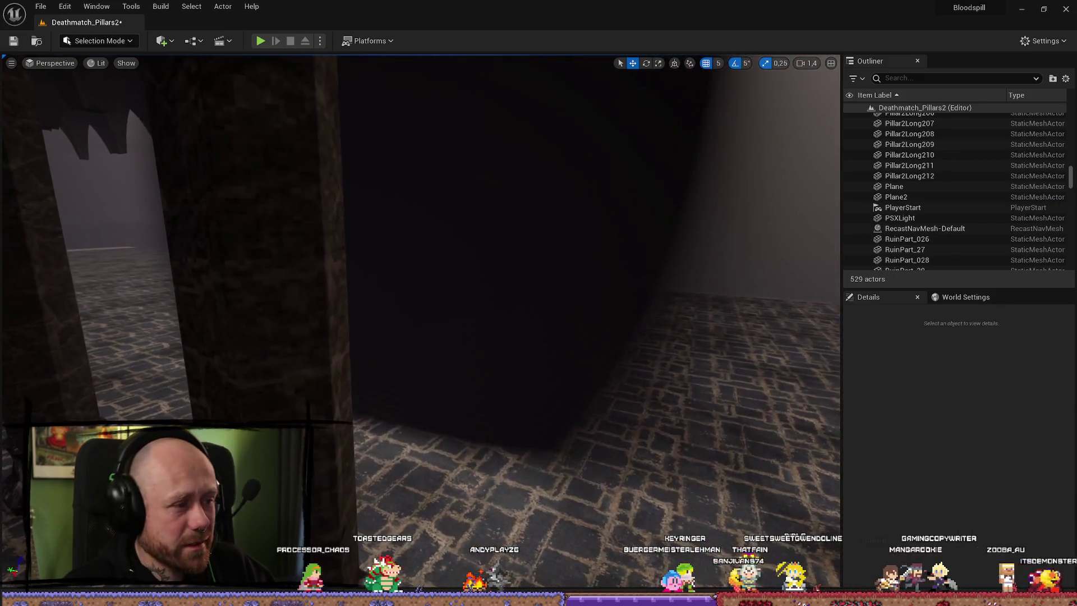
click(481, 195)
key(Delete)
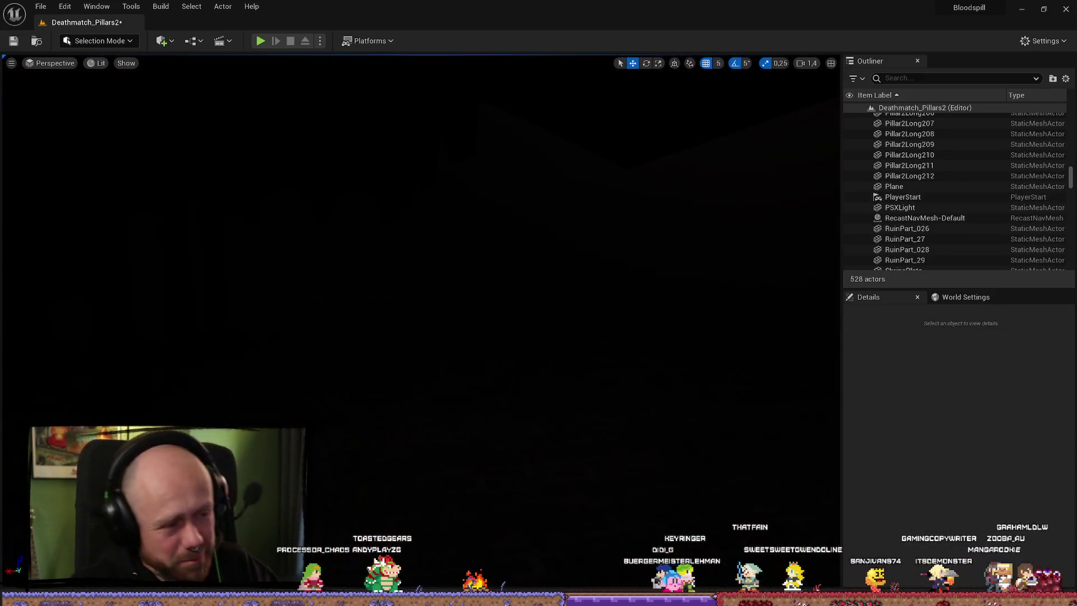
scroll(468, 225, down, 5)
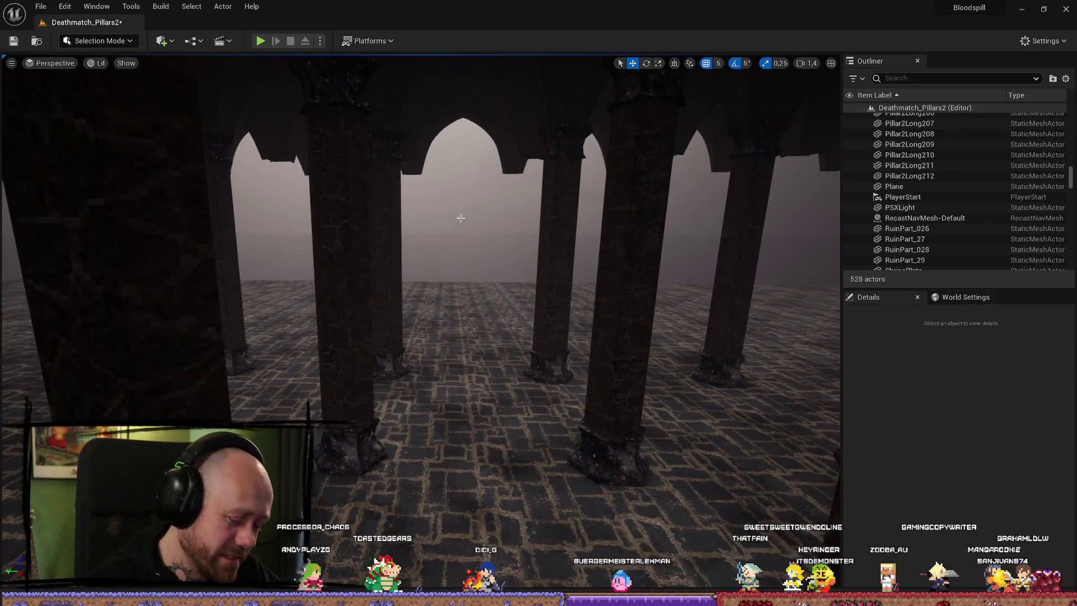
key(ctrl+z)
scroll(421, 281, down, 5)
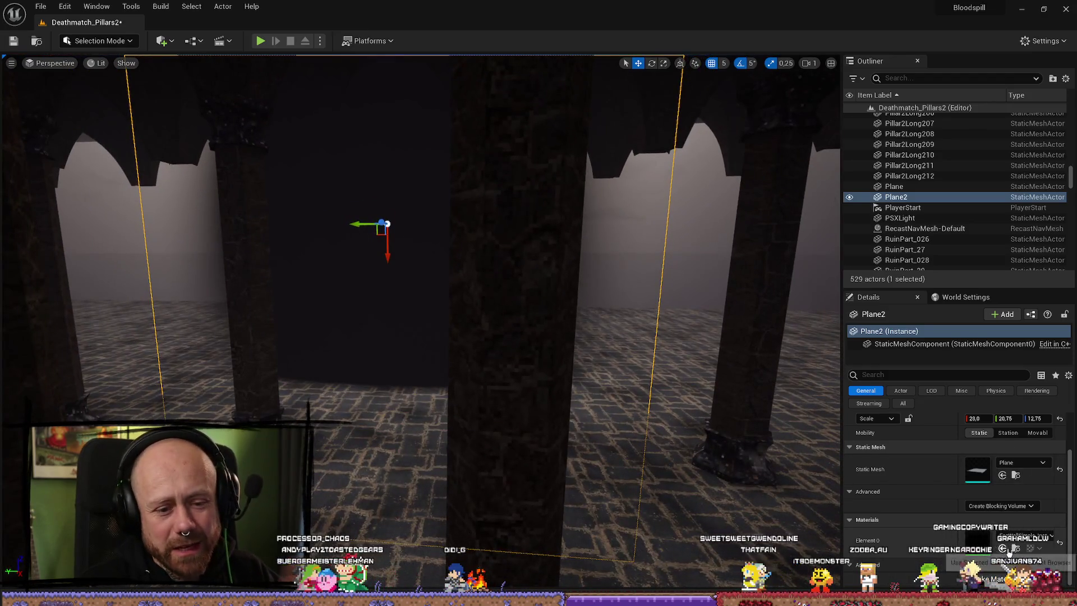
- Browse to the plane's material and open FogWallSimple_Inst for editing
click(1016, 549)
double_click(493, 536)
click(759, 443)
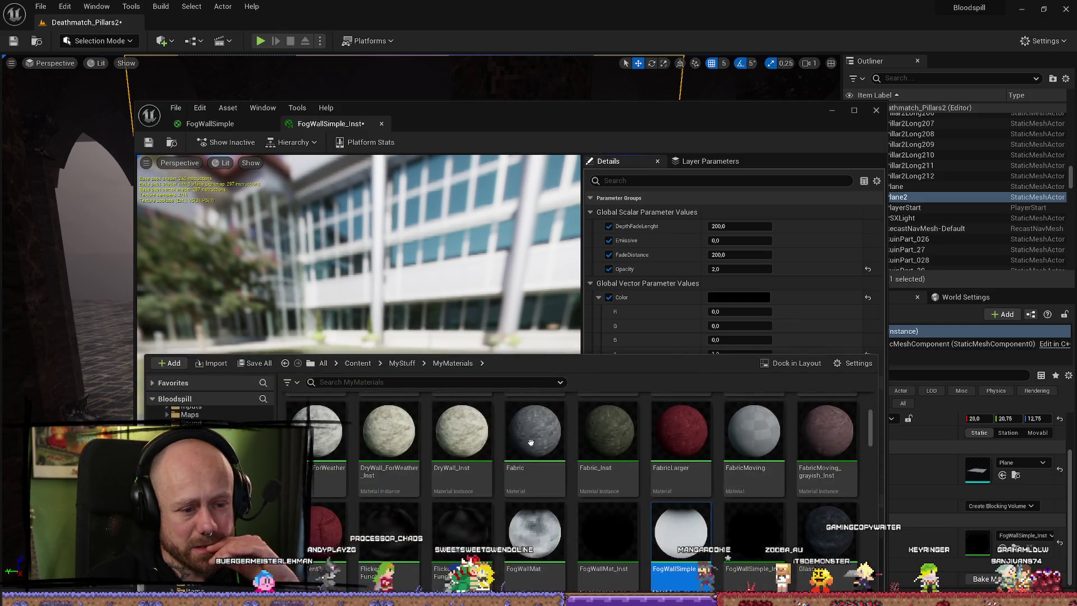
- Open the parent FogWallSimple graph full screen and inspect the Color and Depth Fade nodes
double_click(691, 536)
drag(579, 460, 496, 419)
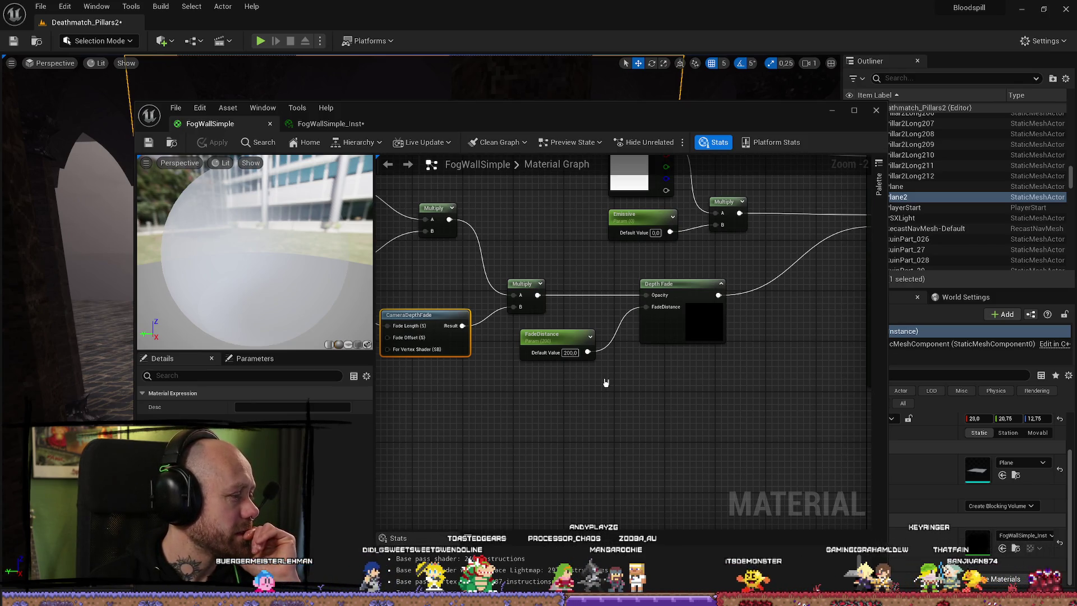
click(651, 330)
scroll(583, 409, down, 3)
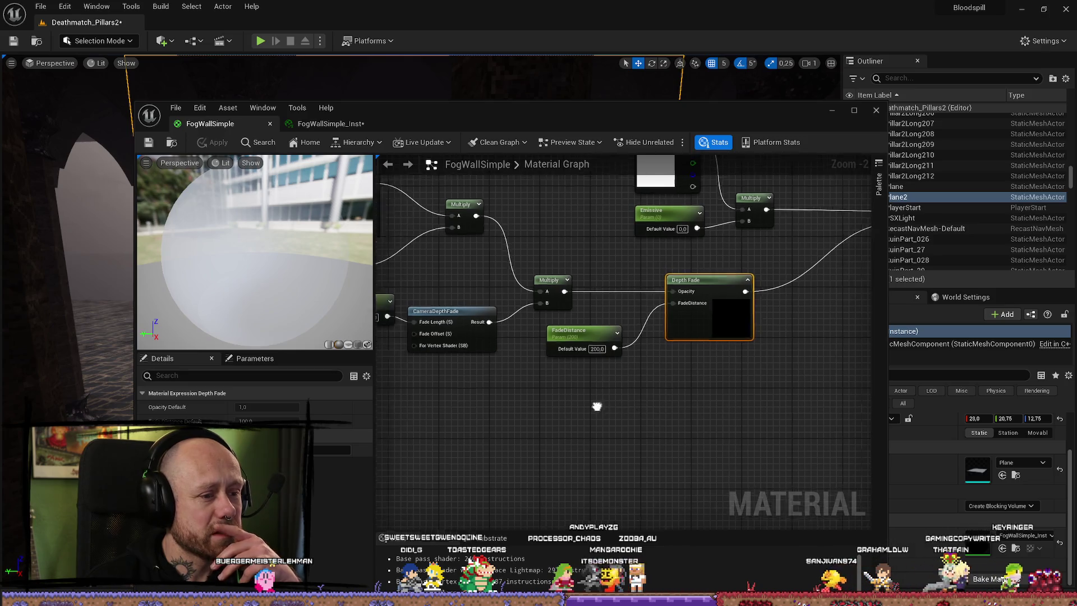
drag(561, 428, 568, 372)
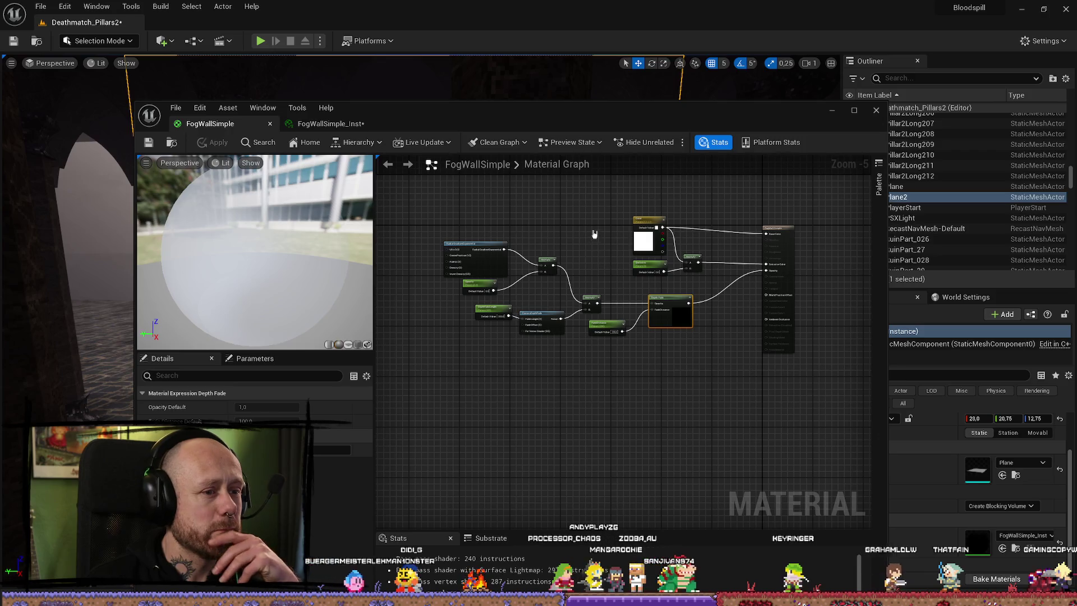
drag(671, 268, 714, 216)
drag(730, 110, 697, 99)
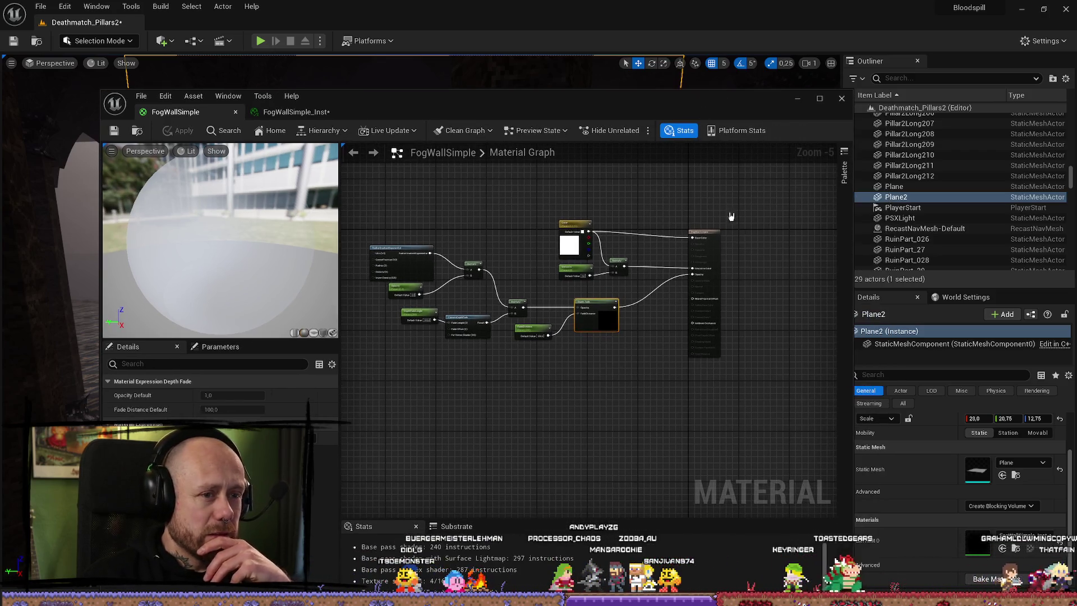
click(818, 100)
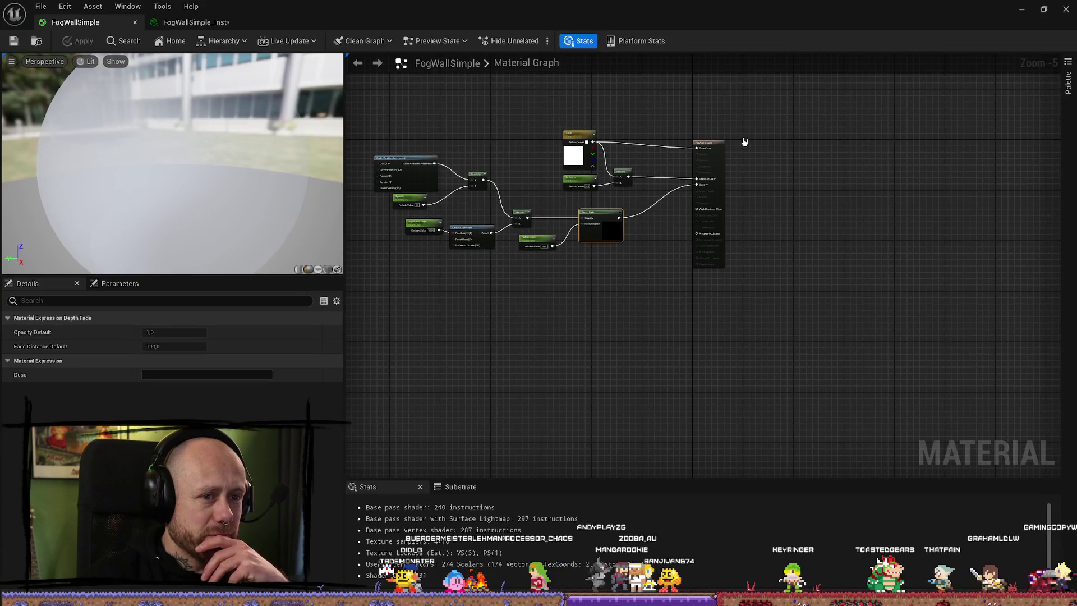
scroll(555, 158, up, 5)
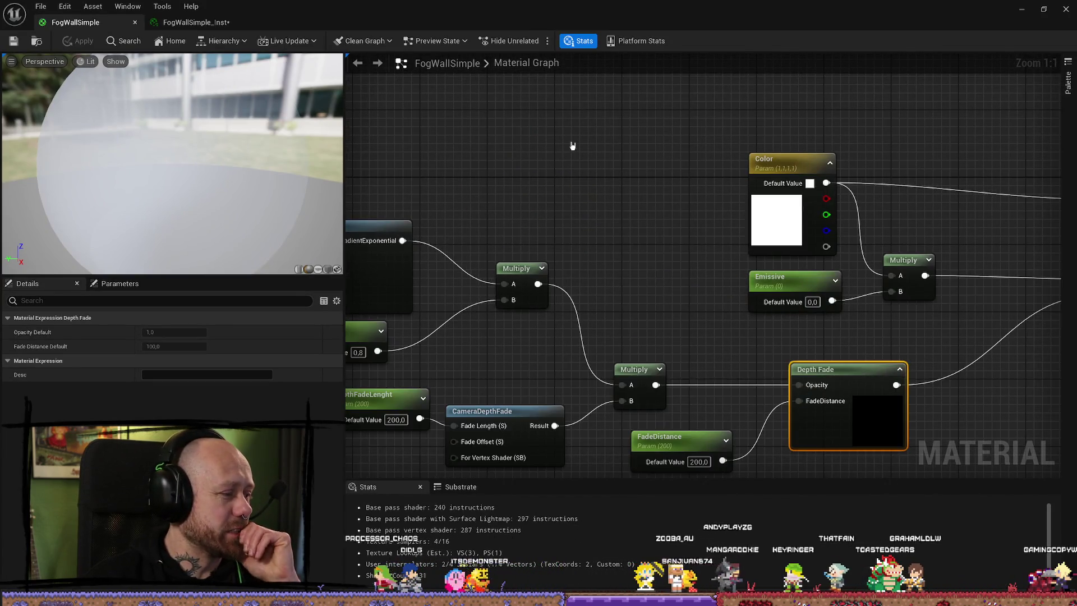
drag(572, 145, 544, 184)
- Orbit the FogWallSimple_Inst preview sphere, return to the graph, and close the material editor
click(211, 24)
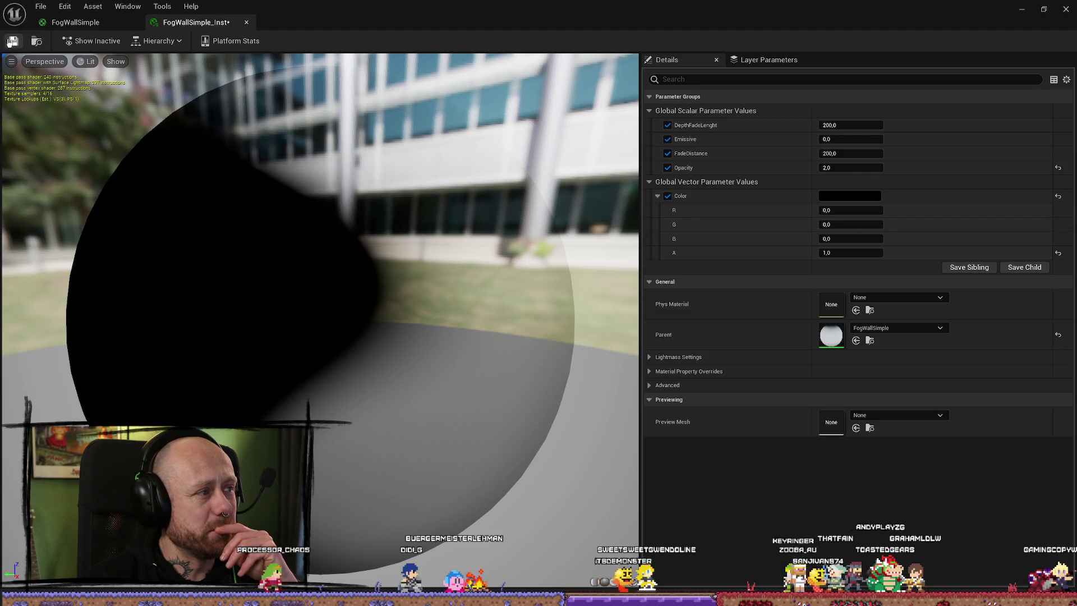
mouse_move(421, 258)
mouse_down()
mouse_move(259, 298)
mouse_move(512, 250)
mouse_move(484, 240)
mouse_up()
click(70, 23)
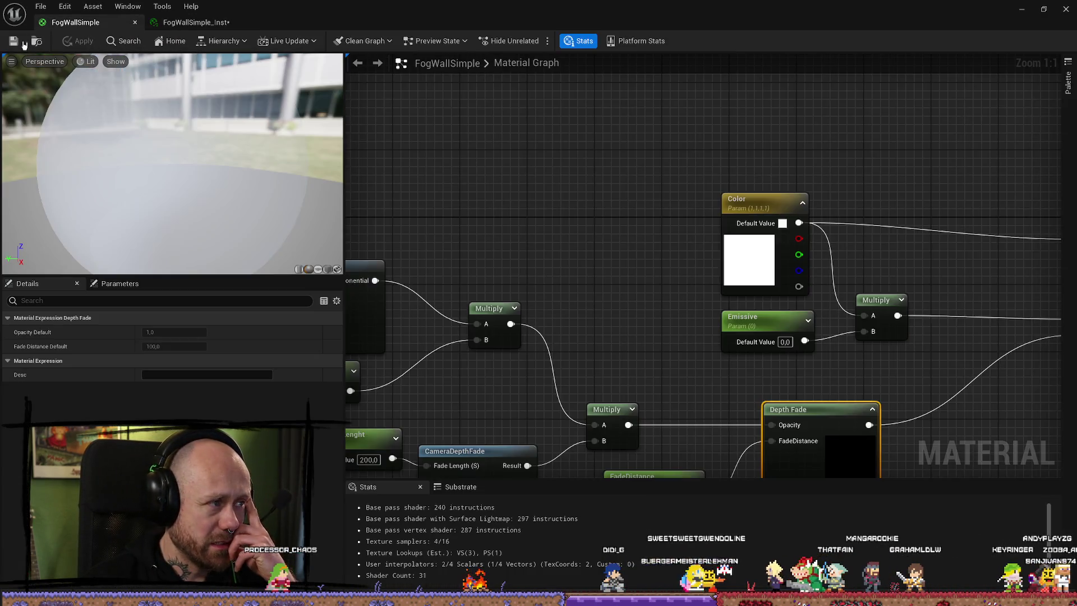
scroll(687, 197, down, 7)
scroll(688, 196, up, 4)
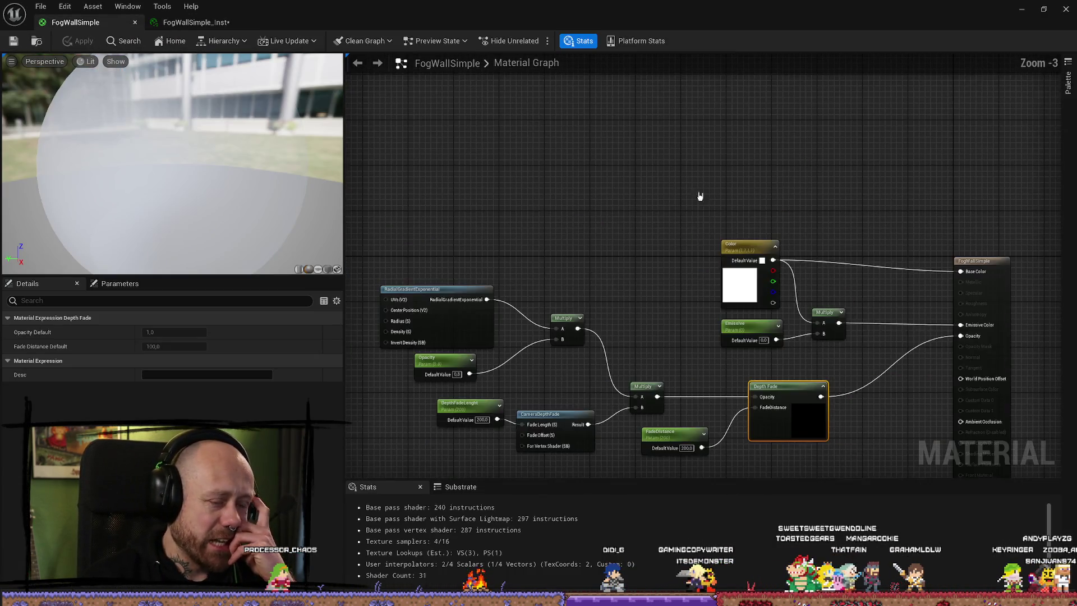
click(1068, 10)
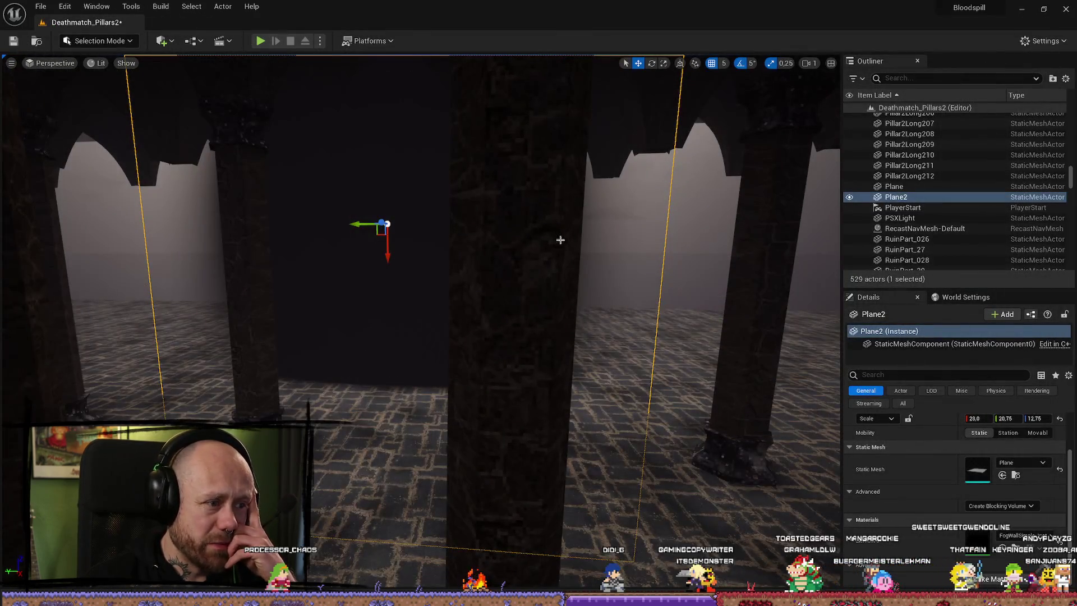
- Toggle the content drawer to browse the project's assets
key(ctrl+space)
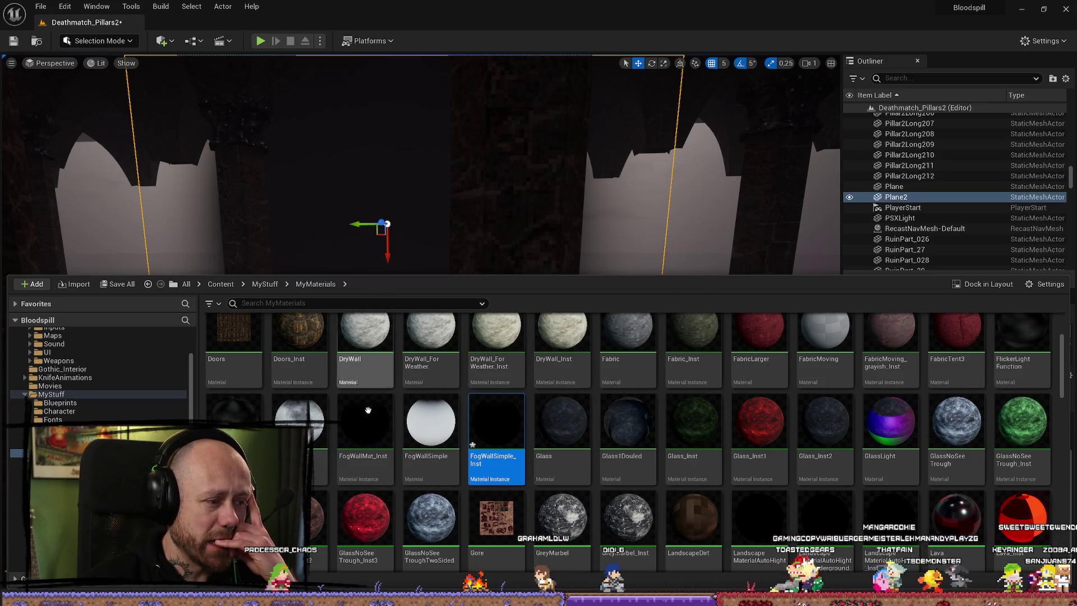
scroll(421, 168, down, 3)
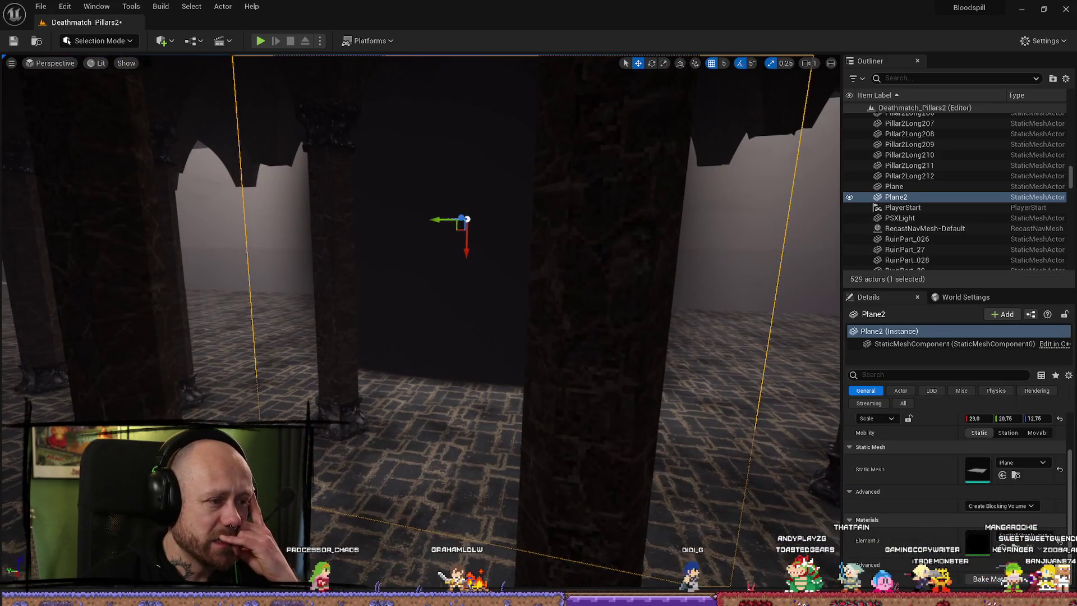
scroll(295, 296, down, 3)
key(ctrl+space)
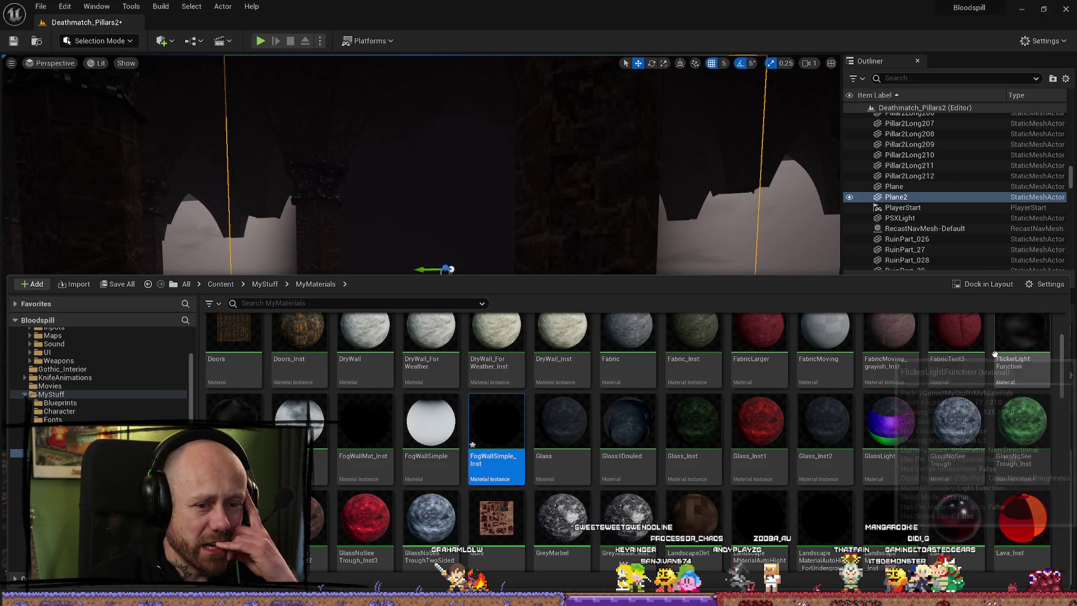
key(ctrl+space)
- Assign FogForNiagara_Inst to Plane2's Element 0 and show it in the Shader/Fog folder
click(1026, 536)
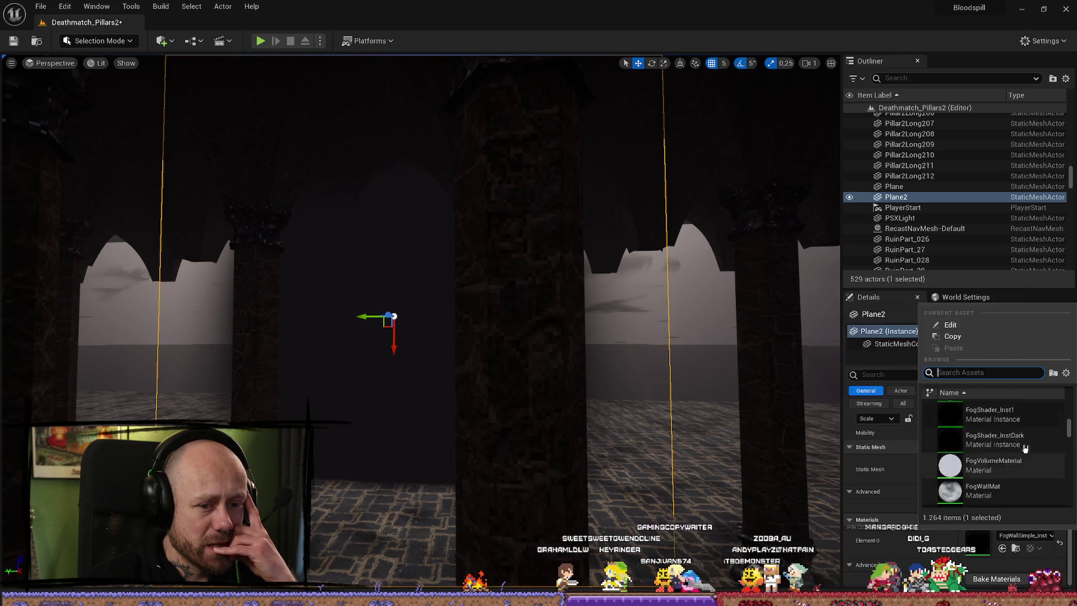
scroll(1026, 465, up, 3)
scroll(1038, 482, up, 4)
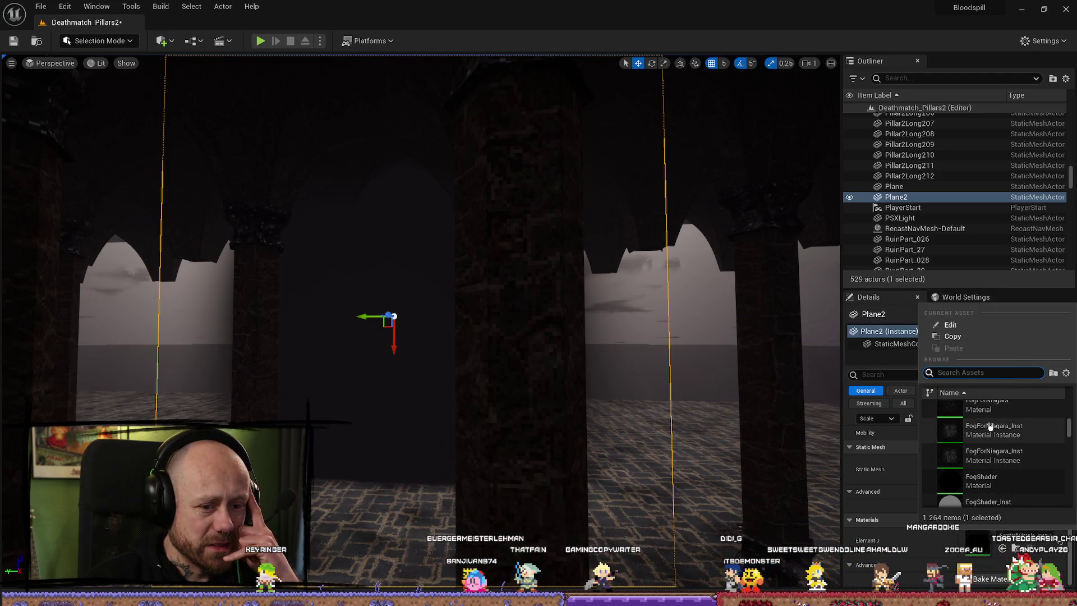
mouse_move(997, 422)
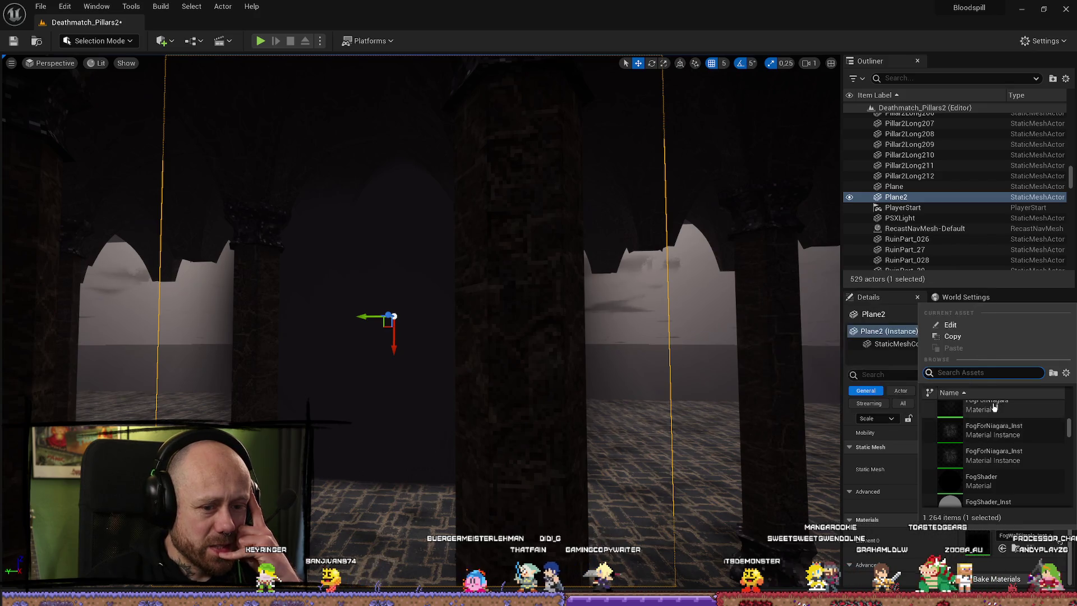
click(1007, 456)
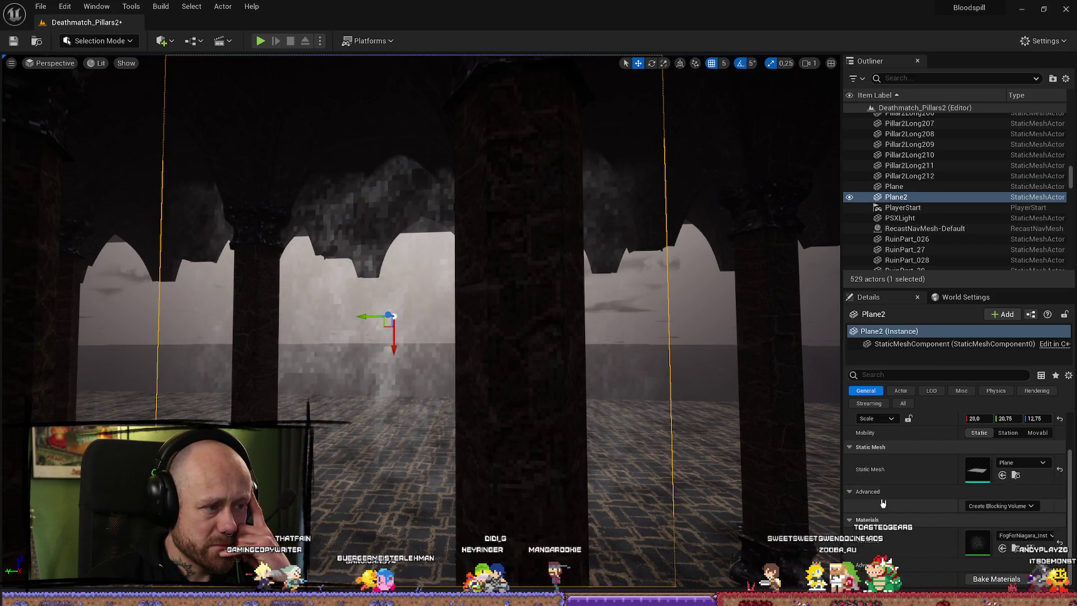
click(1016, 548)
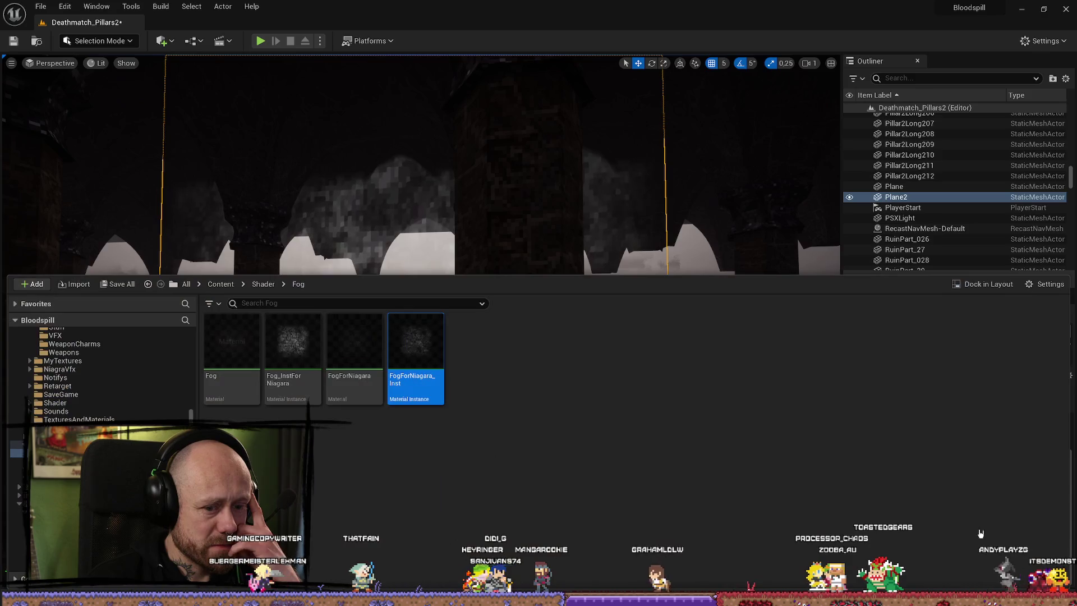
- Look over FogForNiagara_Inst's parameters, then return to the Fog folder
double_click(416, 353)
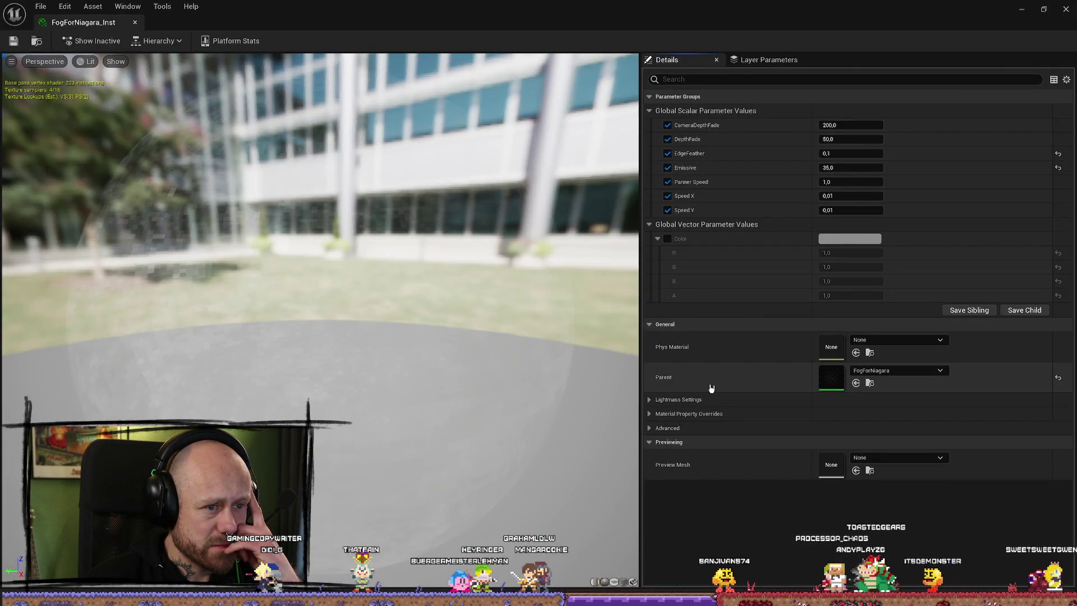
click(1066, 9)
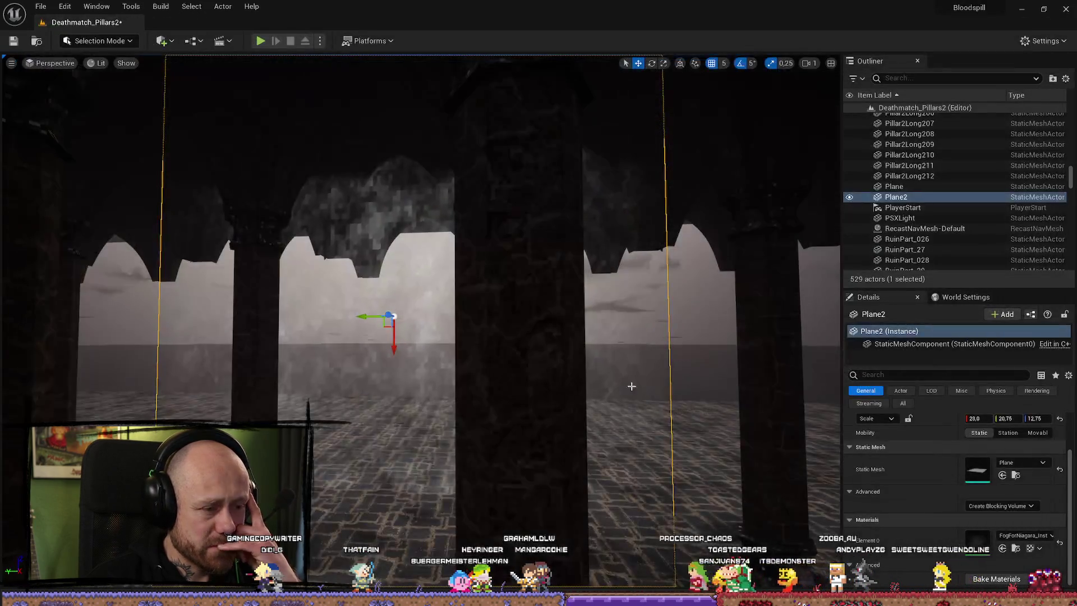
click(1016, 548)
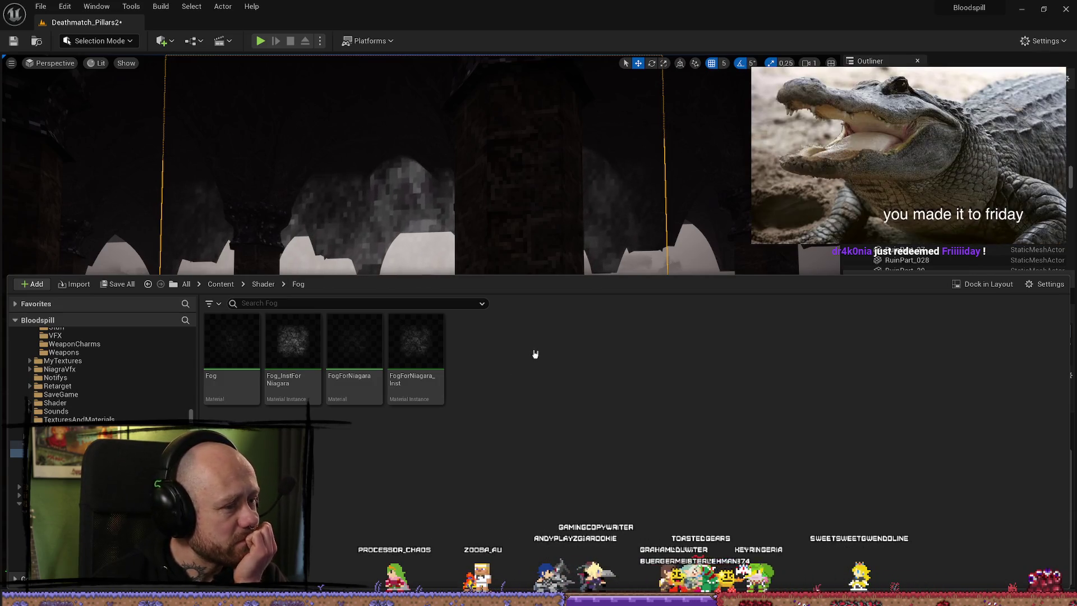
- Create FogForNiagara_Inst1 from the FogForNiagara material and open it for editing
click(354, 341)
right_click(354, 342)
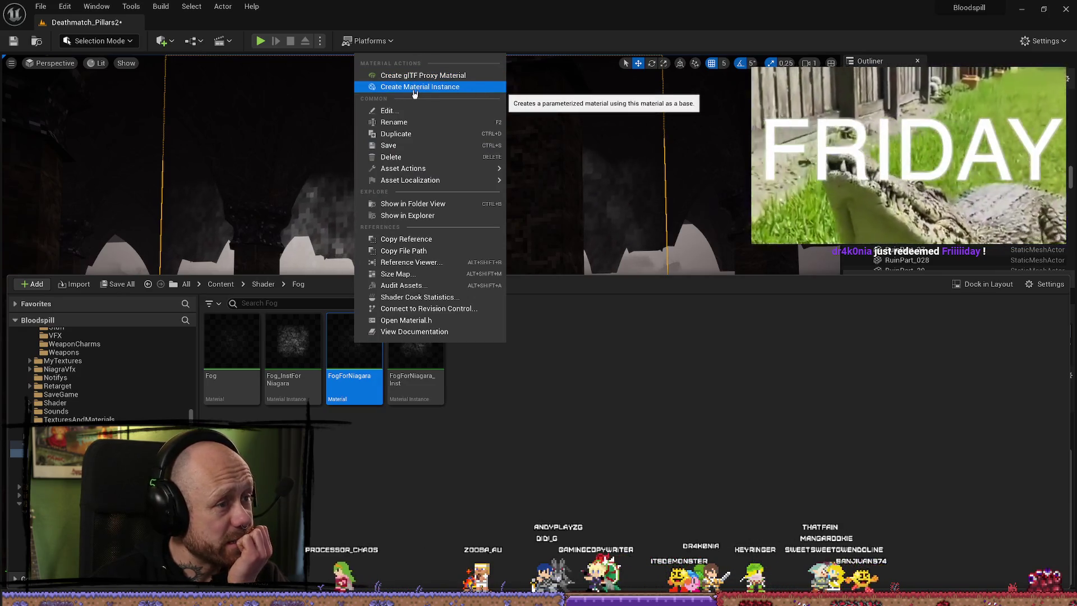
click(433, 88)
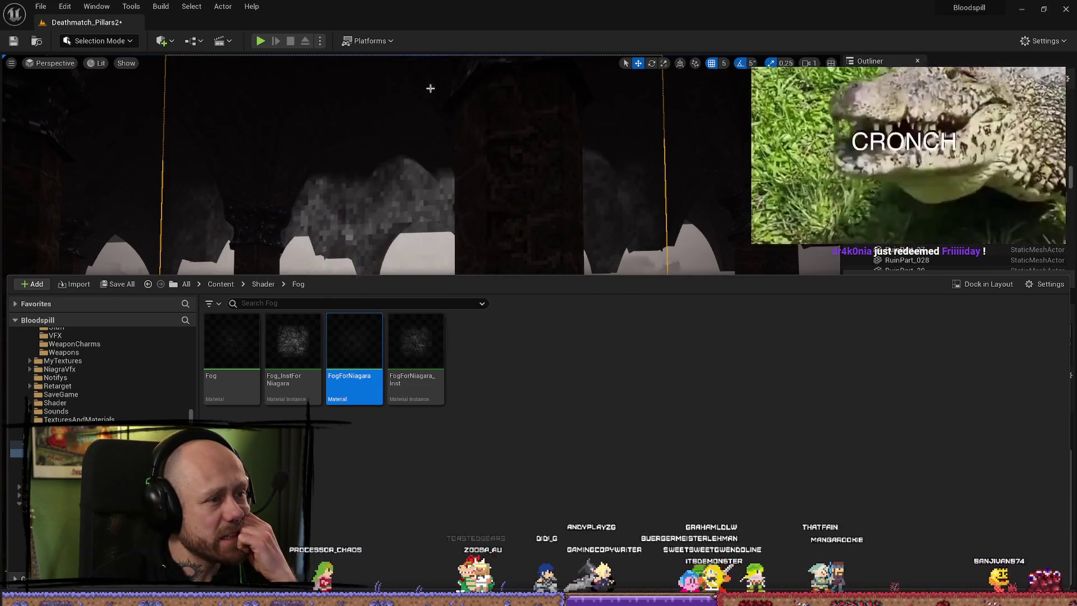
key(Return)
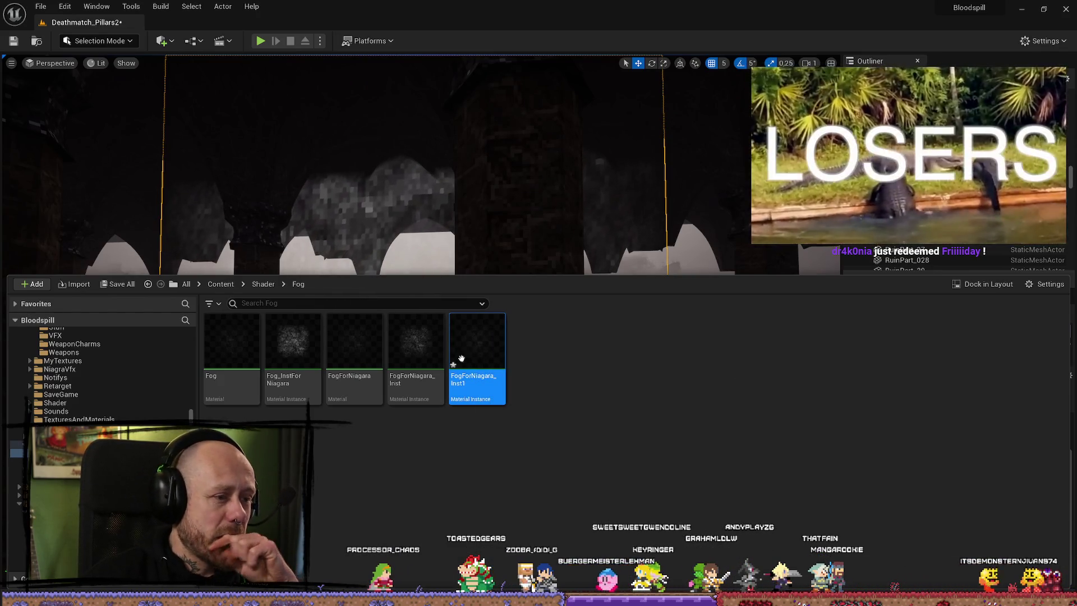
double_click(489, 341)
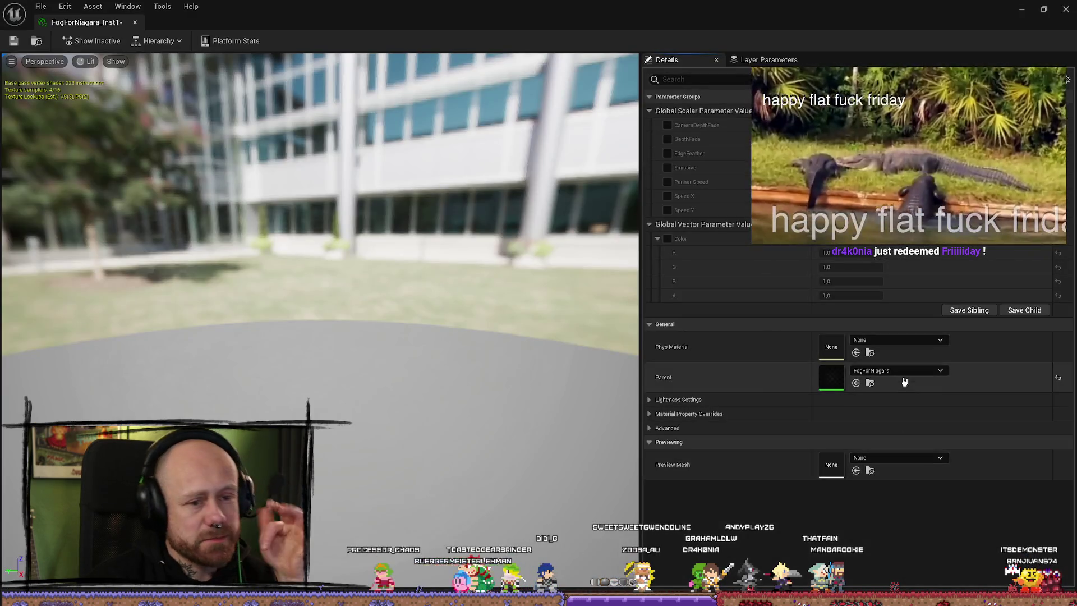
click(1073, 5)
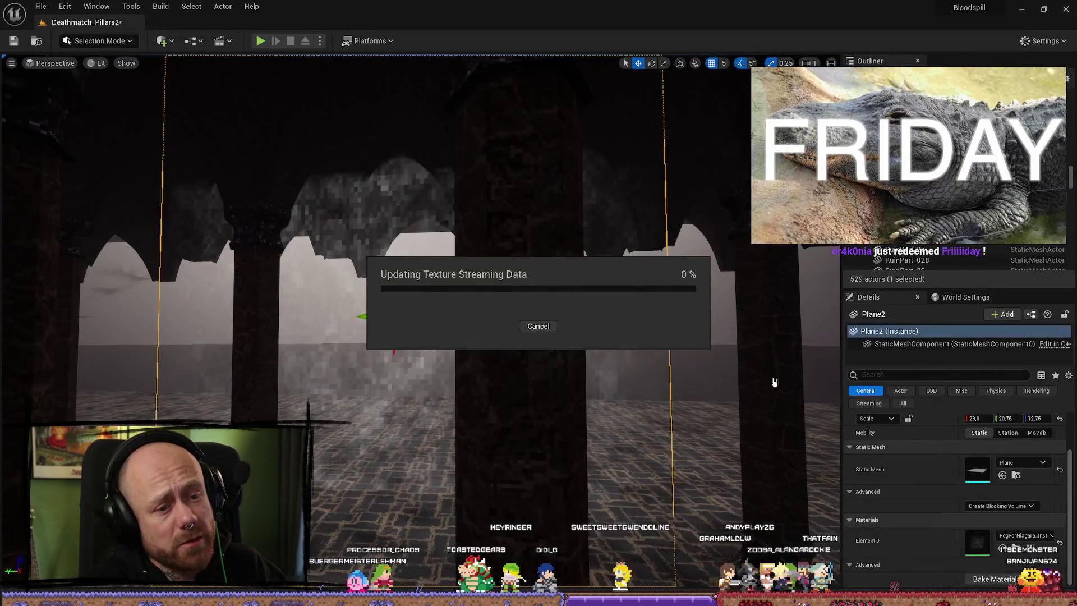
key(ctrl+space)
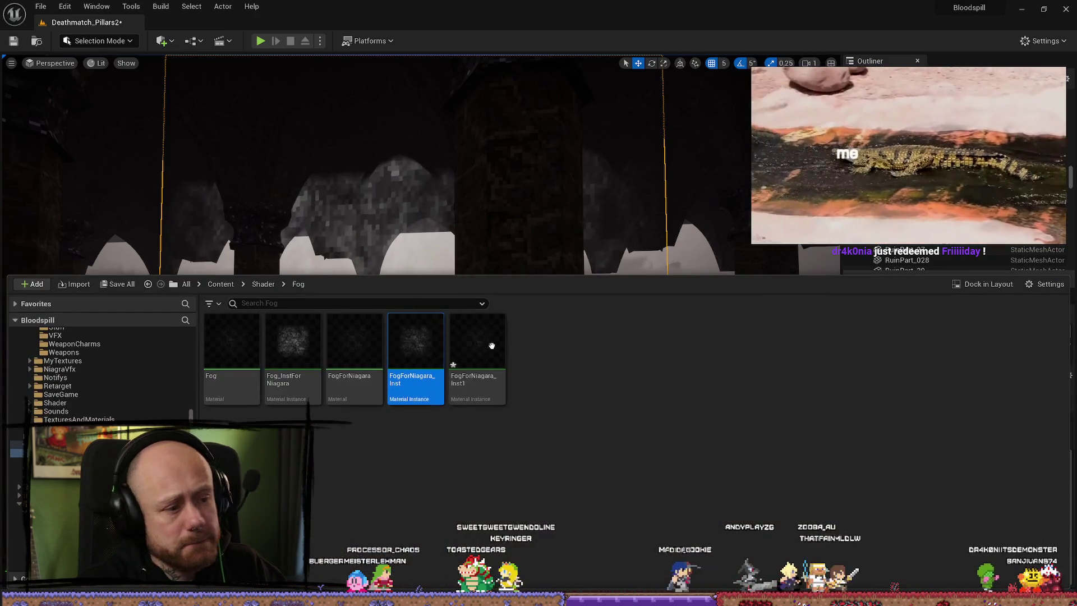
click(494, 347)
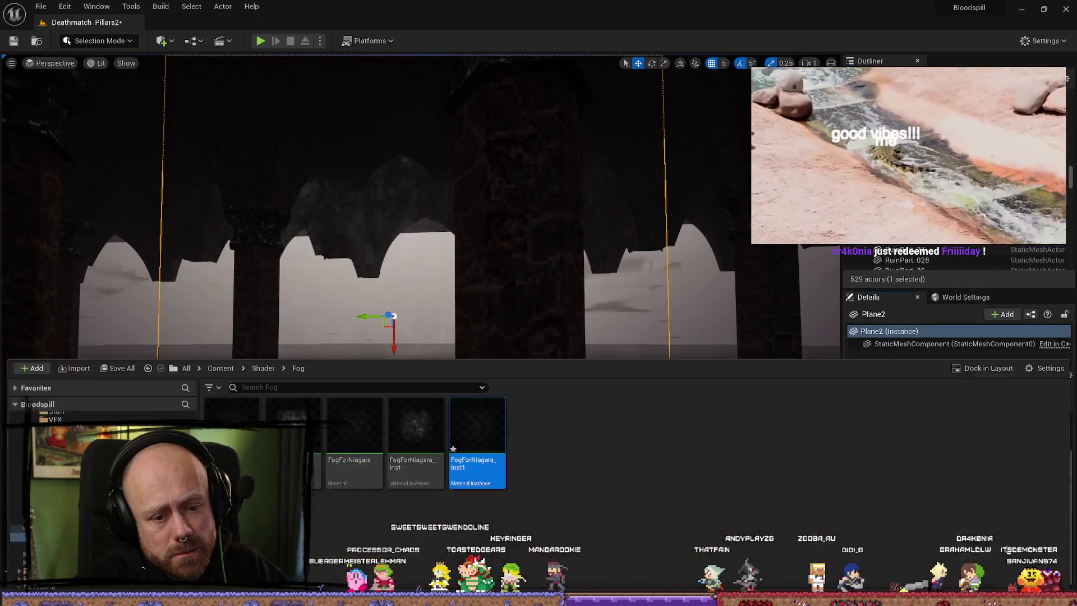
double_click(477, 353)
- Return to the level, look around the bright white Plane2 wall, and delete Plane2
key(super+shift+Left)
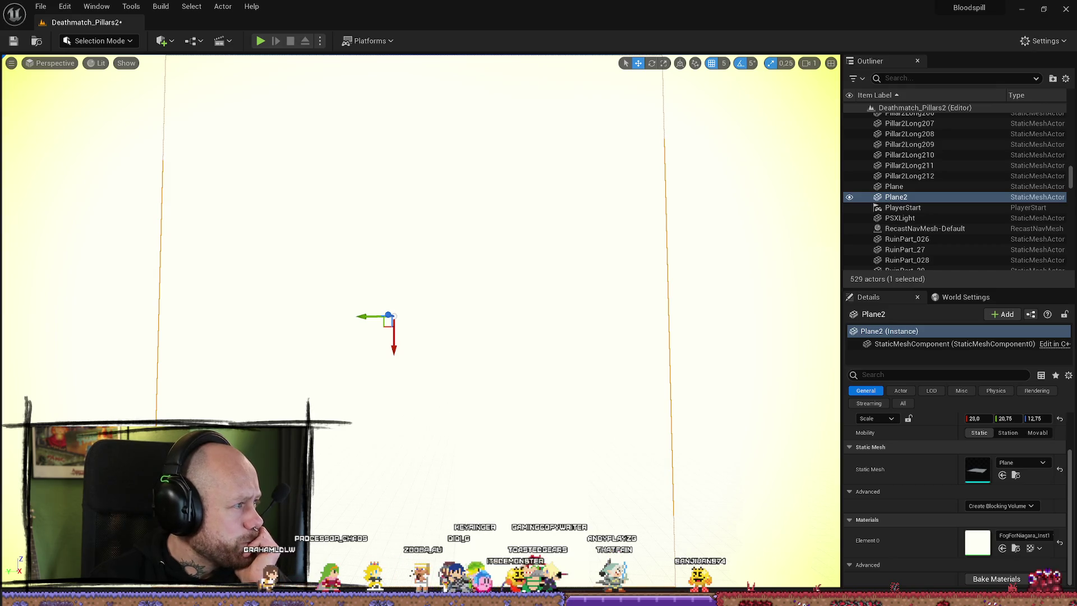
click(1015, 550)
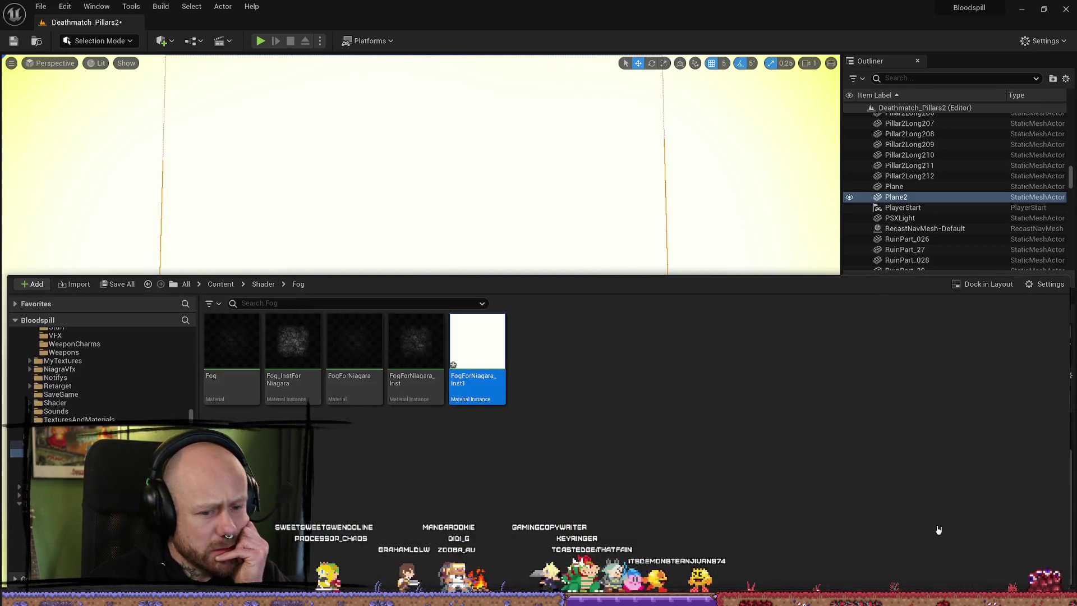
click(415, 342)
key(ctrl+space)
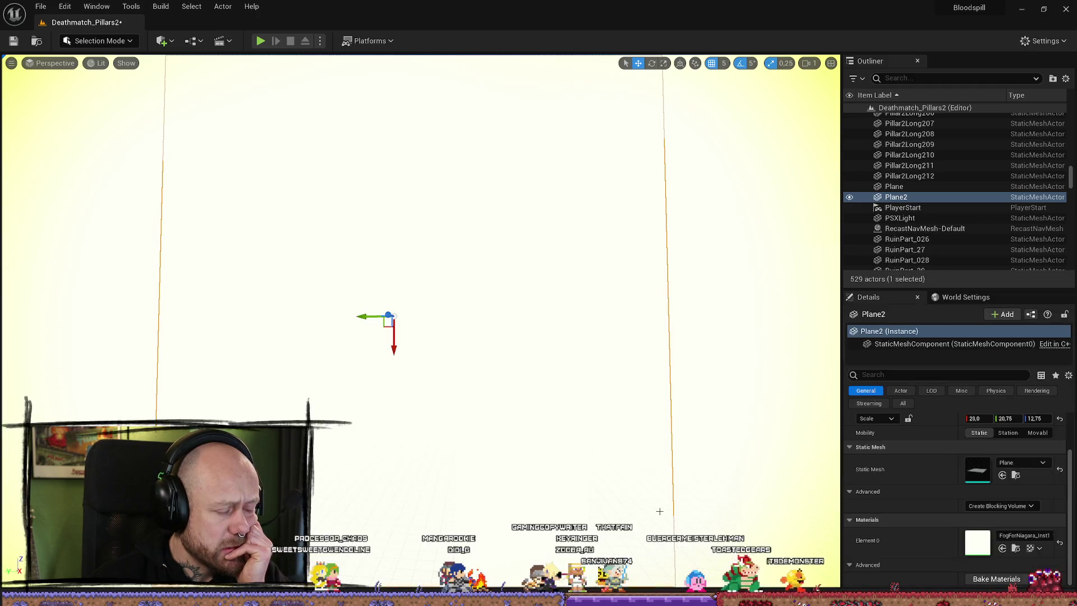
drag(449, 281, 365, 281)
drag(569, 374, 555, 375)
drag(679, 359, 678, 319)
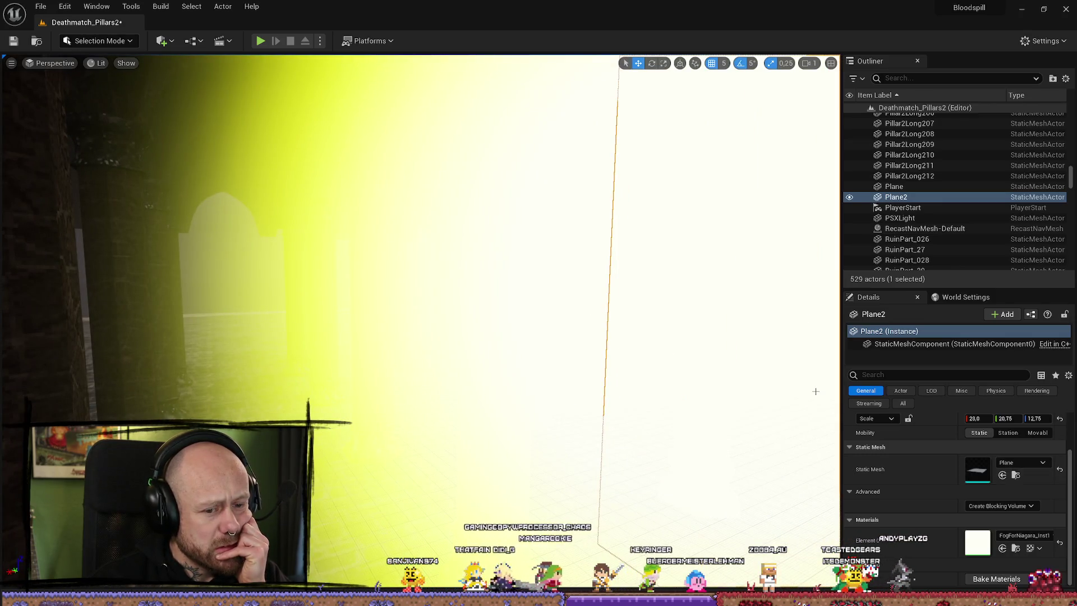
key(Delete)
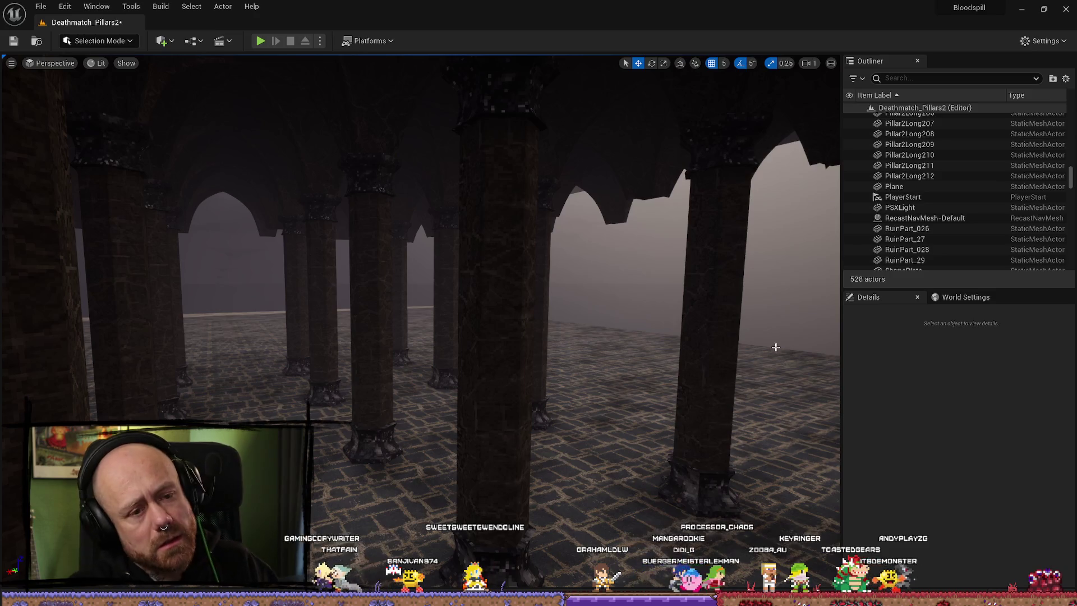
- Delete the FogForNiagara_Inst1 material instance from the Shader/Fog folder
key(ctrl+space)
click(505, 359)
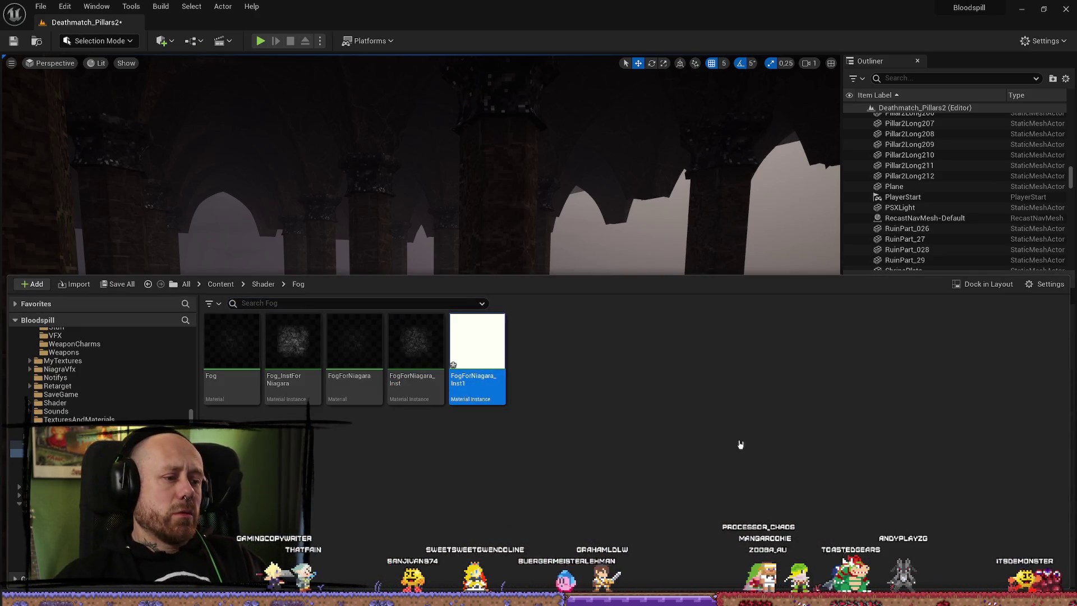
key(Delete)
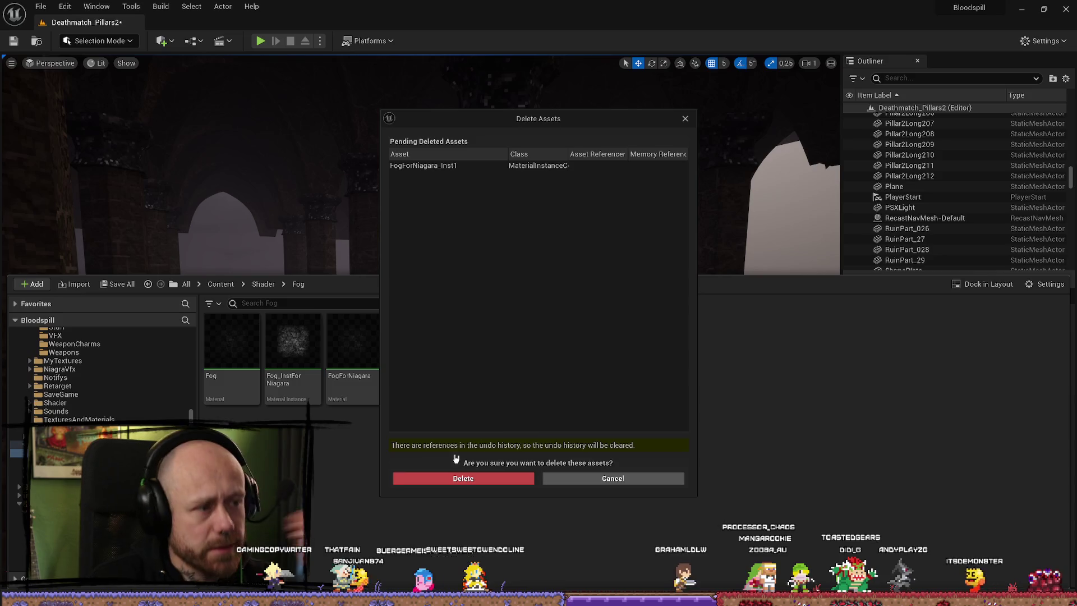
click(465, 480)
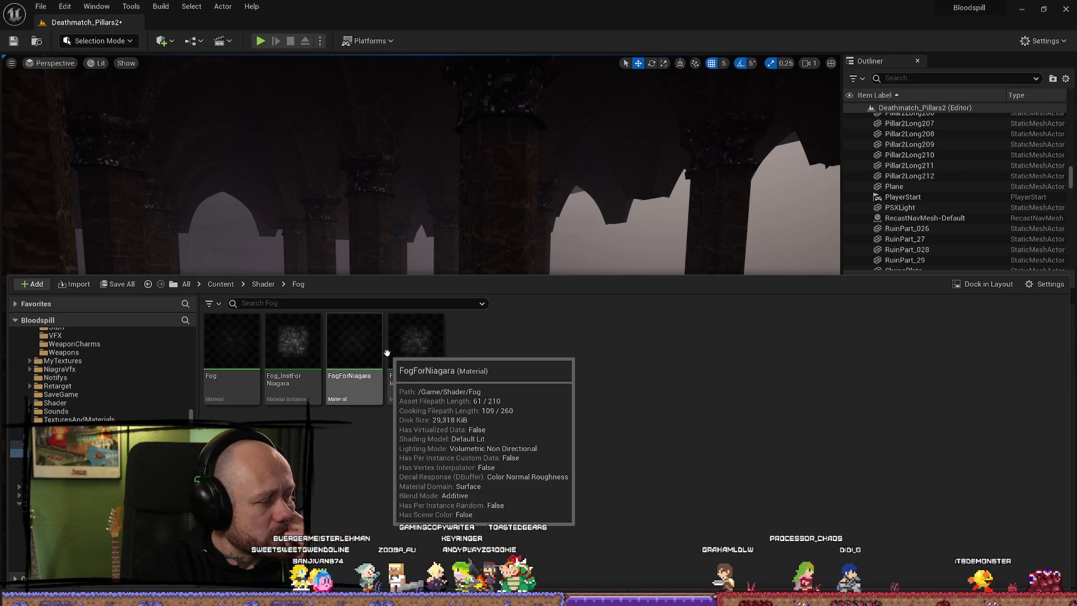
- Fly around the foggy pillar hall and start a play-test of the level
drag(443, 209, 641, 177)
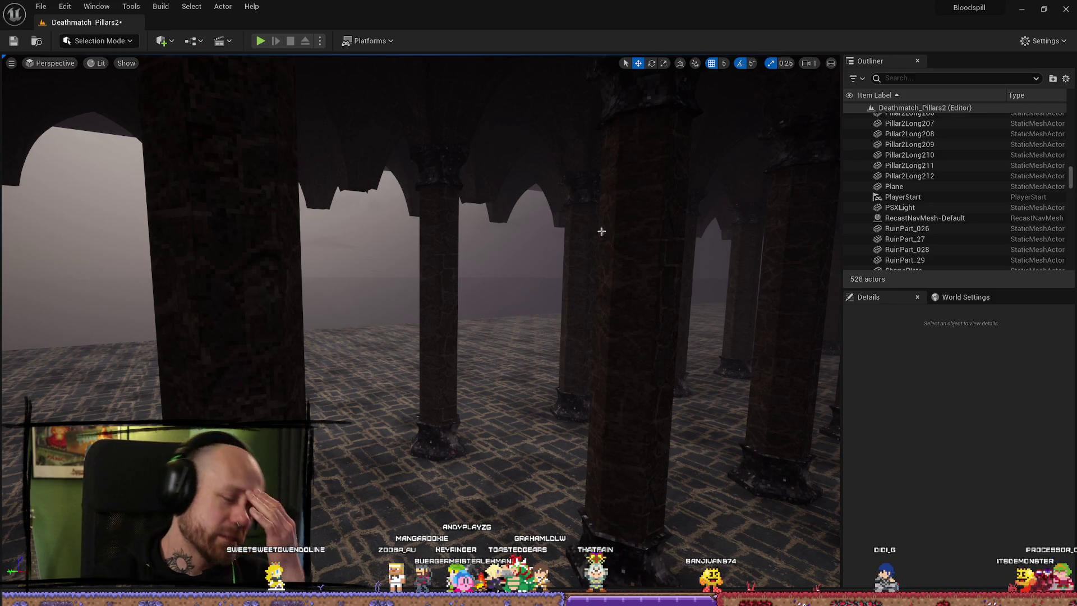
drag(606, 241, 609, 243)
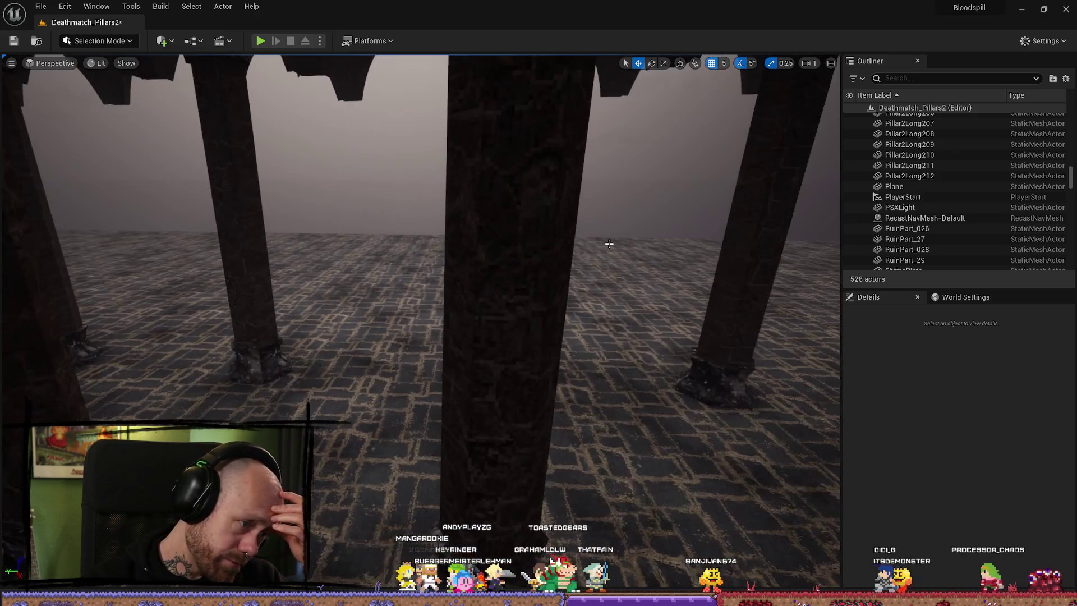
mouse_move(466, 243)
mouse_down()
mouse_move(466, 282)
mouse_move(528, 334)
mouse_move(823, 408)
mouse_up()
scroll(823, 408, up, 3)
key(ctrl+space)
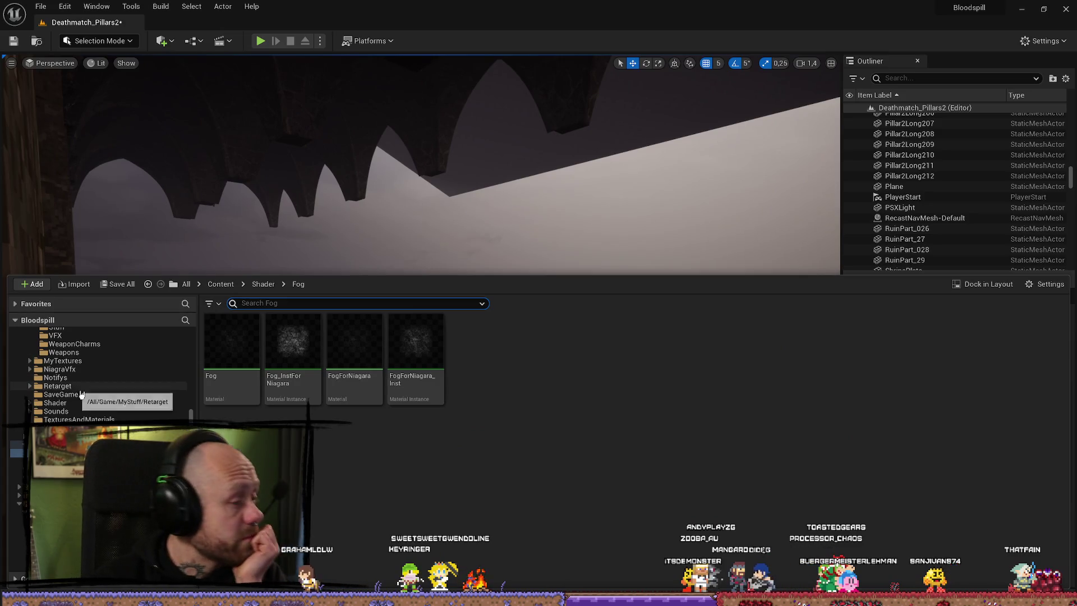
click(261, 41)
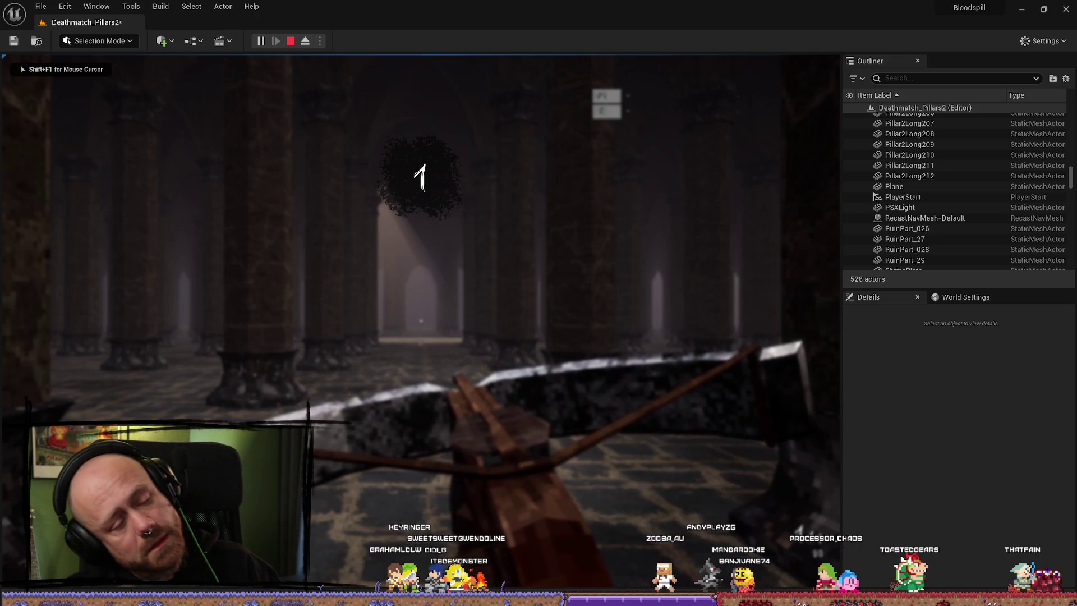
- Walk forward down the pillar hall in the play-test, then stop it
key(w)
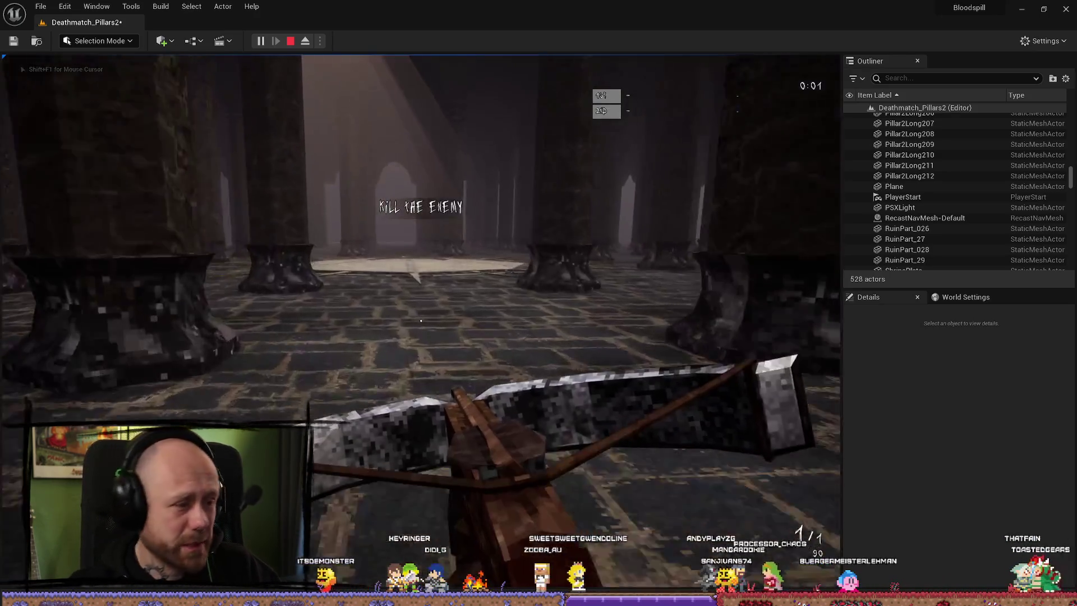
key(w)
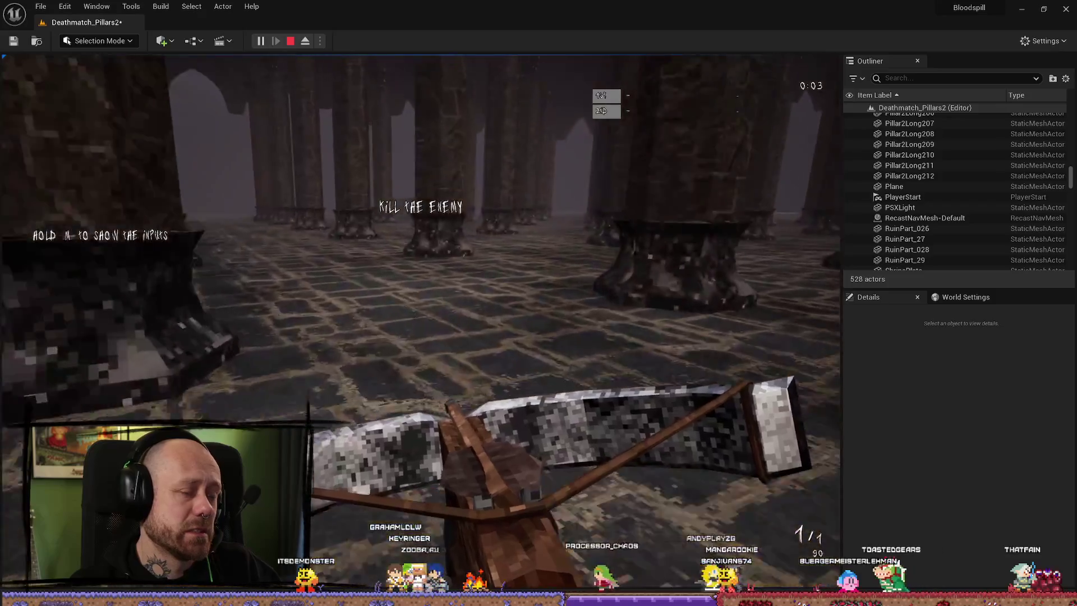
key(w)
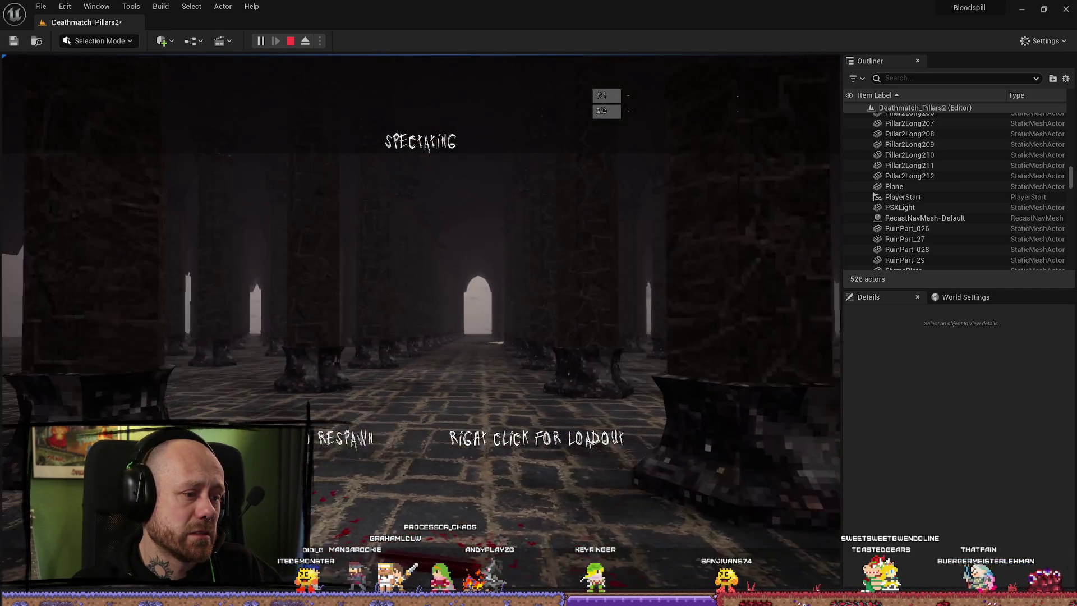
key(Escape)
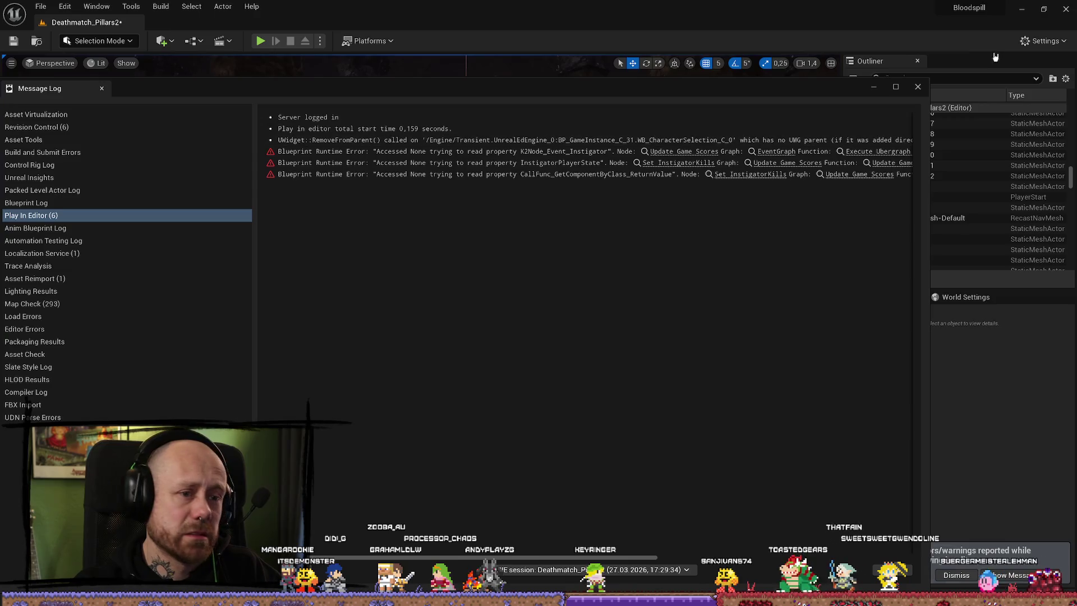
- Close the Message Log and fly the view through the misty hall toward a pillar
click(917, 87)
drag(284, 359, 283, 366)
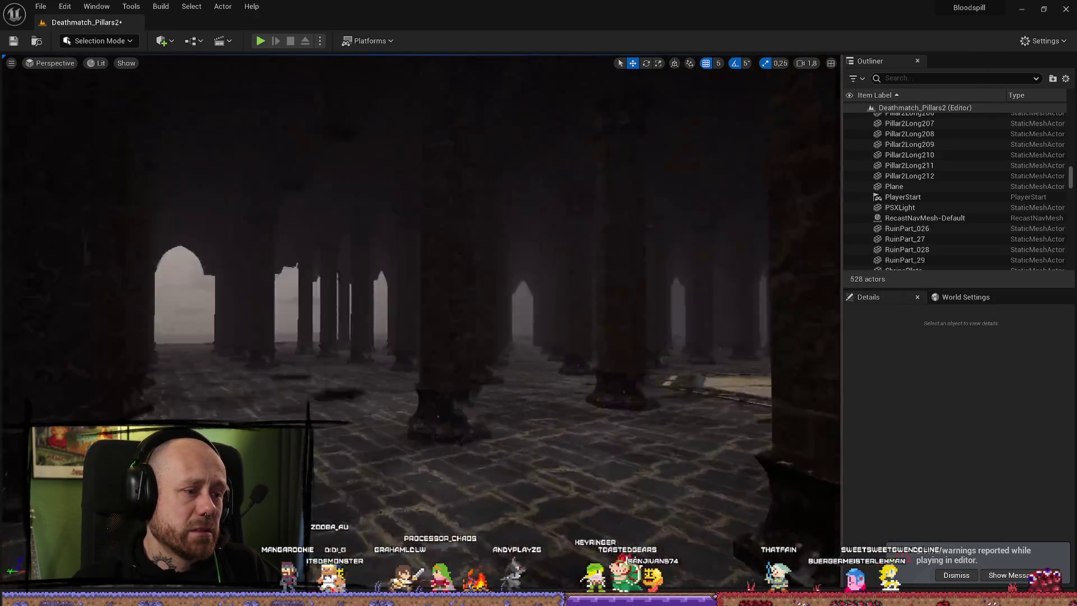
mouse_move(449, 337)
mouse_down()
mouse_move(193, 377)
mouse_move(420, 477)
mouse_move(630, 283)
mouse_up()
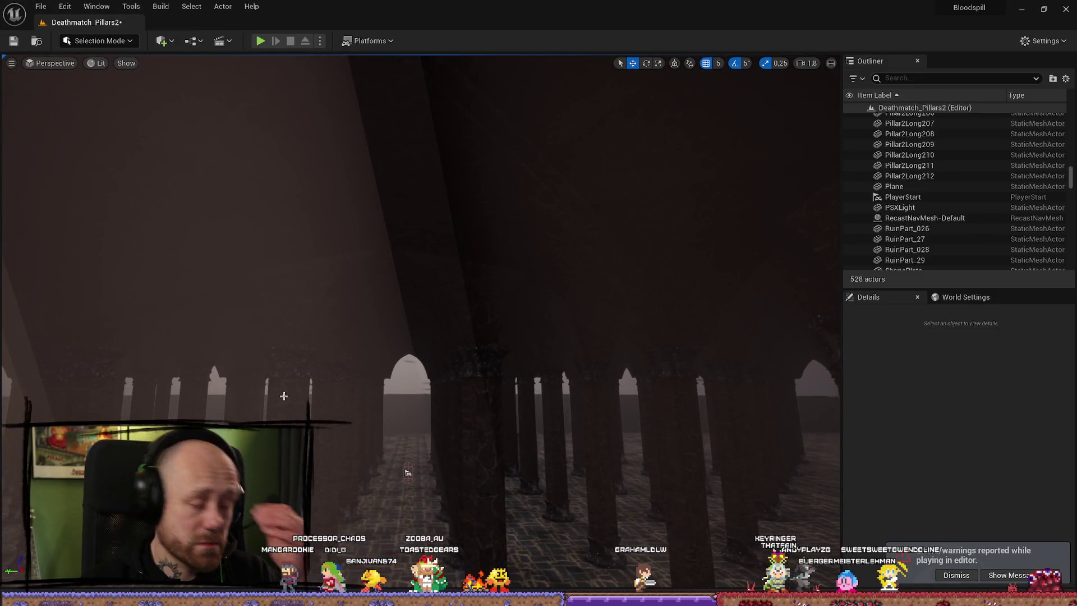